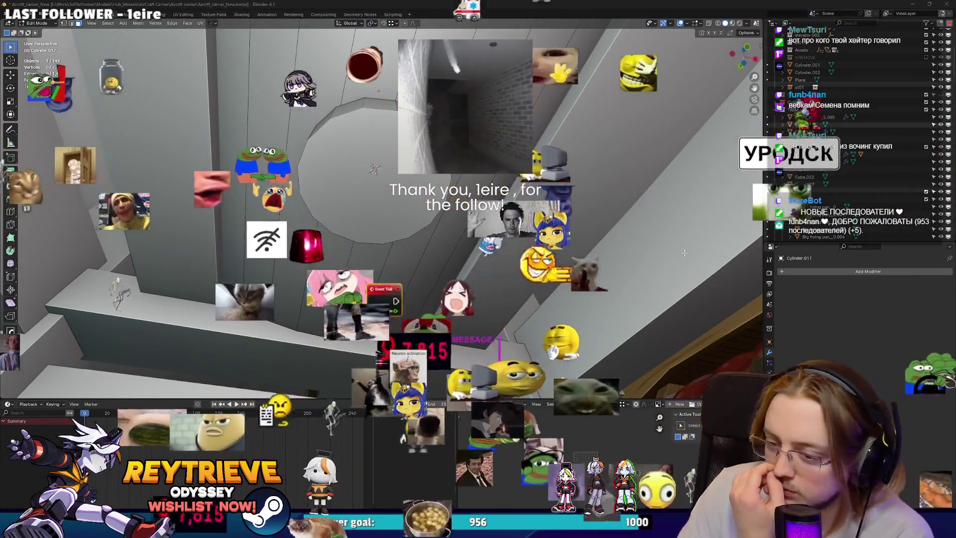
Orbit around the cylinder to inspect its end face and the ceiling frame.
left_click_drag(538, 235, 409, 239)
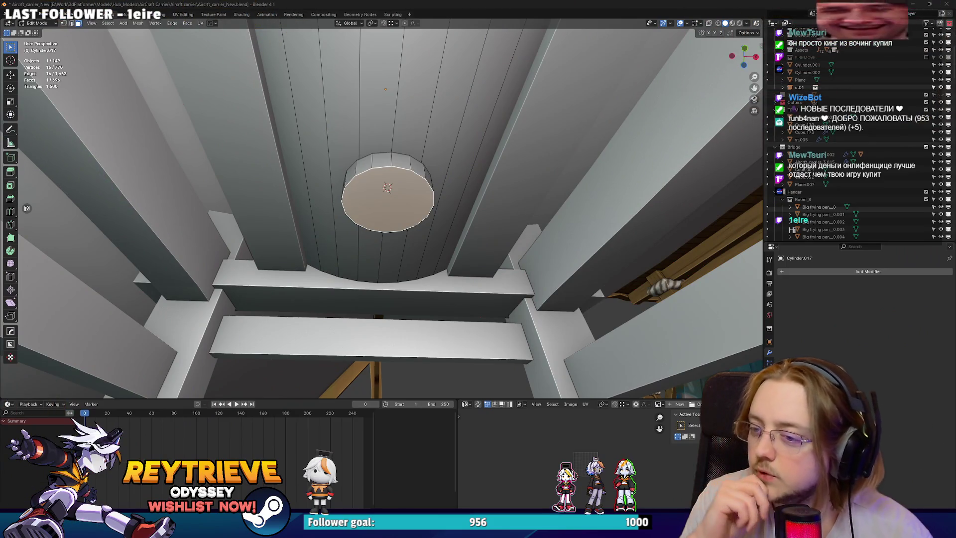
left_click_drag(722, 196, 475, 176)
key("i")
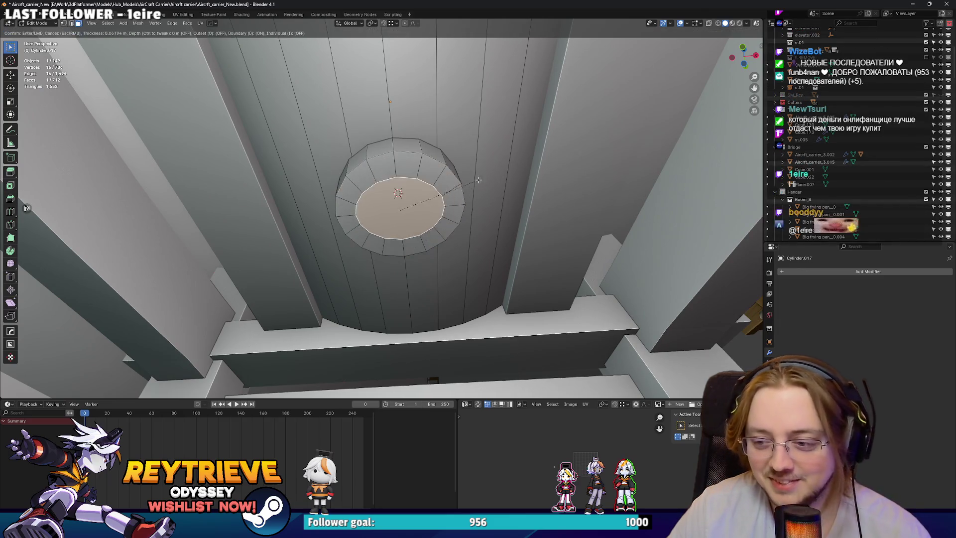
right_click(477, 180)
scroll("up", 3)
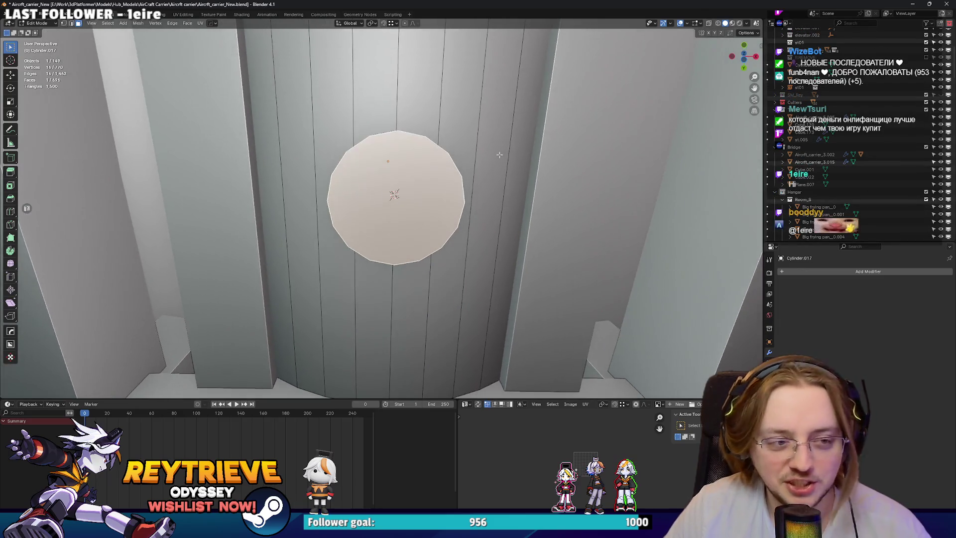
scroll("down", 3)
left_click_drag(499, 155, 416, 210)
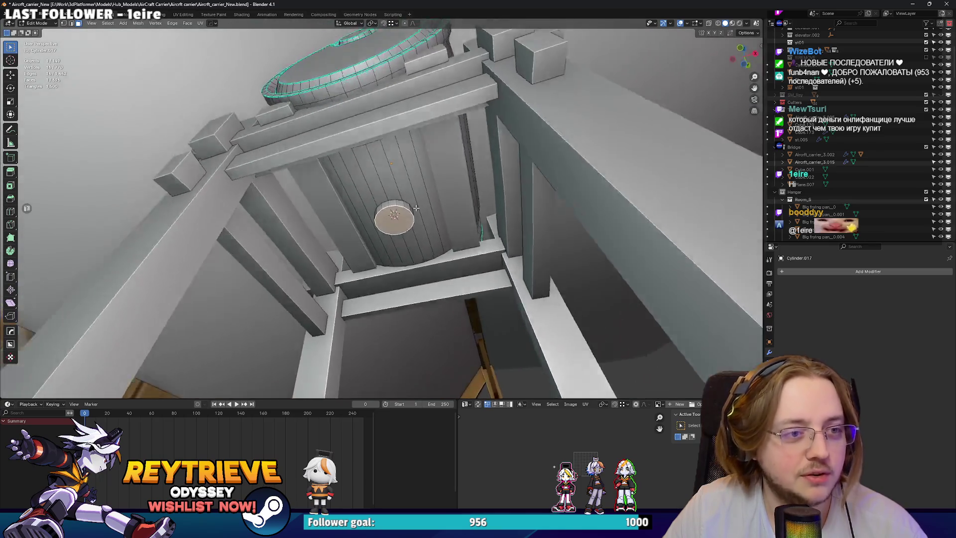
scroll("up", 3)
Apply all transforms to the cylinder in Object Mode.
key("Tab")
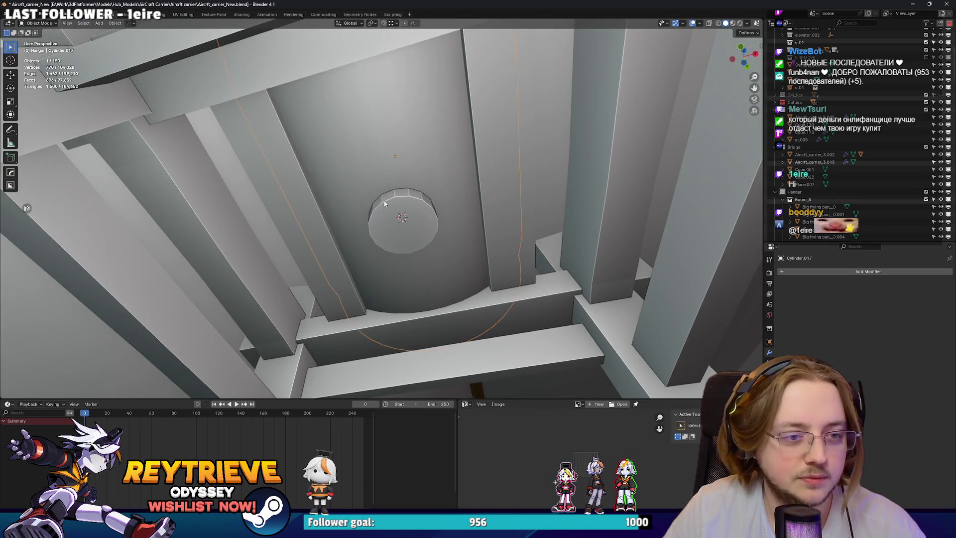
right_click(372, 201)
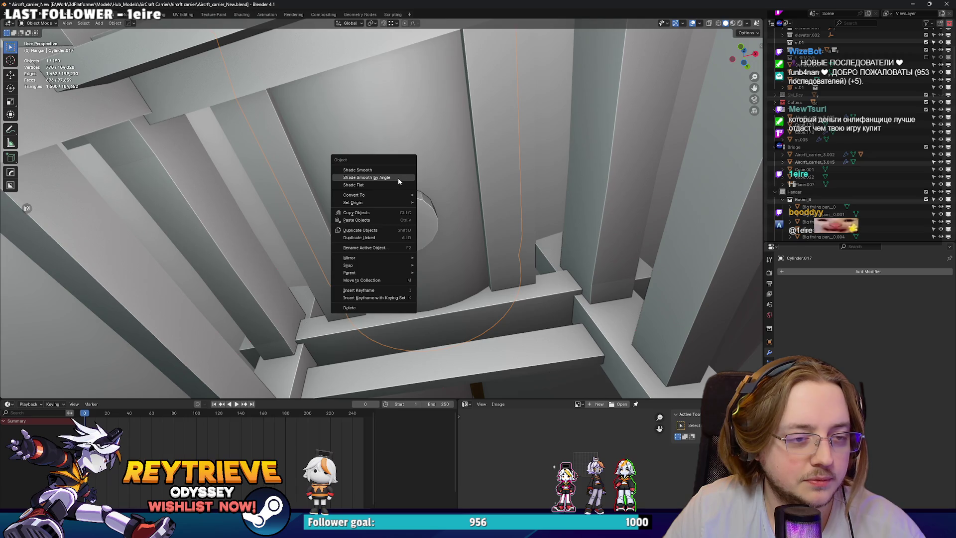
left_click(405, 177)
key("ctrl+a")
left_click(404, 177)
right_click(404, 176)
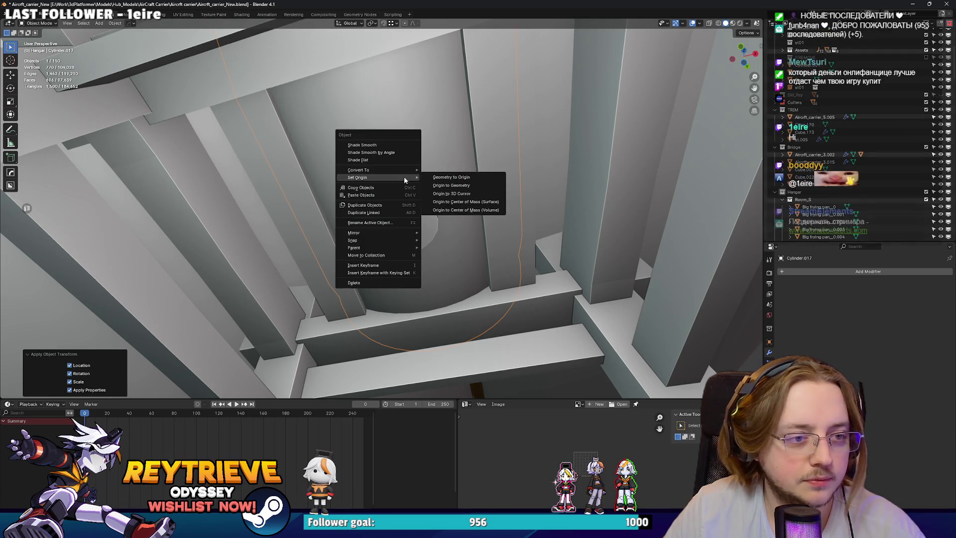
left_click(453, 189)
Inset the cylinder's bottom face and extrude it downward into a rod.
key("Tab")
left_click_drag(557, 203, 498, 182)
key("i")
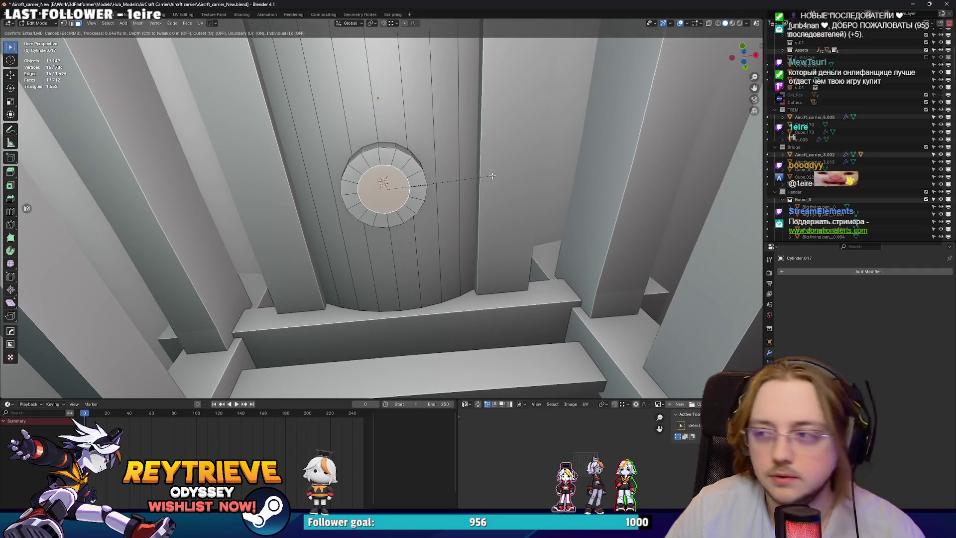
left_click(494, 174)
key("e")
left_click(493, 224)
Scale the rod's side faces to 0.770 in X and Y, keeping its height.
left_click_drag(493, 224, 448, 179)
left_click_drag(374, 69, 420, 186)
left_click(398, 164)
key("s")
key("shift+z")
left_click(451, 163)
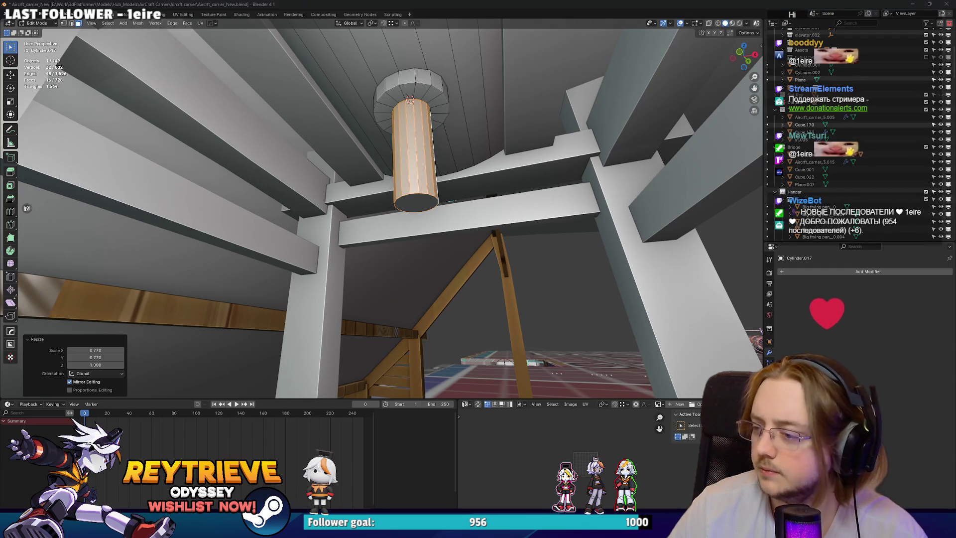
Extrude the rod's bottom cap outward, then down twice to form a wide tapered shade.
left_click_drag(490, 193, 412, 197)
left_click(411, 197)
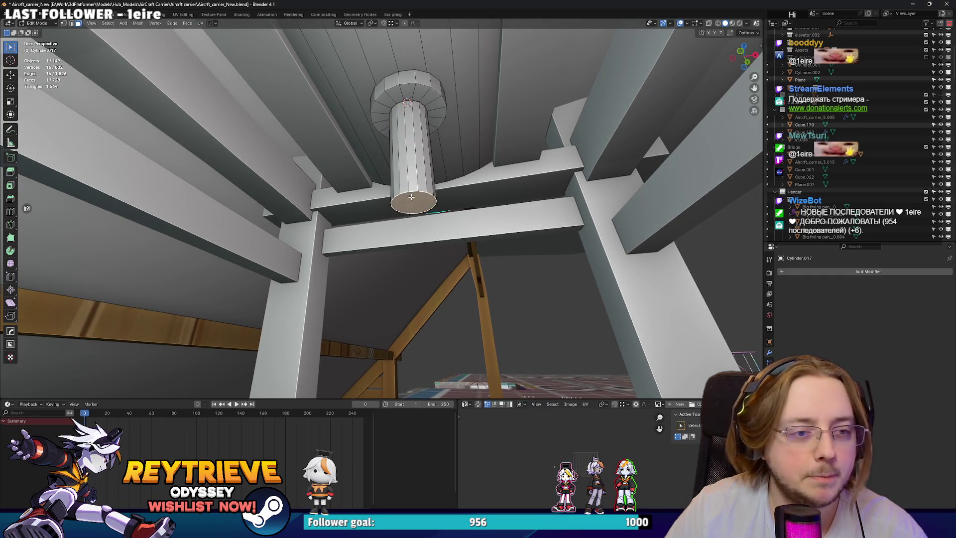
key("e")
key("s")
left_click(488, 198)
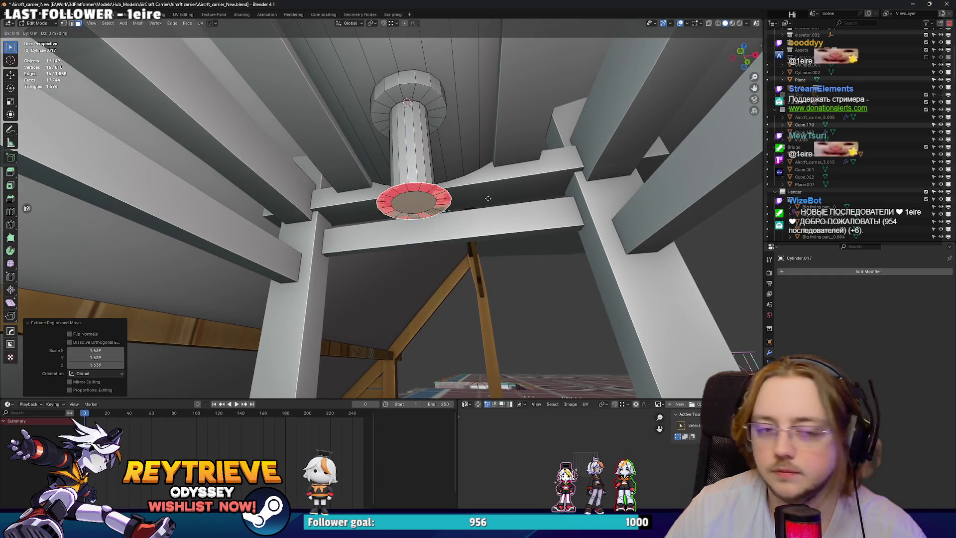
key("e")
left_click(483, 222)
key("e")
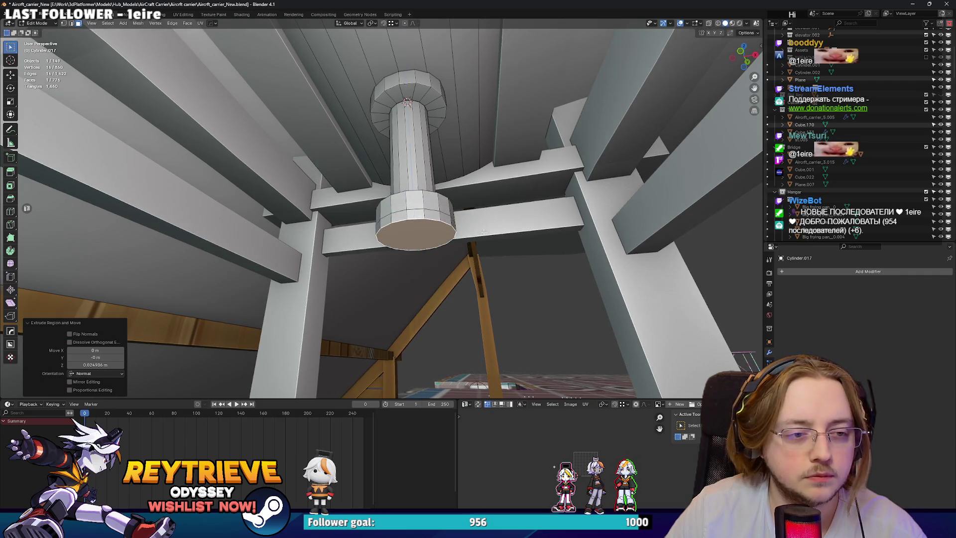
left_click(452, 226)
Apply Shade Smooth by Angle to the fixture.
key("Tab")
left_click_drag(452, 226, 431, 170)
right_click(348, 102)
left_click(348, 83)
Apply an option from the Ctrl+E edge menu on the column's mesh.
key("Tab")
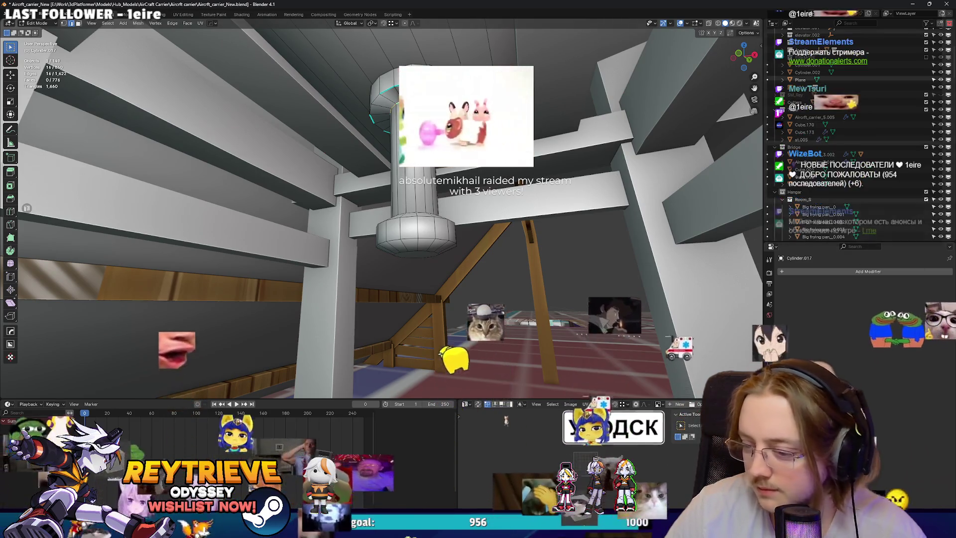
left_click_drag(311, 125, 393, 70)
key("ctrl+e")
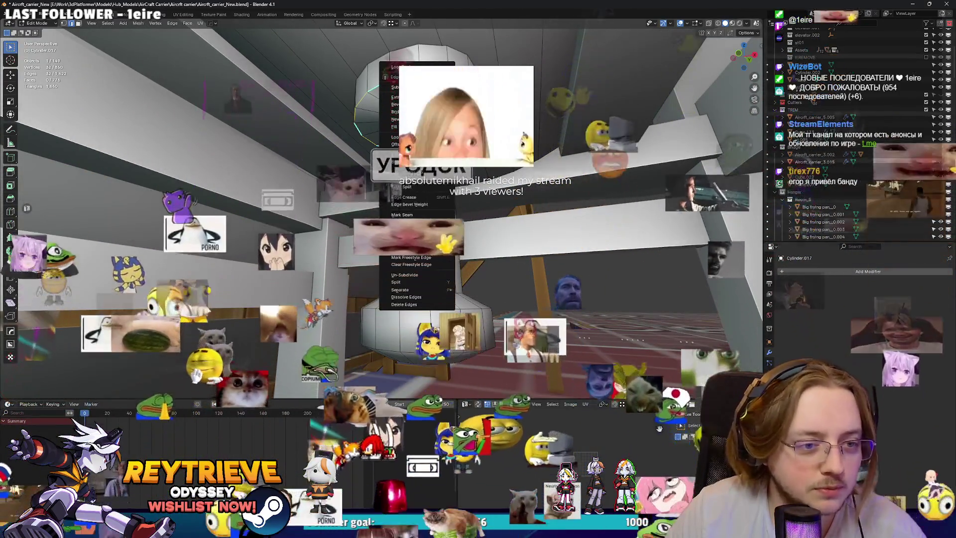
left_click(426, 231)
key("Tab")
left_click_drag(426, 231, 448, 269)
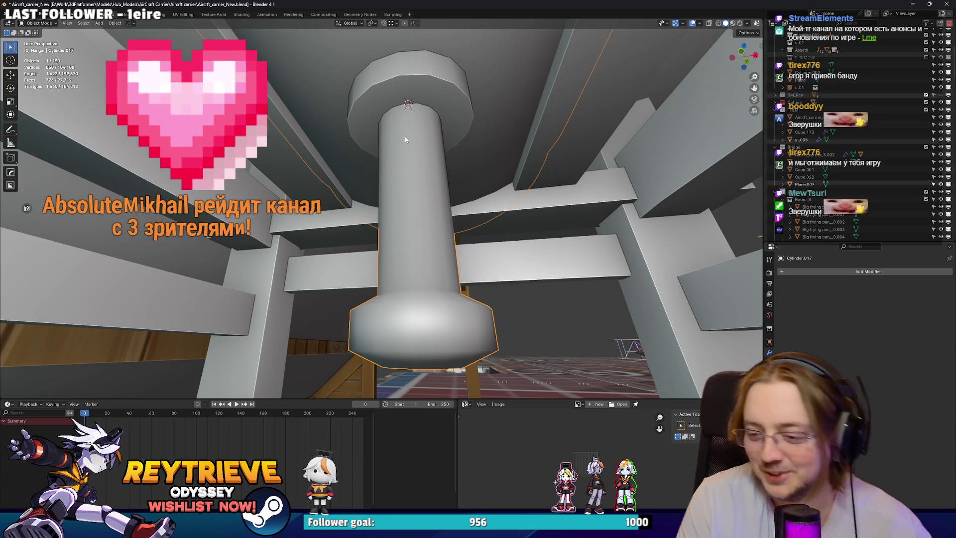
Enlarge the shade's bottom edge loop.
key("Tab")
left_click_drag(470, 243, 754, 289)
right_click(414, 257)
left_click(401, 255)
key("Tab")
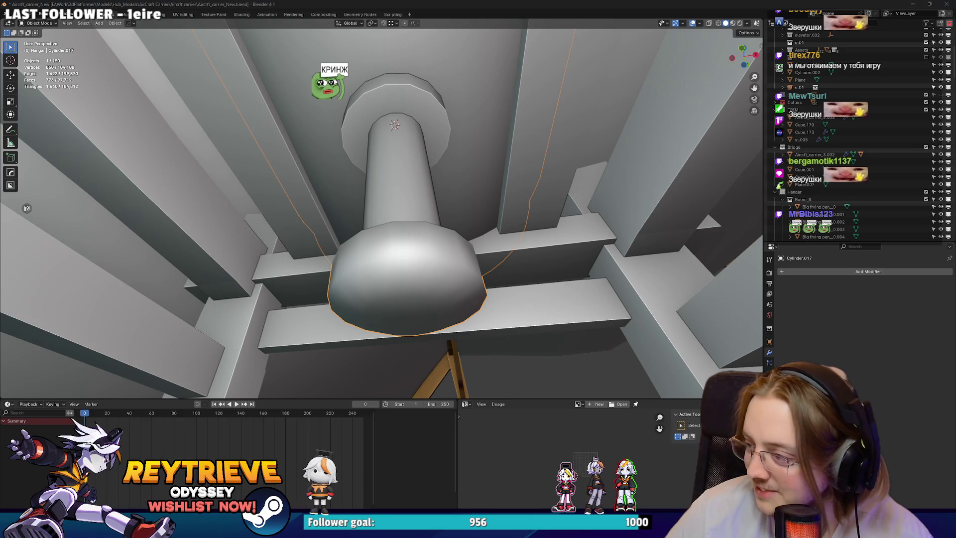
left_click_drag(509, 273, 412, 190)
key("Tab")
left_click(380, 225)
key("s")
left_click(385, 227)
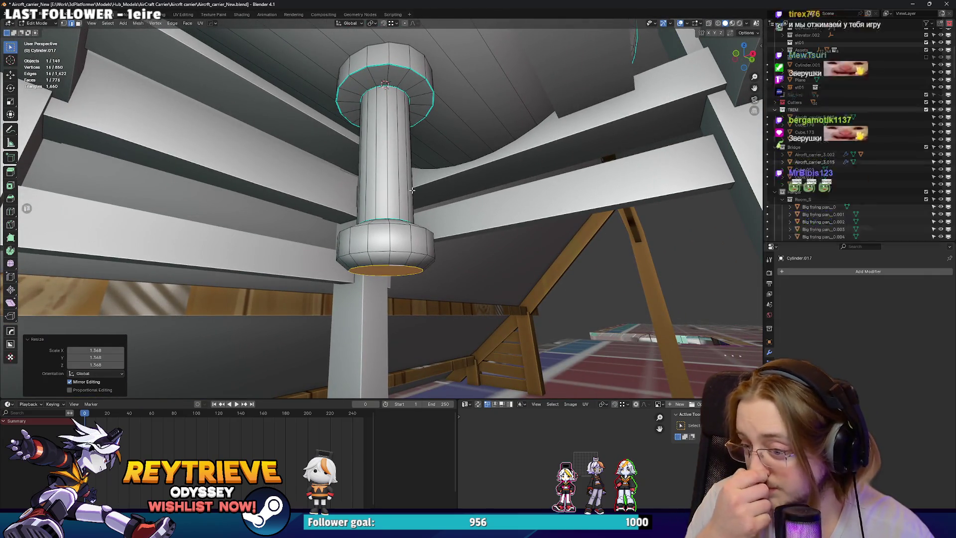
Slim the rod by scaling its side faces in X and Y only.
left_click_drag(398, 215, 386, 237)
key("3")
left_click(393, 160)
key("s")
key("shift+z")
left_click(436, 166)
Add a loop cut near the shade, scale it to 0.954, and move it vertically.
key("ctrl+r")
left_click(393, 234)
right_click(393, 234)
key("s")
left_click(431, 261)
key("s")
left_click(429, 258)
key("g")
key("z")
left_click(447, 245)
Flatten the bulge's top ring of faces to zero height along Z.
key("3")
left_click(430, 228)
key("s")
key("z")
key("0")
key("Return")
scroll("up", 3)
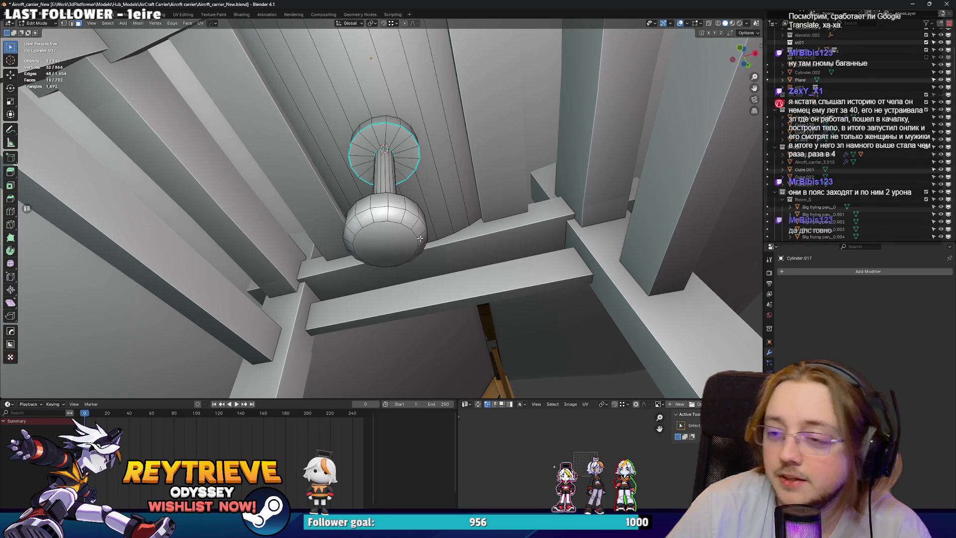
Scale the rod's side faces in X and Y to thin it.
left_click_drag(349, 164, 392, 173)
left_click(392, 173)
key("s")
key("shift+z")
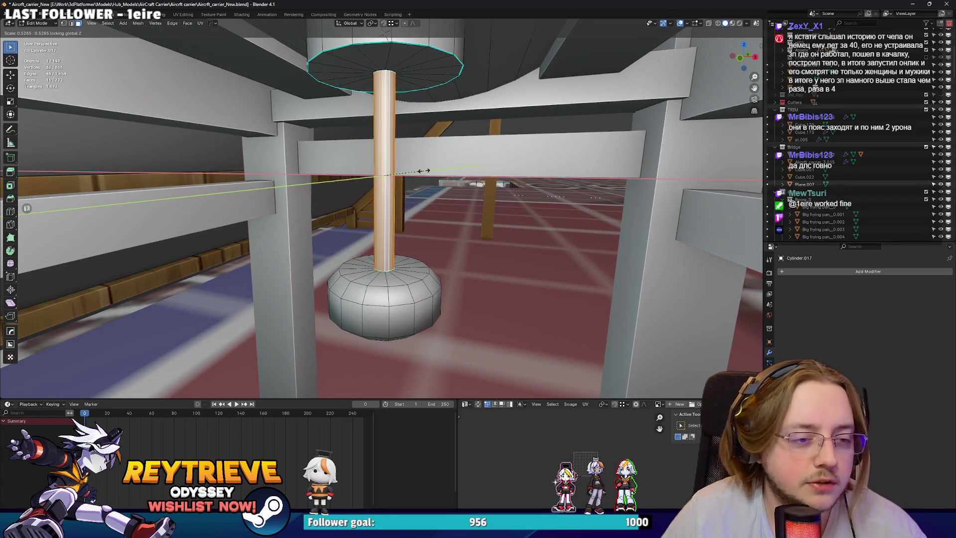
left_click(423, 171)
Narrow the ceiling cap's side faces to 0.683 in X and Y.
left_click_drag(410, 229, 553, 184)
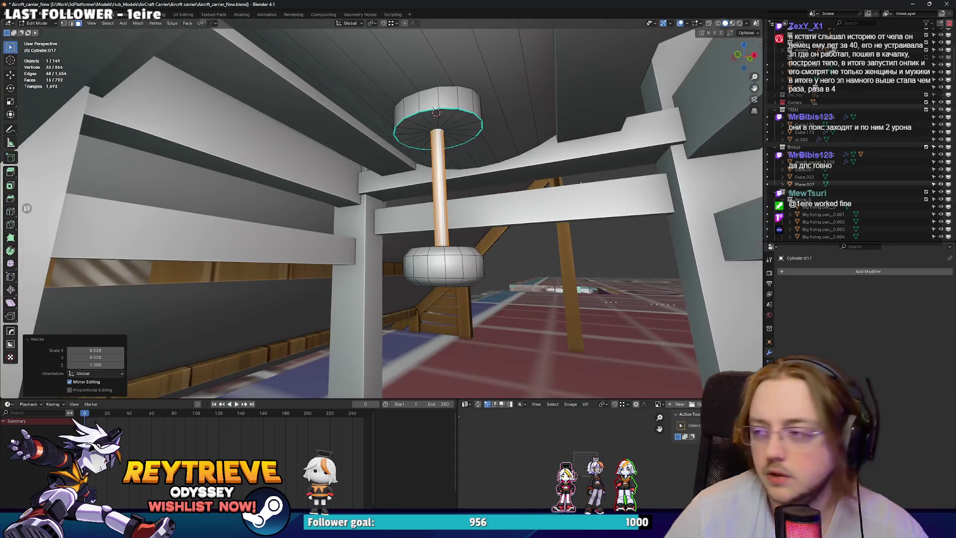
left_click_drag(615, 125, 517, 138)
left_click(493, 134)
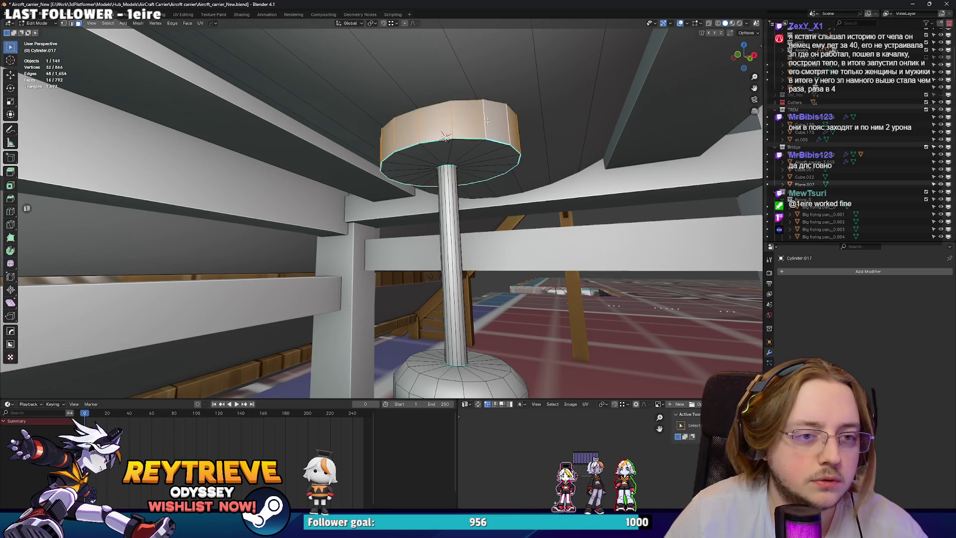
key("s")
key("shift+z")
left_click(475, 184)
Thicken the rod's side faces to 1.709 in X and Y.
left_click(455, 199)
key("s")
key("shift+z")
left_click(538, 208)
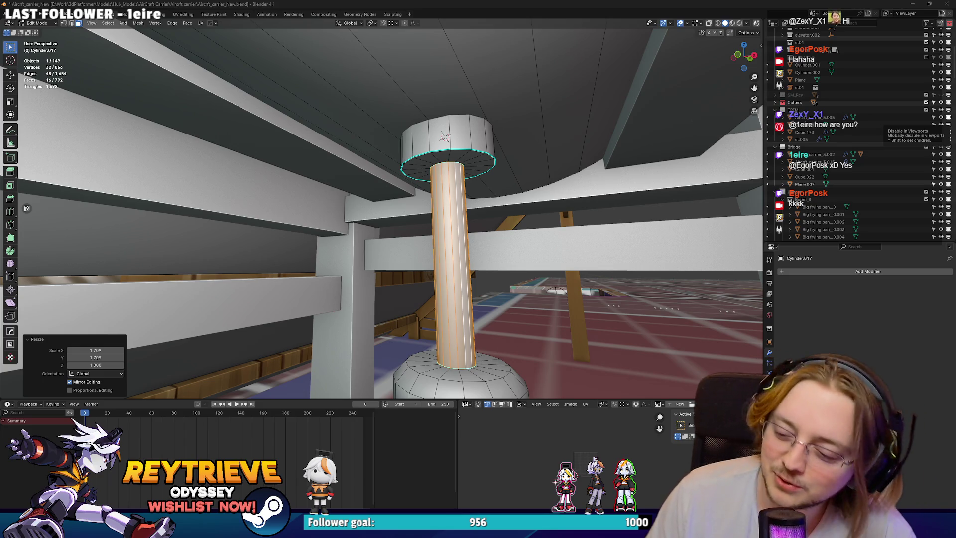
Select the entire bottom shade with X-ray view, then turn X-ray off.
left_click_drag(387, 129, 476, 215)
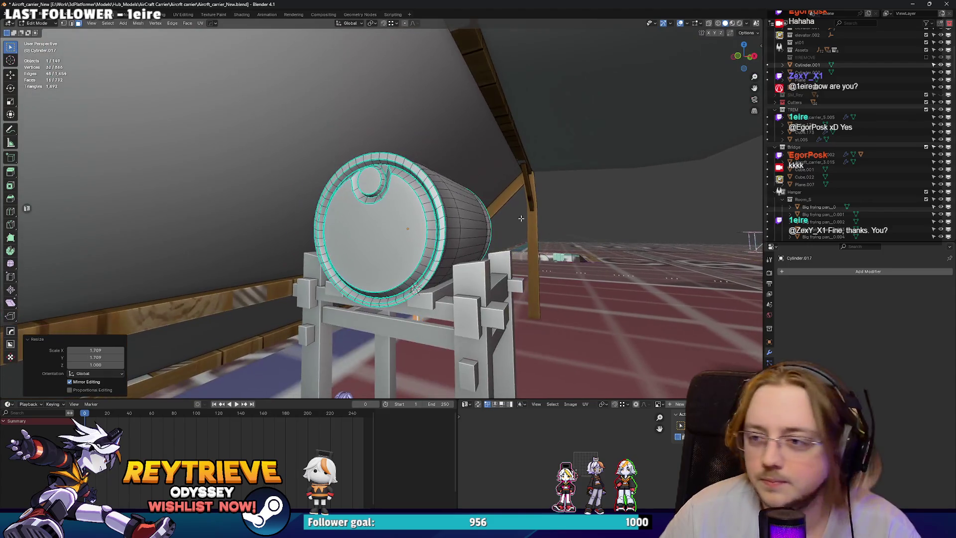
left_click_drag(442, 183, 448, 199)
key("alt+z")
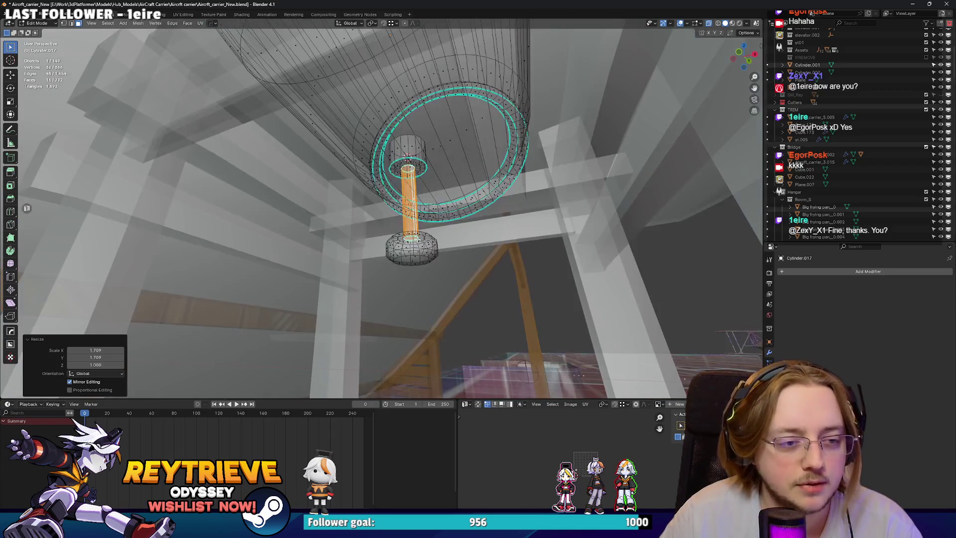
key("ctrl+KP_Add")
key("ctrl+KP_Add")
key("ctrl+KP_Add")
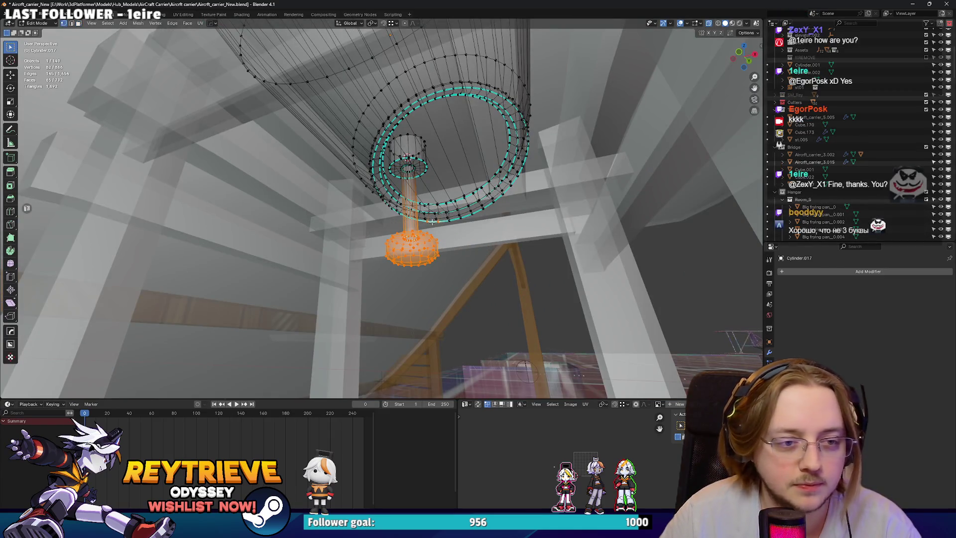
left_click_drag(424, 219, 423, 229)
key("alt+z")
Raise the shade 0.1 m along Z and return to Object Mode.
key("g")
key("z")
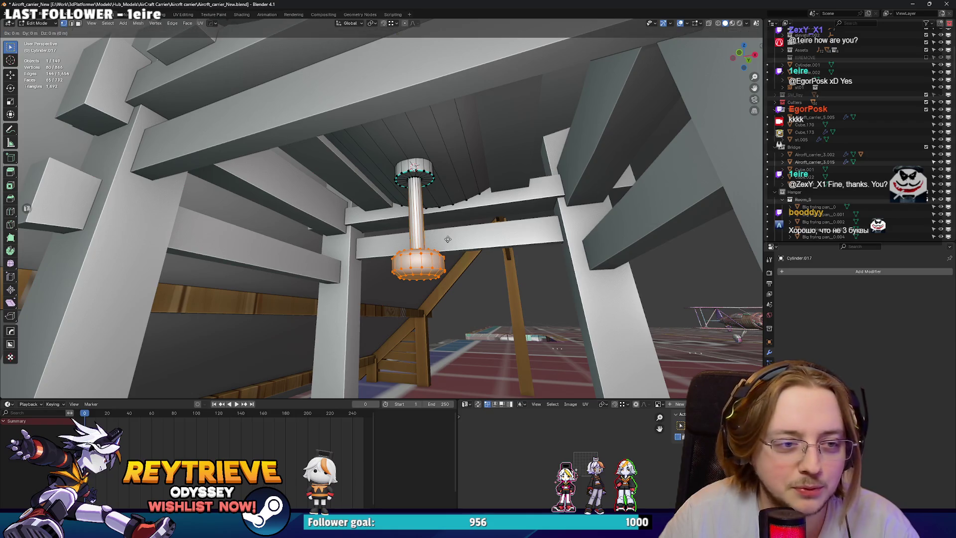
left_click(435, 220)
scroll("up", 3)
left_click_drag(434, 220, 431, 212)
key("g")
key("Escape")
key("Tab")
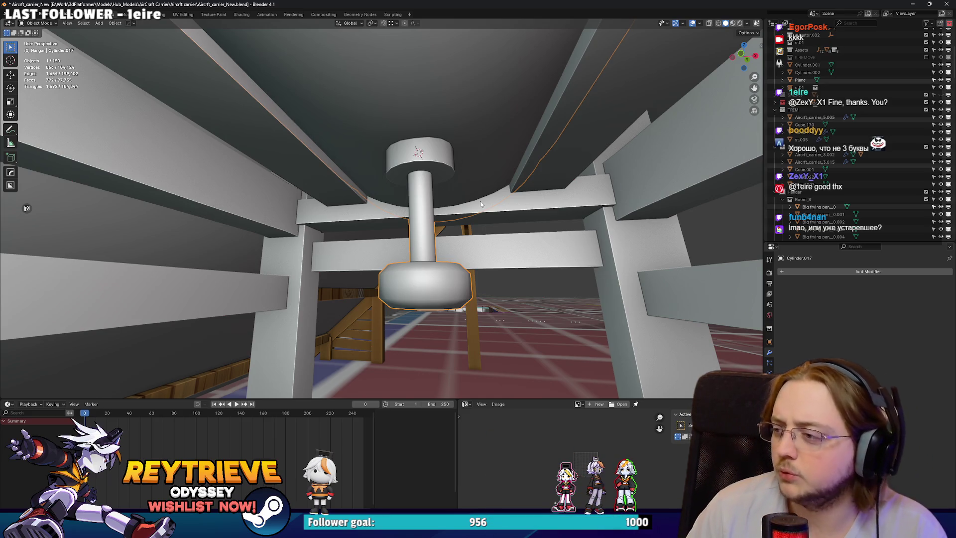
Bevel the ceiling cap's edge loop.
left_click_drag(430, 190, 419, 185)
key("Tab")
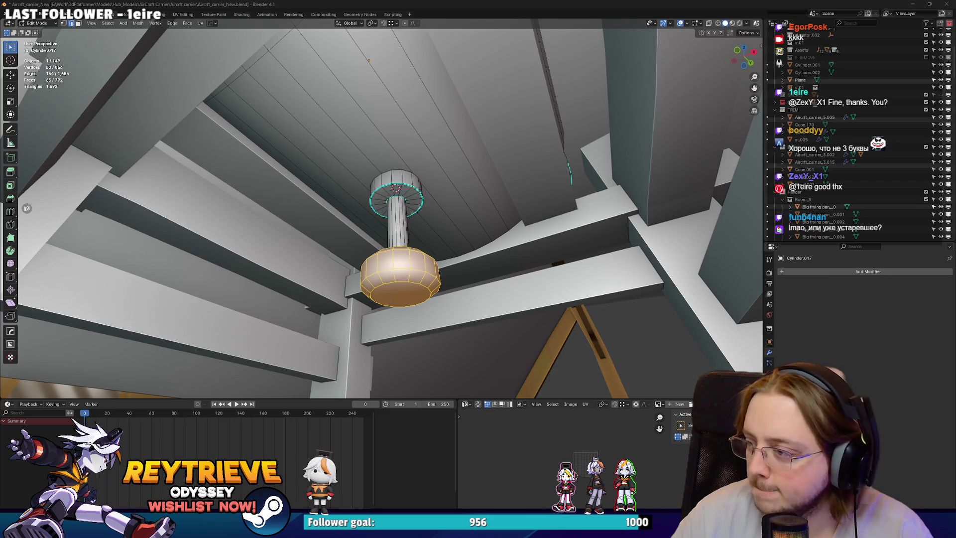
scroll("up", 3)
left_click_drag(414, 169, 417, 160)
key("i")
right_click(468, 159)
key("ctrl+b")
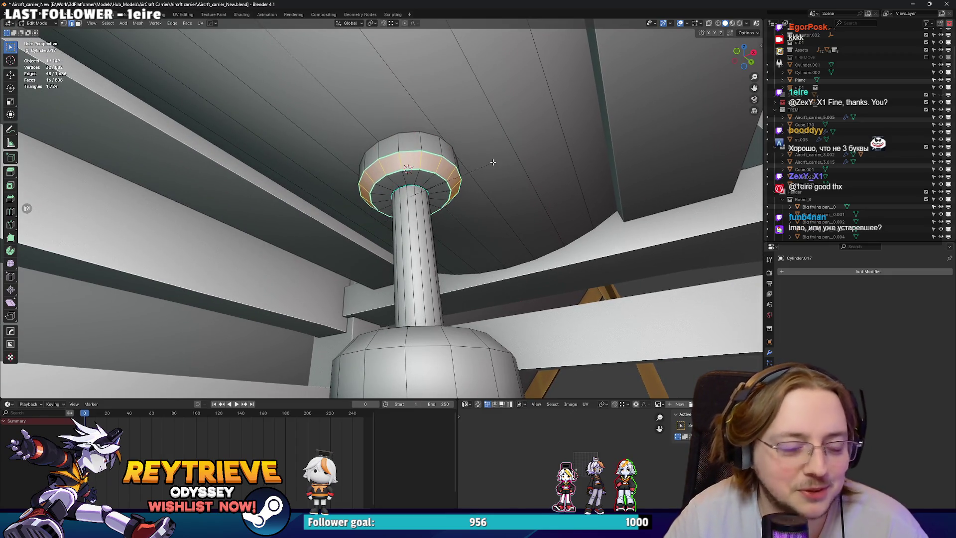
left_click(448, 172)
scroll("down", 3)
key("Tab")
Select the whole shade and widen it in X and Y, keeping its height.
left_click_drag(280, 159, 399, 177)
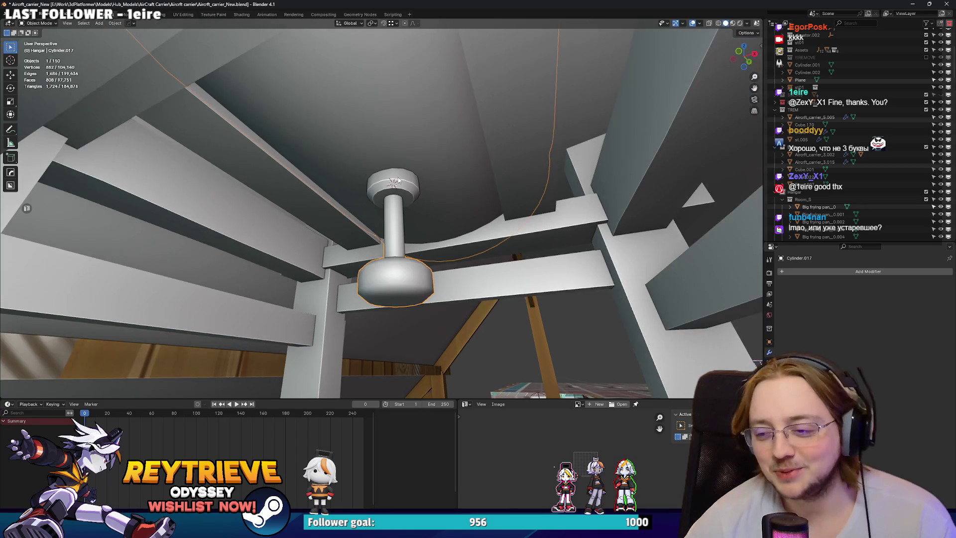
left_click_drag(425, 124, 393, 193)
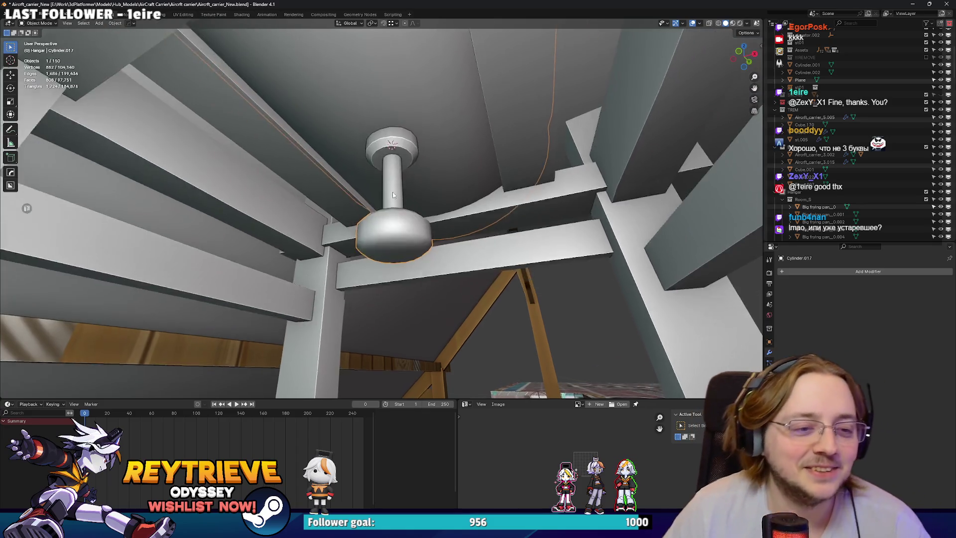
scroll("up", 3)
key("Tab")
left_click_drag(506, 268, 456, 145)
key("3")
left_click(478, 239)
key("ctrl+KP_Add")
key("ctrl+KP_Add")
key("s")
key("shift+z")
left_click(511, 229)
Grow the shade selection further, scale it again, and return to Object Mode.
key("ctrl+KP_Add")
key("s")
left_click(554, 246)
key("Tab")
scroll("down", 3)
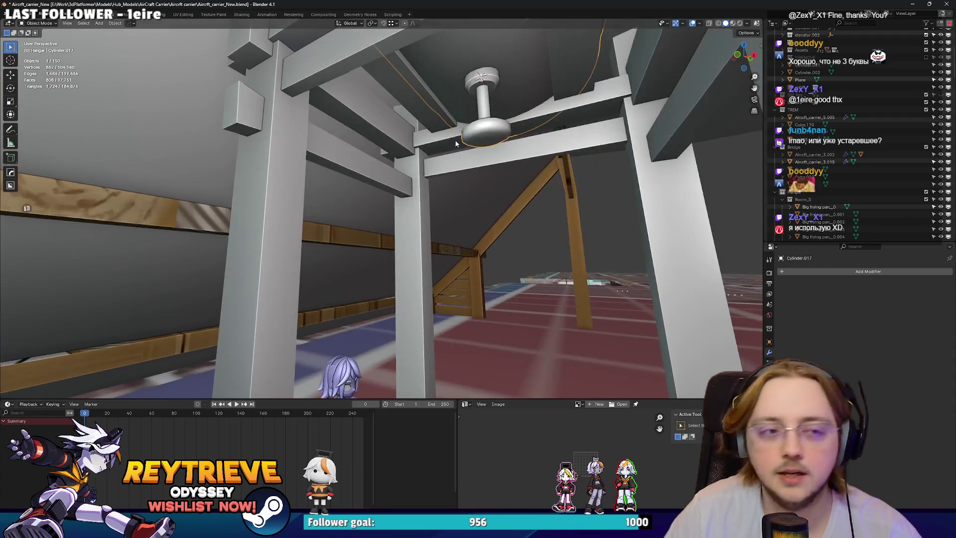
Duplicate the fan's ring in place and stretch the copy vertically along Z.
scroll("up", 3)
key("Tab")
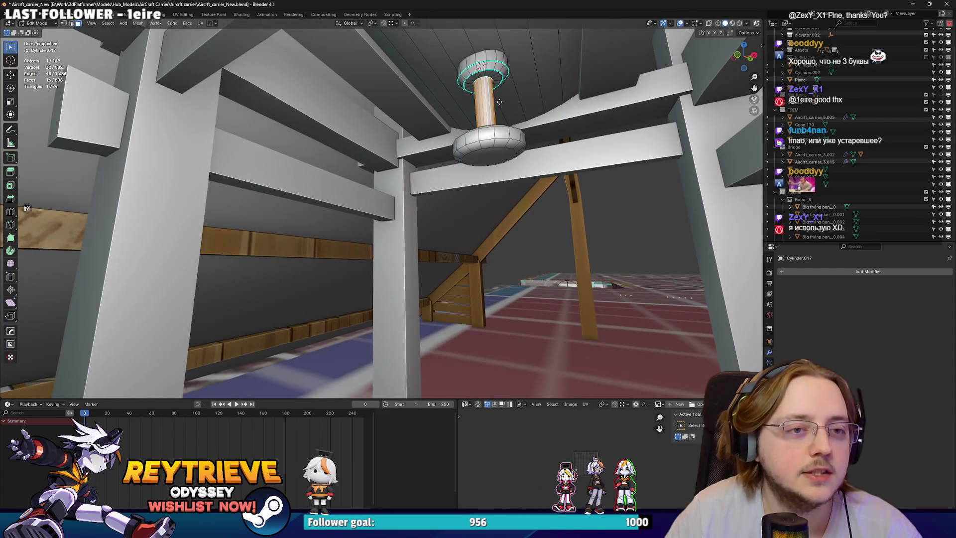
key("shift+d")
right_click(488, 99)
scroll("down", 3)
key("s")
key("z")
left_click(547, 209)
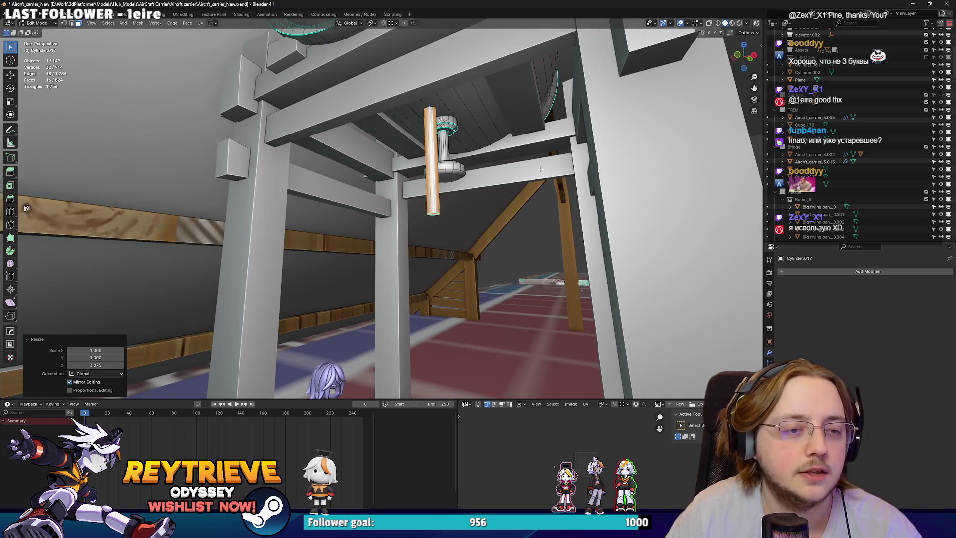
Move the copied ring down and scale it along Z into a long pole.
key("g")
key("z")
left_click(549, 248)
key("s")
key("z")
left_click(517, 251)
key("s")
key("z")
left_click(482, 255)
Shift the pole sideways along X and Y to sit beside the lamp.
key("g")
key("x")
left_click(448, 255)
key("KP_Decimal")
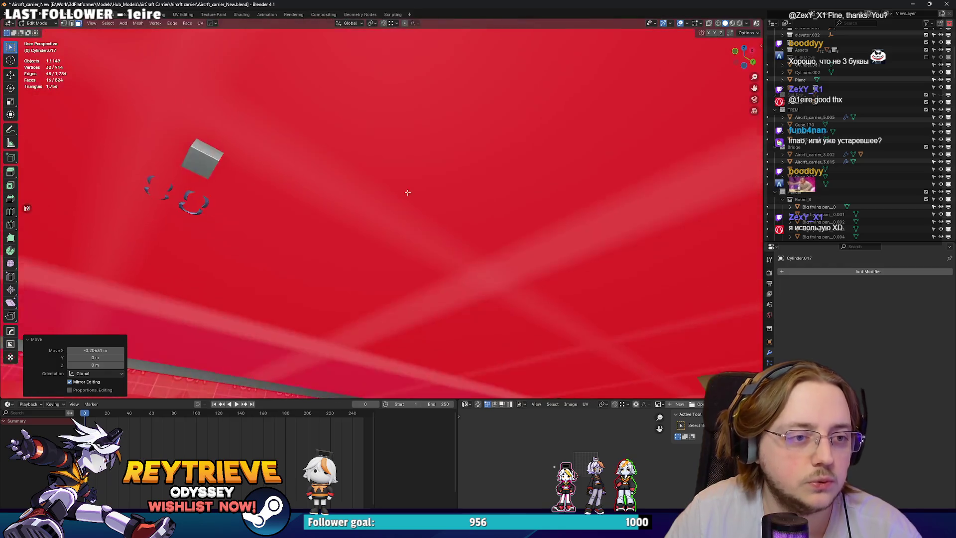
left_click_drag(415, 212, 408, 169)
key("g")
key("y")
left_click(408, 162)
Nudge the pole along Y and scale it taller along Z.
key("g")
left_click(403, 165)
key("s")
key("z")
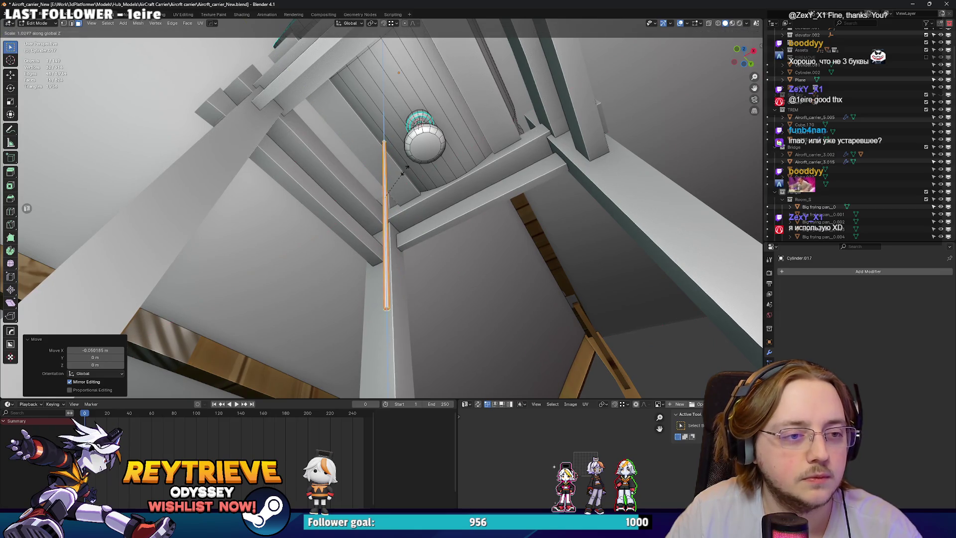
left_click(399, 167)
Add a loop cut near the pole's top and slide it vertically.
left_click_drag(400, 168, 358, 196)
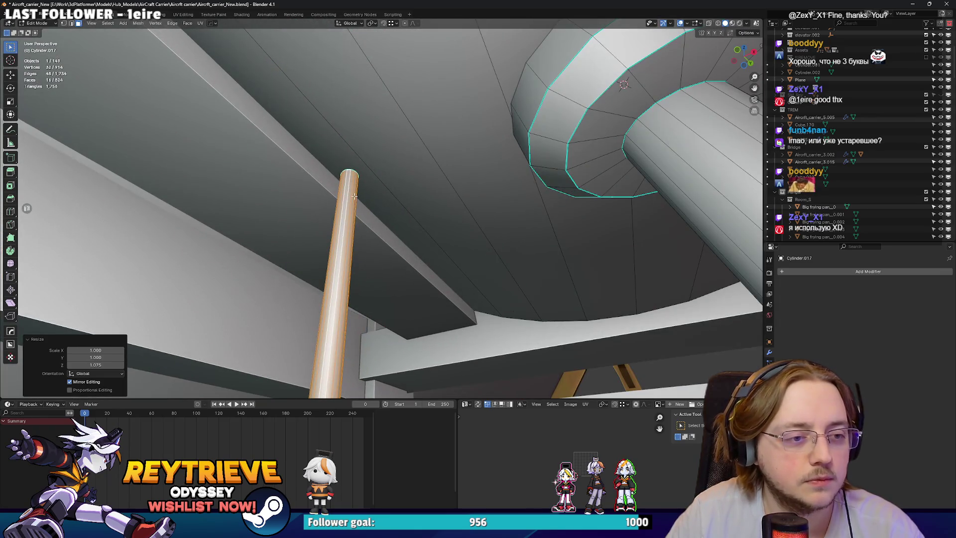
key("ctrl+r")
left_click(354, 195)
right_click(353, 196)
key("g")
key("z")
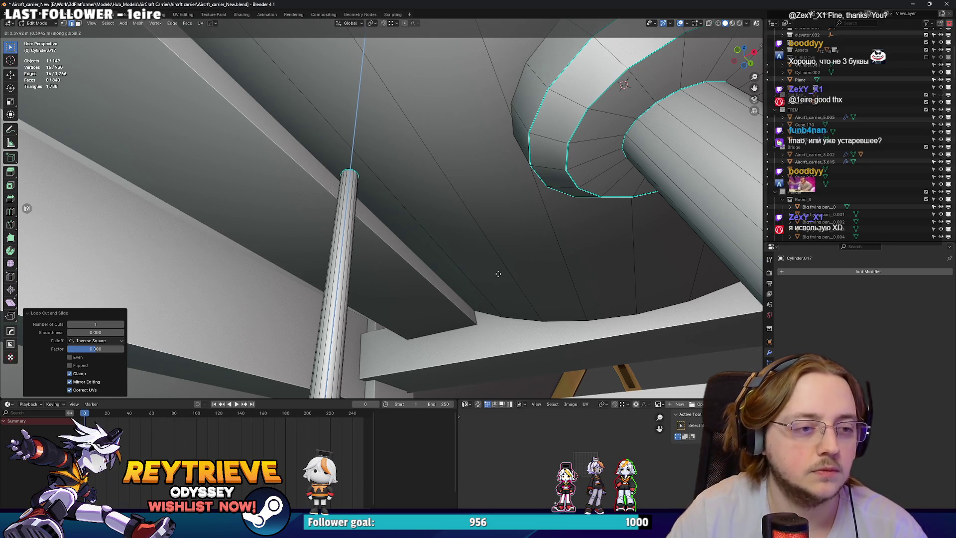
left_click(498, 273)
Raise the new loop further up along Z.
scroll("down", 3)
key("g")
key("z")
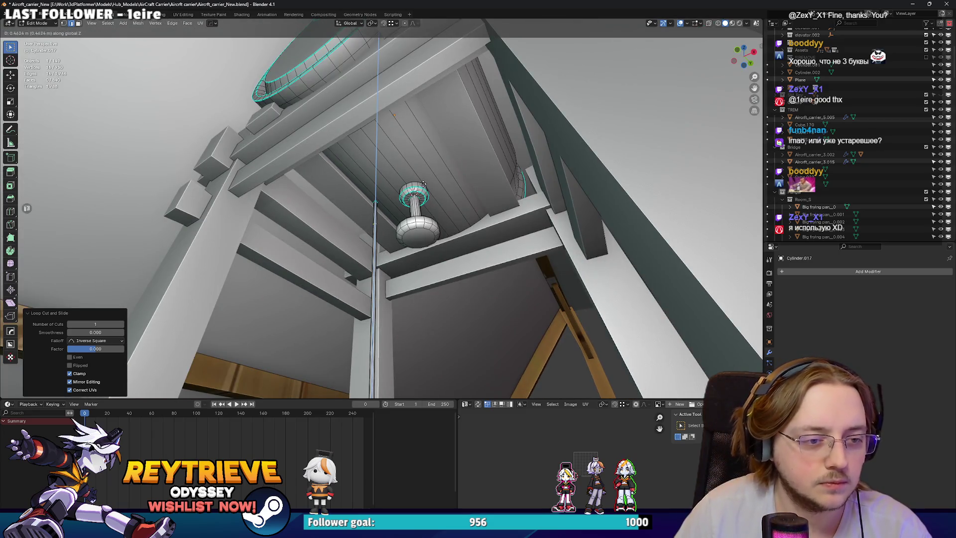
left_click(424, 162)
scroll("up", 3)
Extrude and widen the pole's top face into a mushroom cap, then discard it.
key("3")
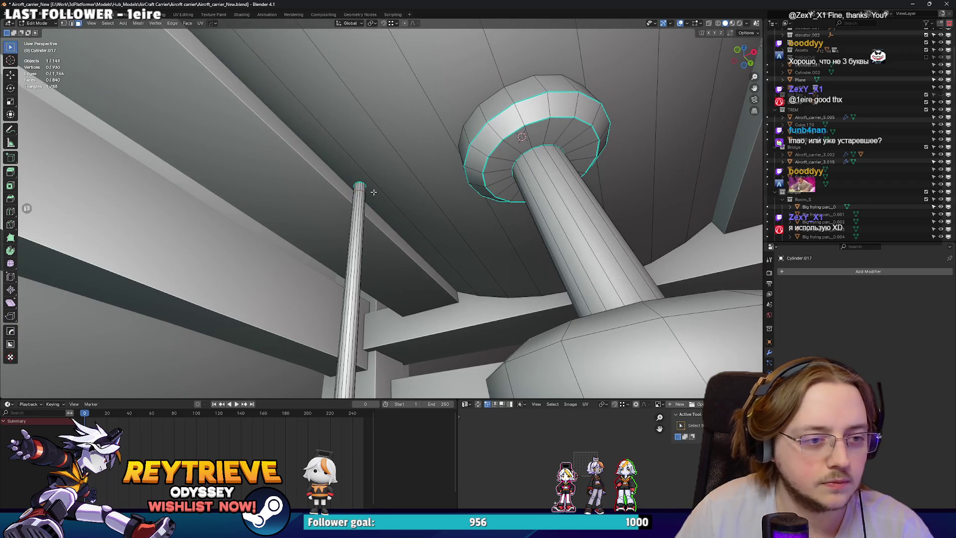
left_click(363, 187)
key("e")
key("s")
left_click(394, 199)
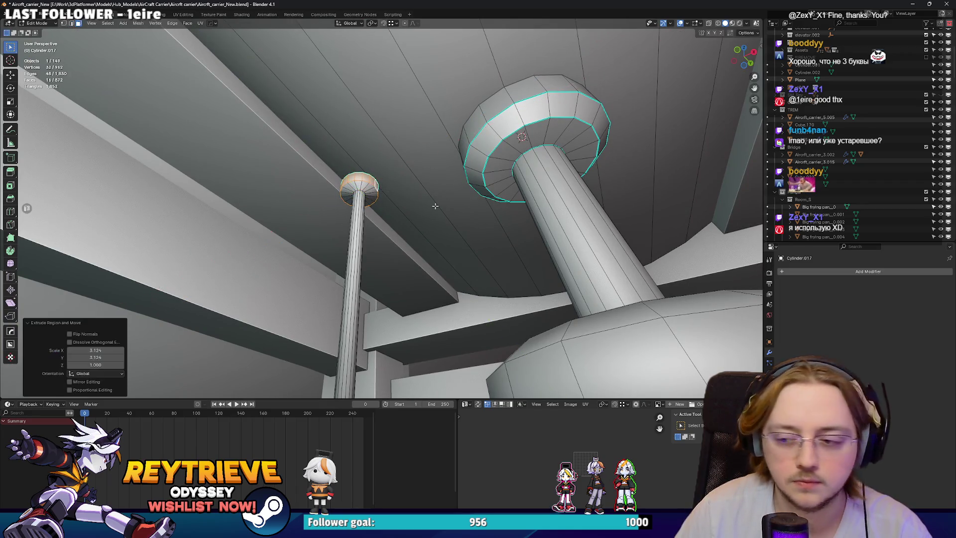
scroll("up", 3)
key("alt+z")
Select an edge loop near the pole top and raise it along Z.
left_click_drag(440, 218, 377, 188)
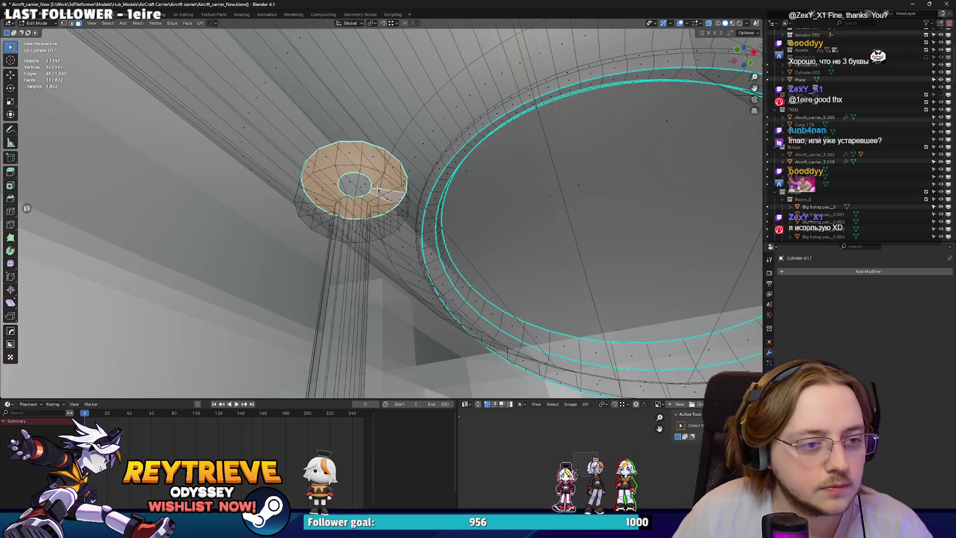
key("ctrl+z")
key("2")
left_click(376, 187)
key("alt+z")
key("g")
key("z")
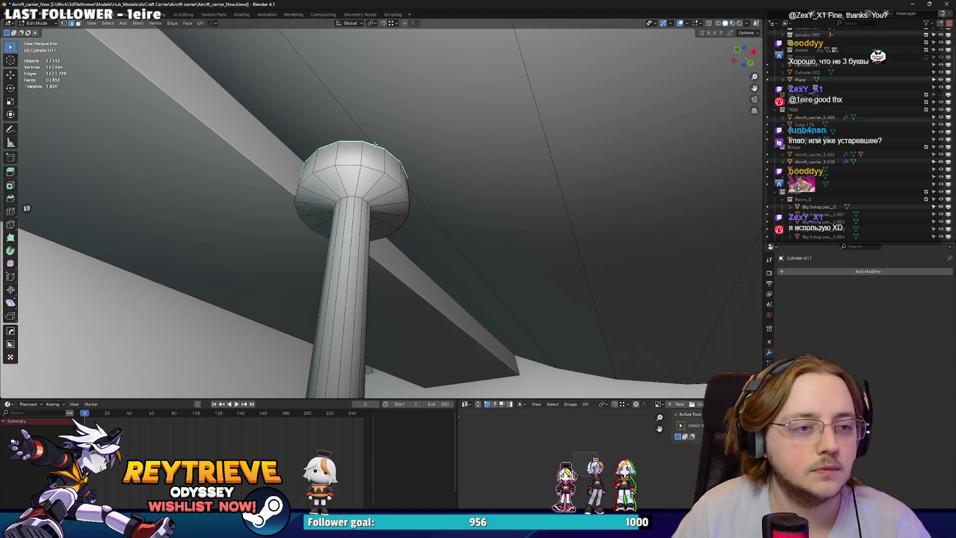
left_click(380, 106)
Separate a few pole-top vertices into their own object, then undo the split.
left_click_drag(381, 105, 402, 143)
left_click(386, 201)
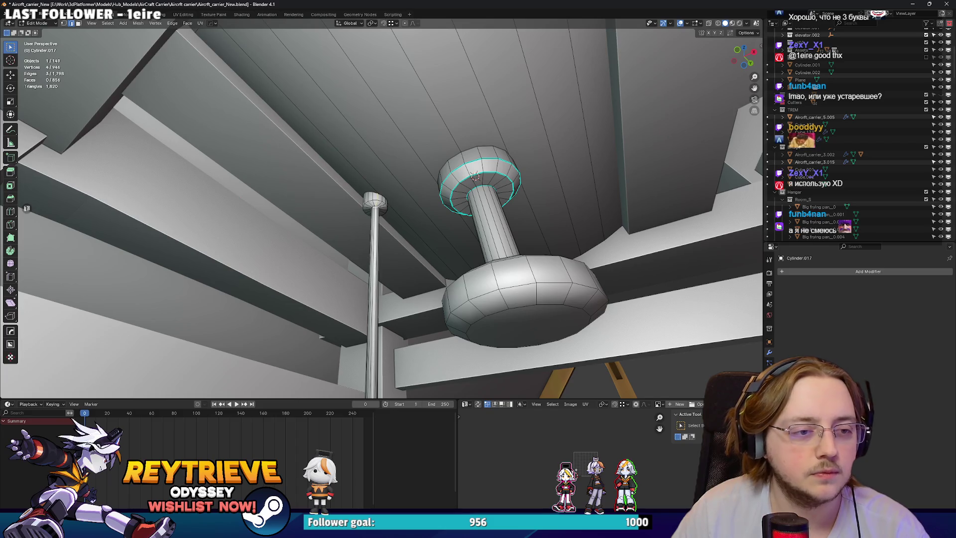
right_click(377, 200)
left_click(377, 200)
key("Tab")
left_click_drag(385, 205, 408, 190)
key("ctrl+z")
Frame the pole-top loop and nudge it vertically to finish the flared cap.
key("KP_Decimal")
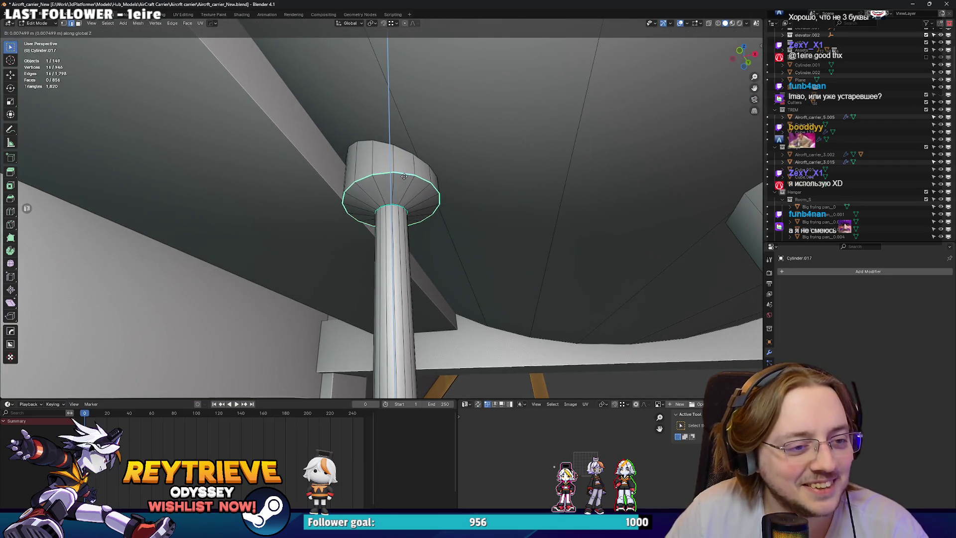
left_click(404, 181)
scroll("down", 3)
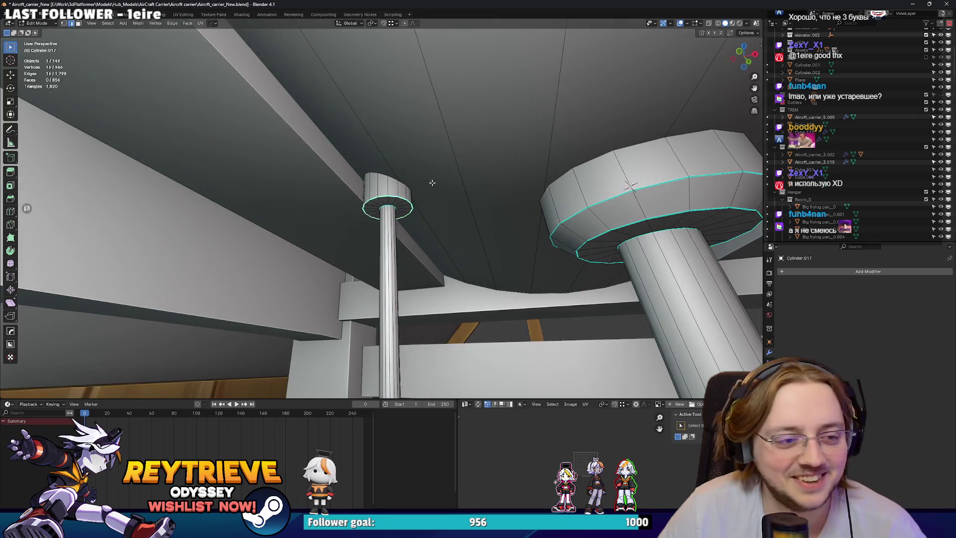
left_click(425, 175)
scroll("down", 3)
left_click_drag(421, 174, 400, 224)
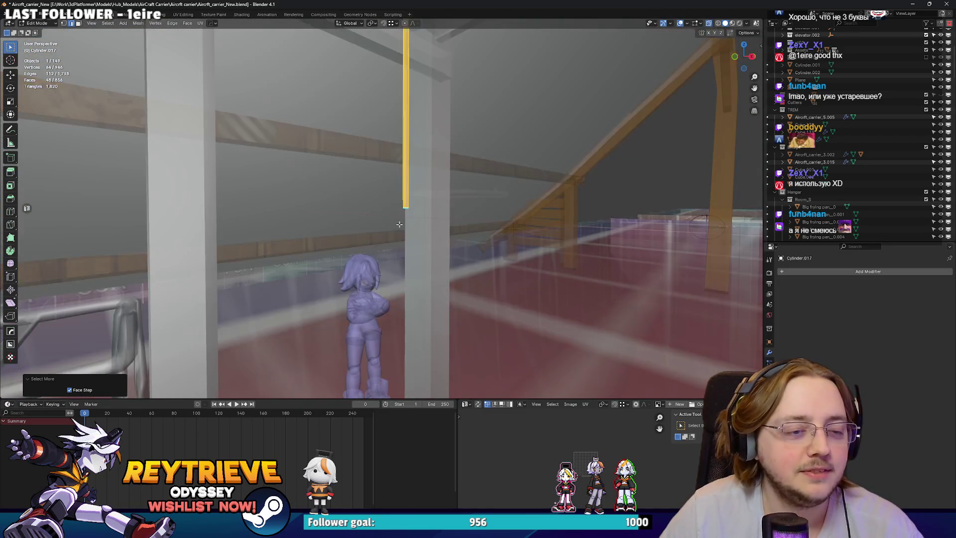
Lower the new pole along Z and adjust its position.
left_click(487, 280)
scroll("down", 3)
left_click_drag(487, 280, 370, 147)
scroll("up", 3)
scroll("up", 3)
scroll("down", 3)
key("g")
scroll("down", 3)
scroll("up", 3)
Select the pillar frame object Cube.064 and pick one of its faces in Edit Mode.
key("Tab")
scroll("down", 3)
scroll("up", 3)
left_click(378, 150)
key("Tab")
left_click(370, 148)
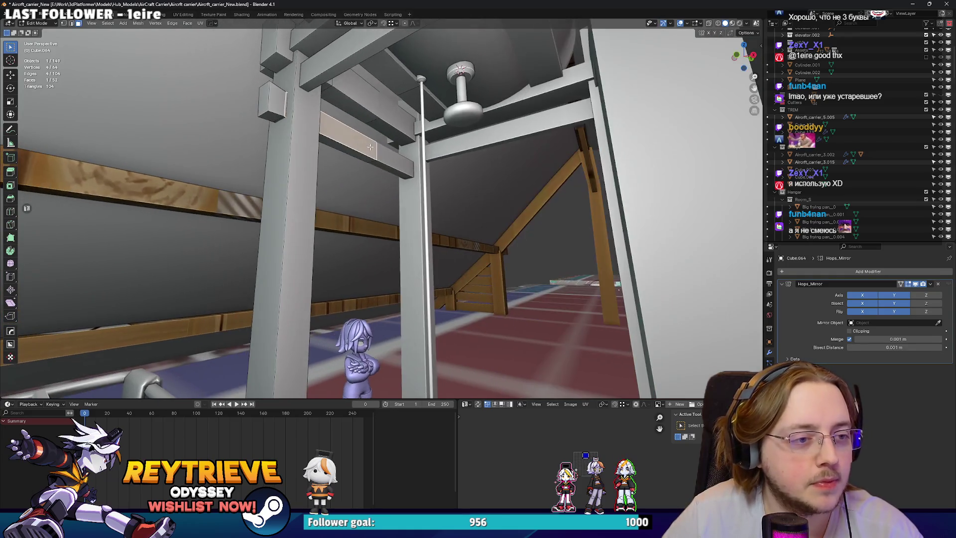
Lower the frame face by 0.75 m to fill the front doorway.
key("x")
left_click(354, 159)
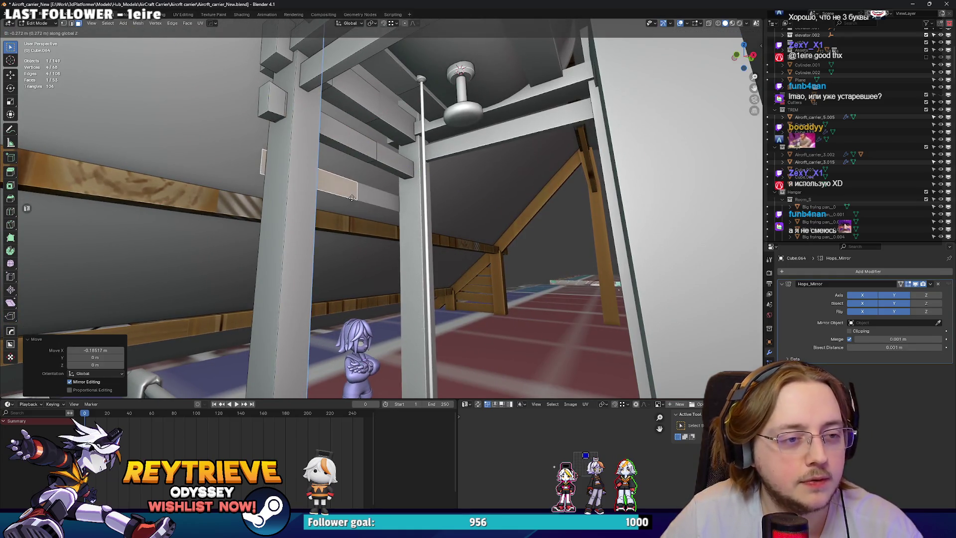
right_click(351, 197)
left_click(341, 317)
left_click_drag(340, 316, 343, 344)
key("g")
key("z")
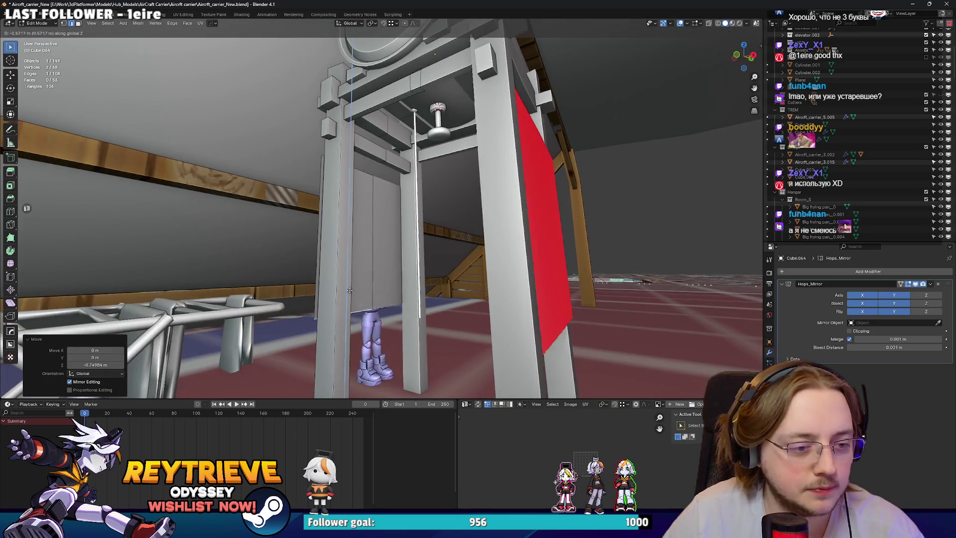
left_click(366, 184)
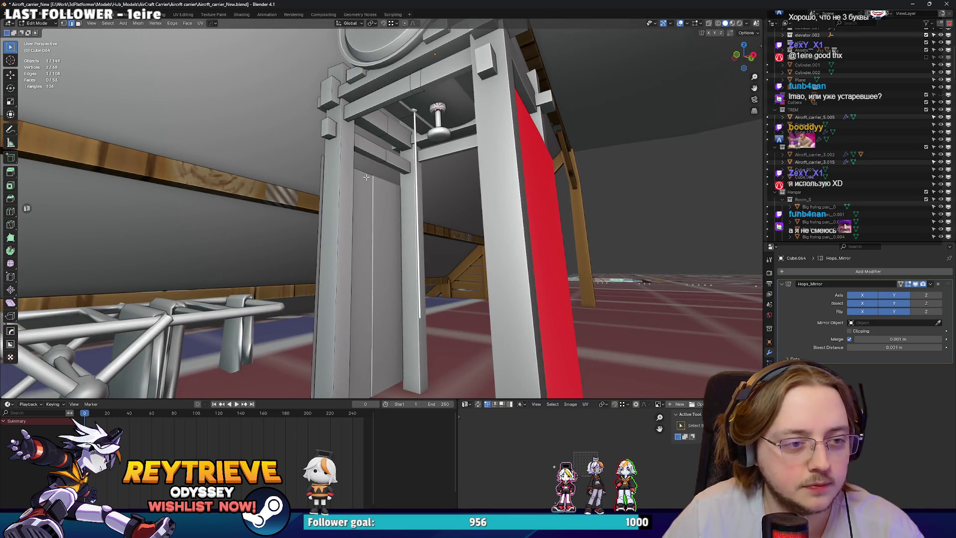
left_click(365, 161)
Flatten the door geometry with a Z scale of 0 into a flat panel.
key("s")
key("z")
left_click_drag(363, 160, 372, 297)
key("shift+z")
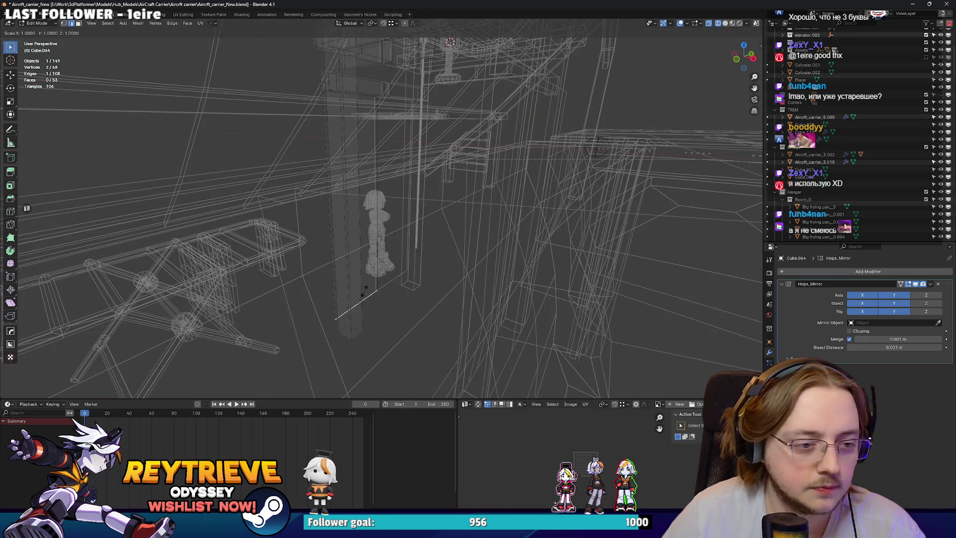
key("z")
key("0")
key("Return")
left_click(725, 24)
key("alt+z")
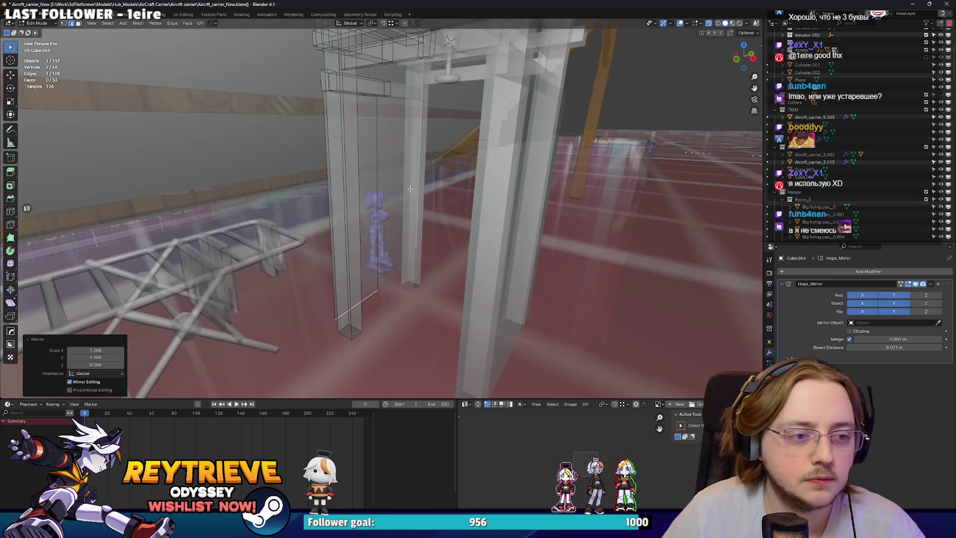
left_click(465, 192)
left_click_drag(465, 192, 424, 212)
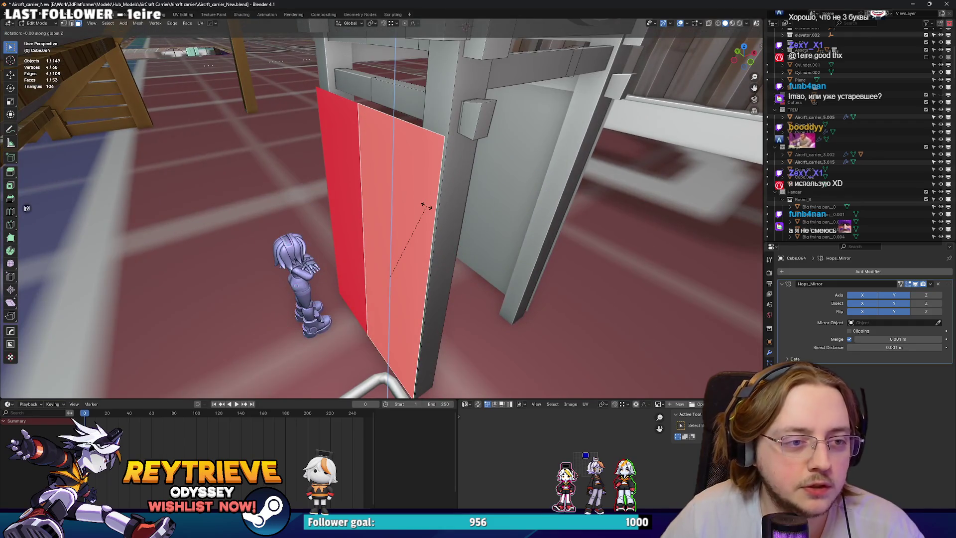
Turn the door 180° about Z and shift it along X into the doorway.
type("180")
key("Return")
key("g")
key("x")
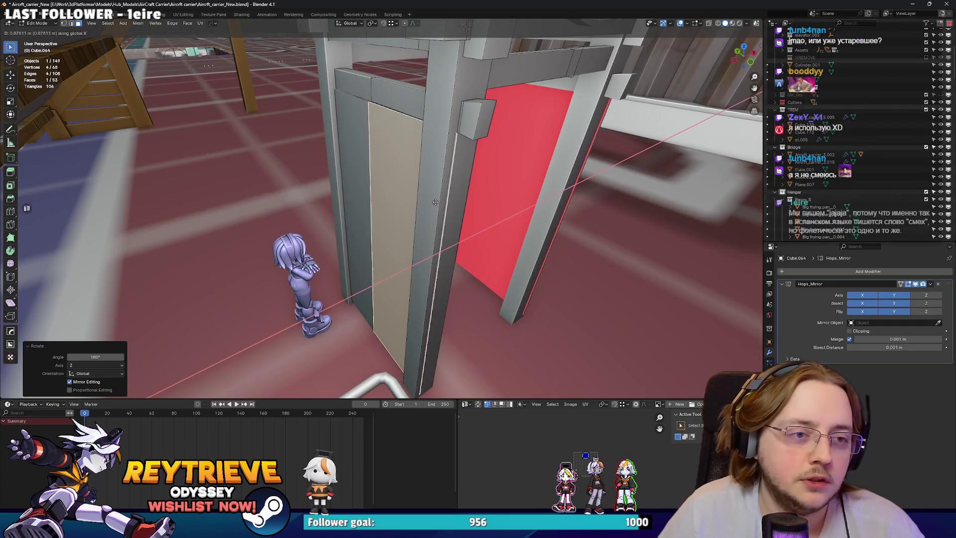
left_click(434, 203)
key("s")
left_click_drag(435, 202, 378, 191)
Nudge the door's side edges along Y so the panel sits flush in the doorway.
key("2")
left_click(451, 158)
key("g")
key("y")
left_click(424, 145)
key("3")
left_click(401, 165)
key("2")
left_click(401, 165)
key("g")
key("y")
left_click(401, 166)
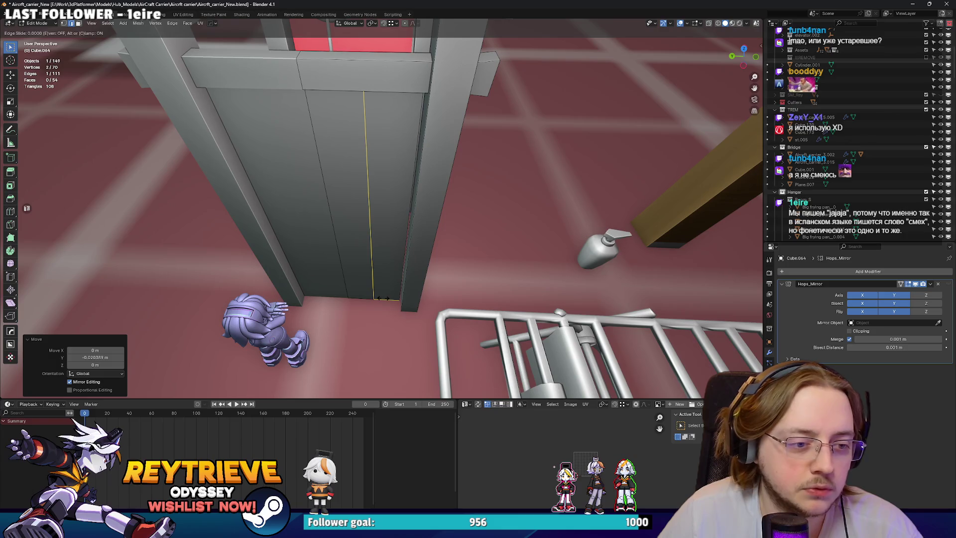
Add a vertical loop cut and offset its edge along X and Y to form a pleat.
left_click(383, 298)
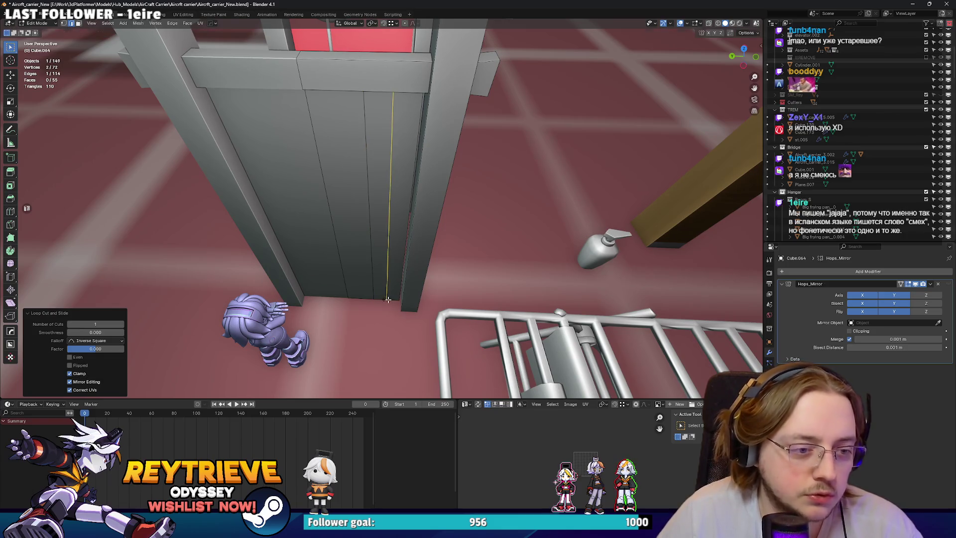
left_click_drag(376, 281, 366, 222)
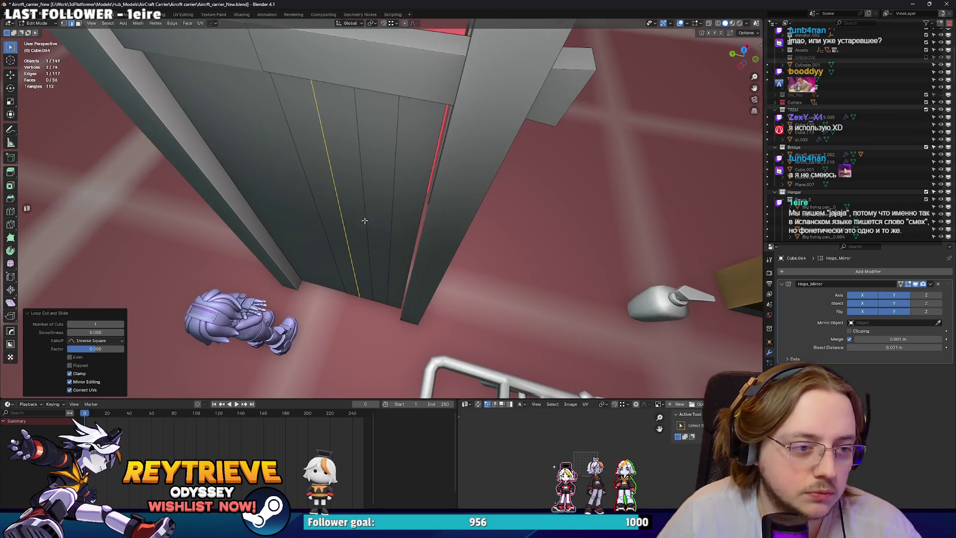
key("g")
key("x")
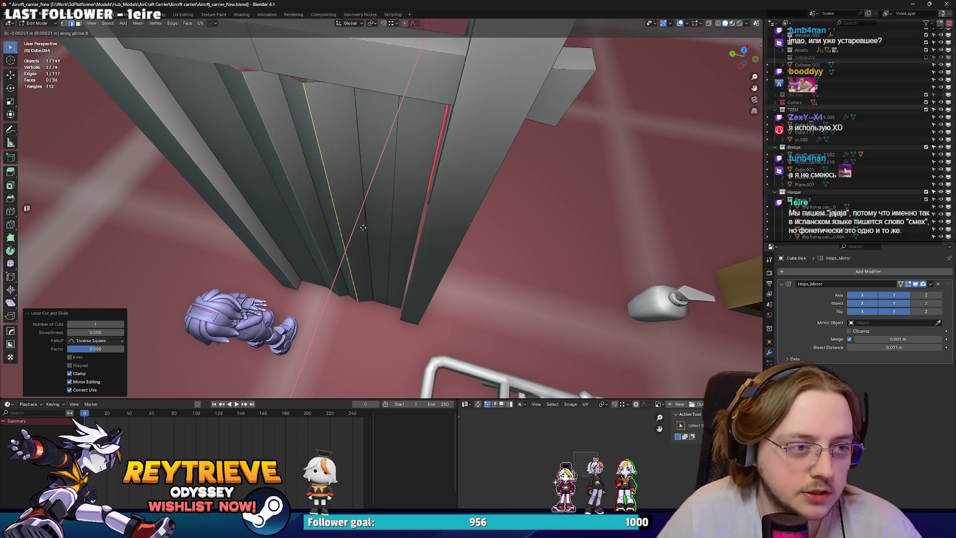
left_click(363, 227)
key("g")
key("y")
left_click(392, 203)
left_click_drag(392, 204, 349, 156)
key("g")
key("y")
left_click(389, 213)
Try Shade Auto Smooth on the door, undo it, and select one panel face in Edit Mode.
key("Tab")
right_click(343, 172)
left_click(344, 173)
scroll("down", 3)
key("ctrl+z")
key("Tab")
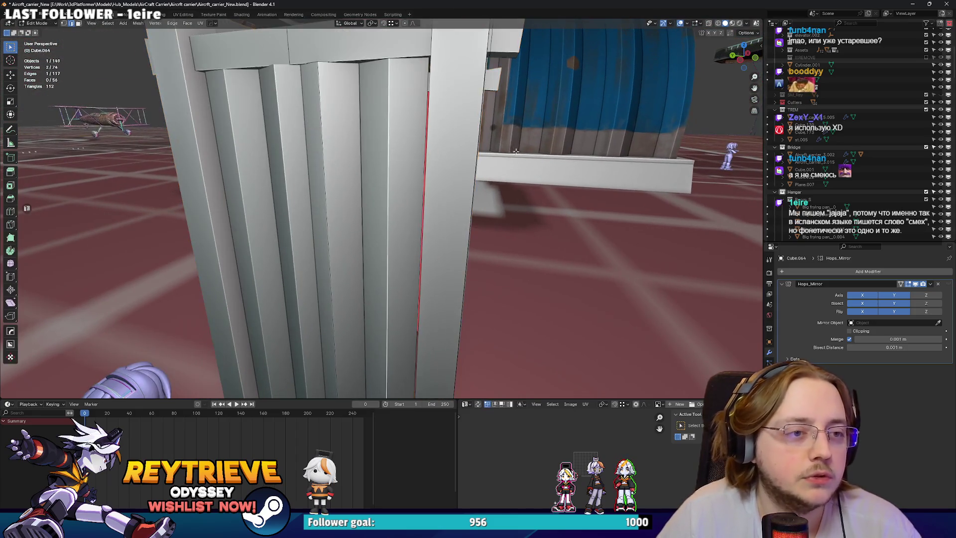
left_click(386, 136)
Separate the linked panel into its own object and give it Shade Auto Smooth.
key("l")
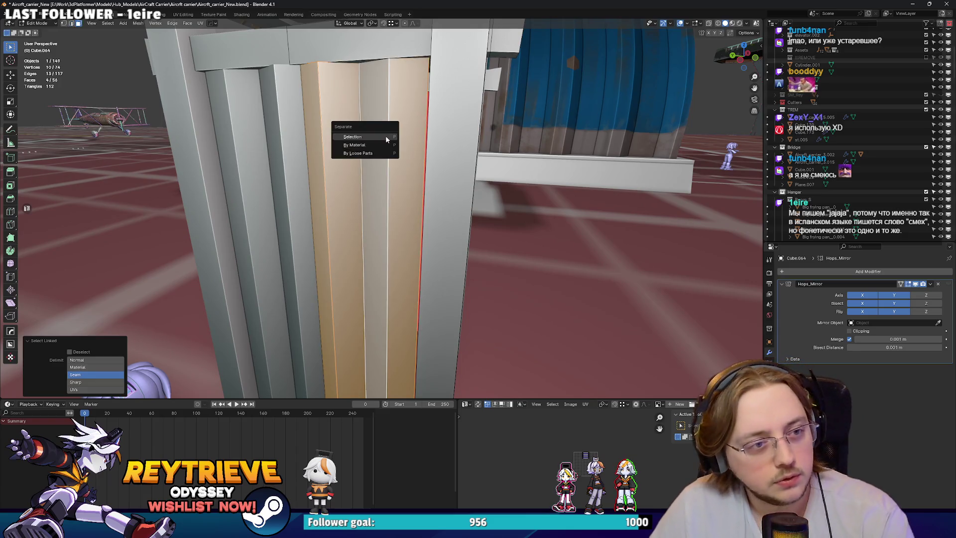
left_click(386, 138)
key("Tab")
left_click(368, 136)
left_click_drag(367, 135, 452, 168)
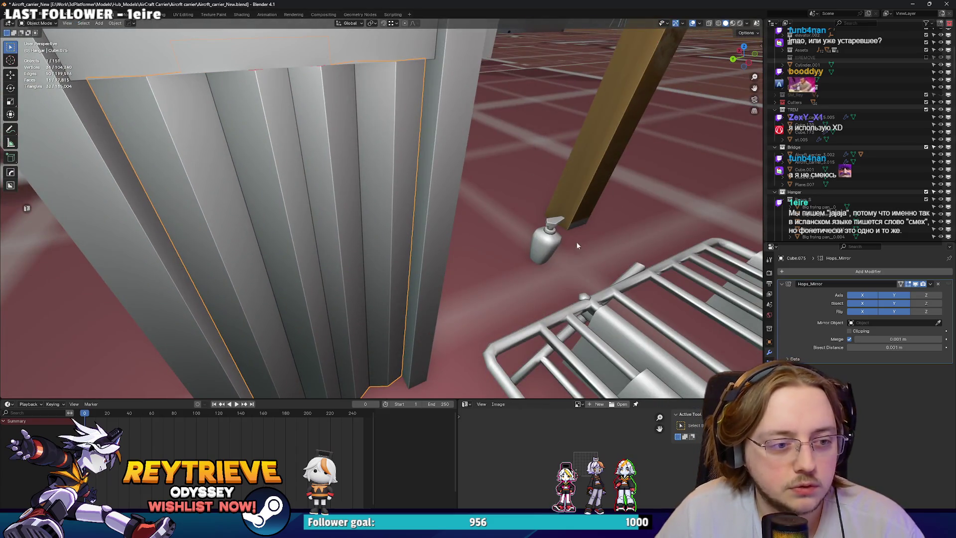
right_click(302, 225)
left_click(293, 218)
left_click_drag(304, 209, 405, 179)
Shift the linked panel strip slightly along X and then along Y.
key("Tab")
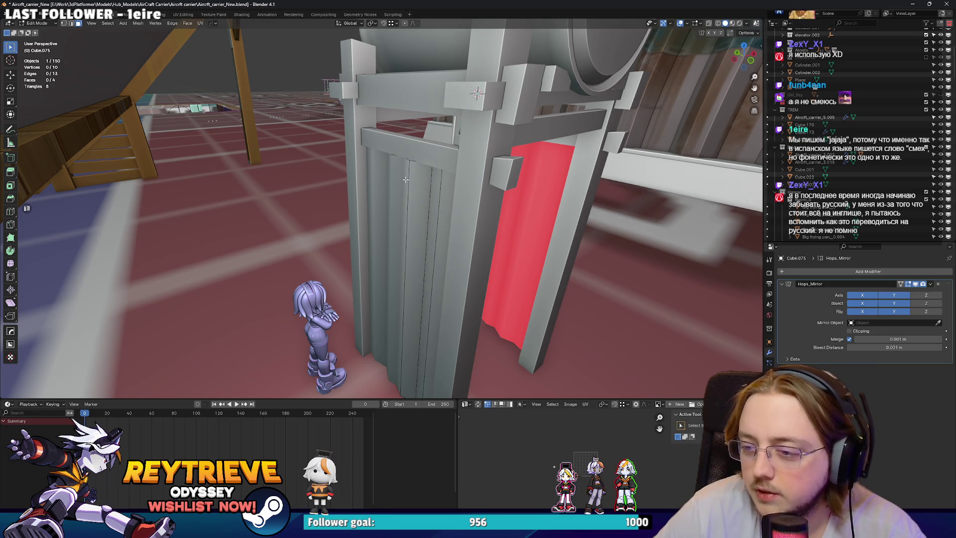
left_click_drag(582, 60, 473, 160)
key("l")
key("g")
key("x")
left_click(439, 149)
key("g")
key("y")
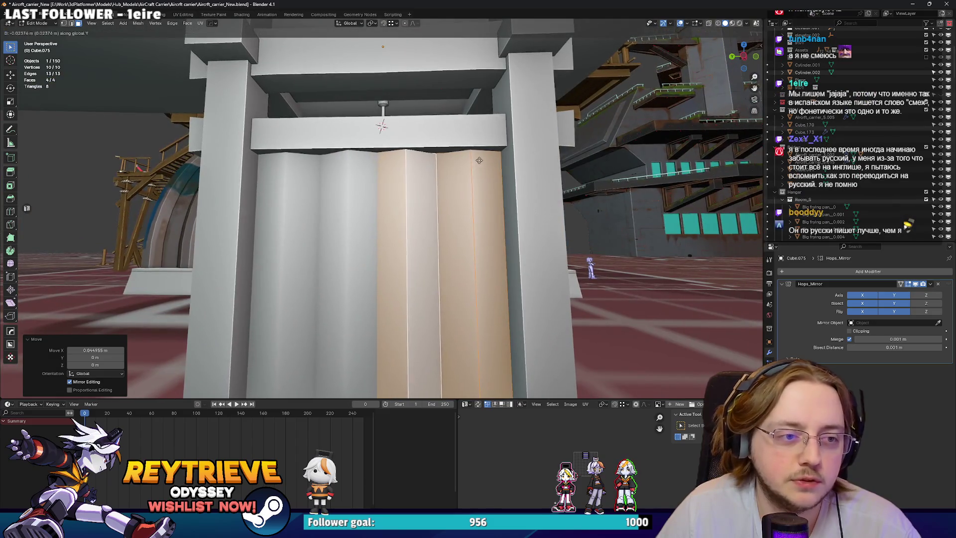
left_click(481, 157)
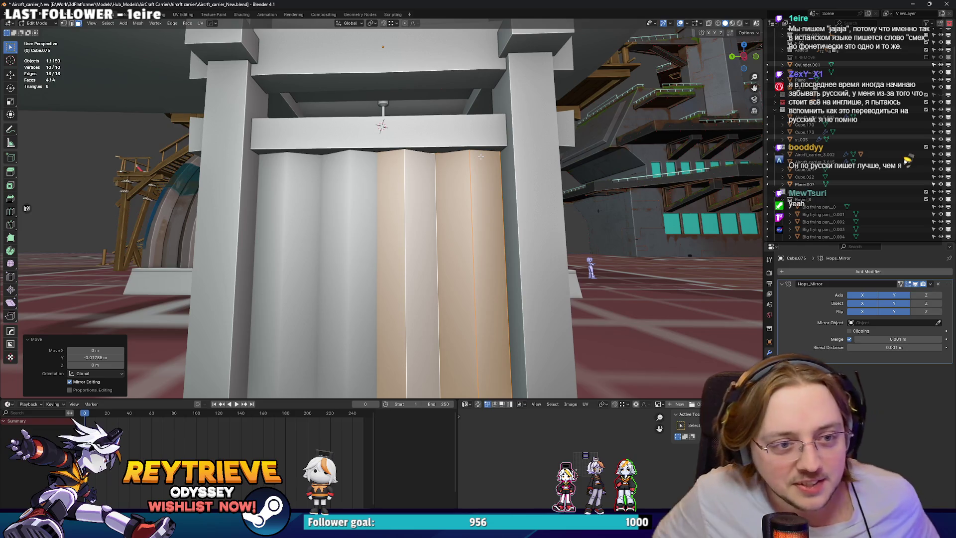
Select the red curtain's faces and shift them slightly along Y.
left_click_drag(481, 156, 463, 169)
scroll("up", 3)
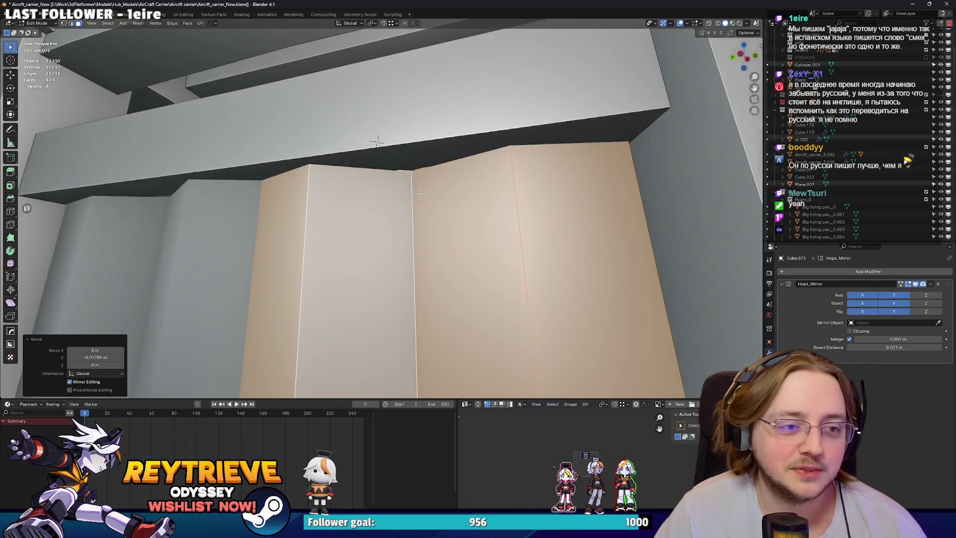
key("g")
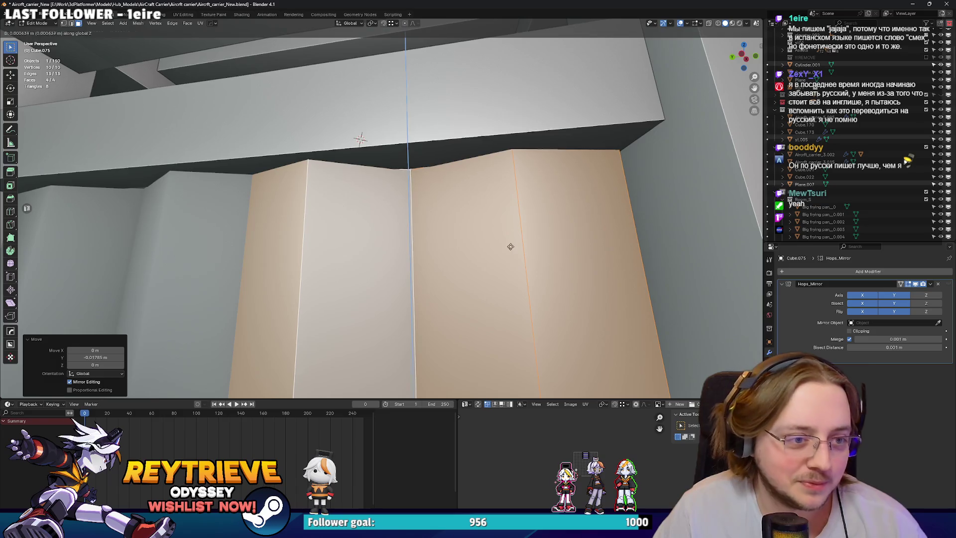
key("Escape")
left_click_drag(511, 243, 526, 173)
left_click(447, 151)
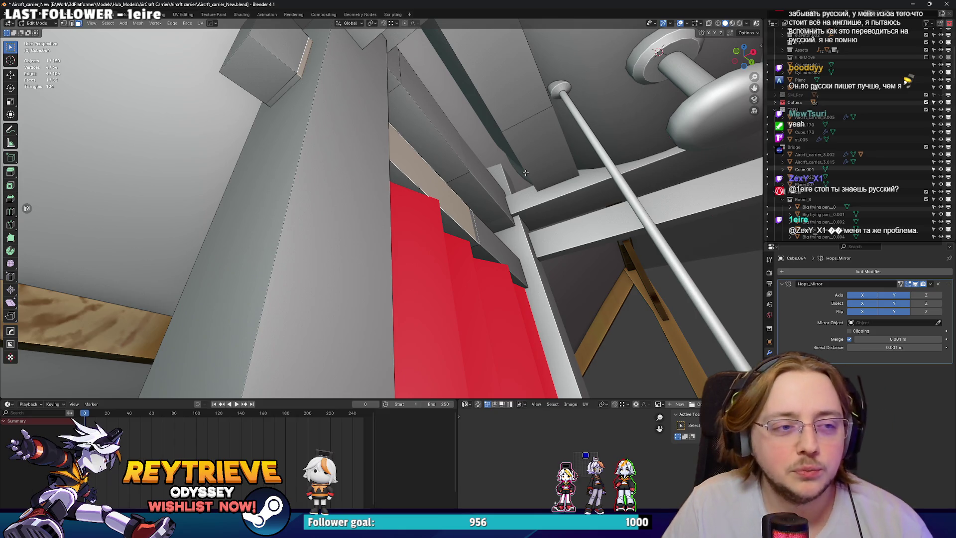
left_click_drag(334, 77, 370, 121)
key("g")
key("y")
key("y")
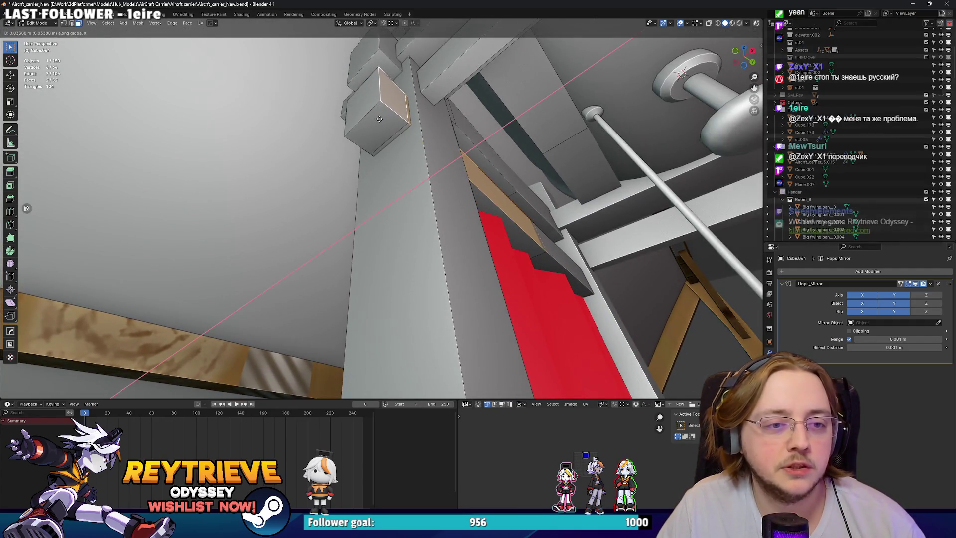
left_click(379, 119)
Apply Shade Smooth to the curtain frame in Object Mode.
key("Tab")
left_click_drag(378, 120, 428, 199)
right_click(363, 186)
left_click(364, 186)
scroll("down", 3)
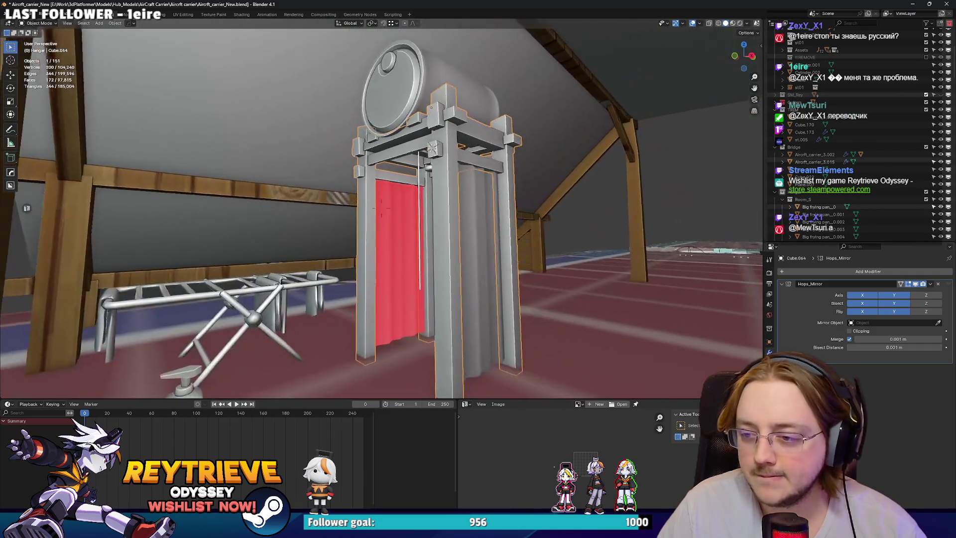
scroll("up", 3)
scroll("up", 3)
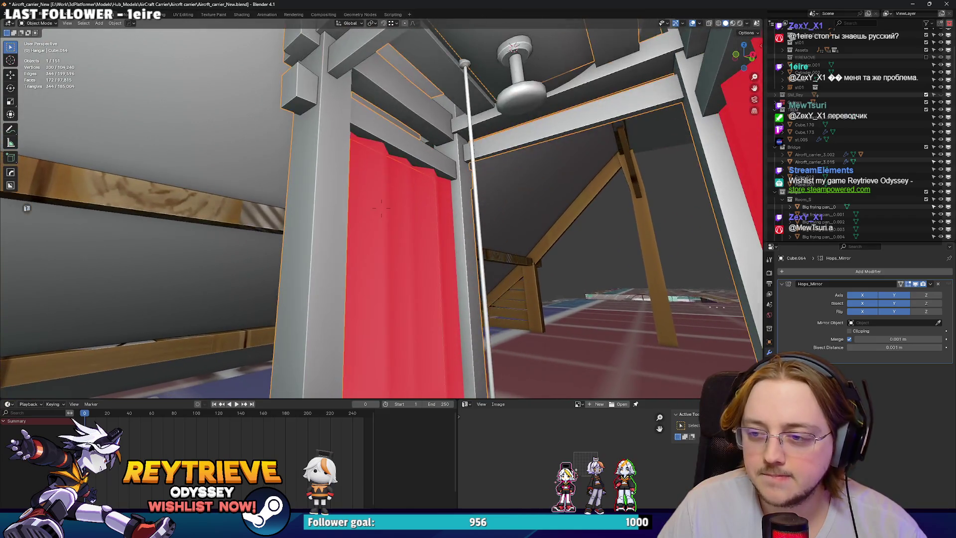
scroll("up", 3)
scroll("down", 3)
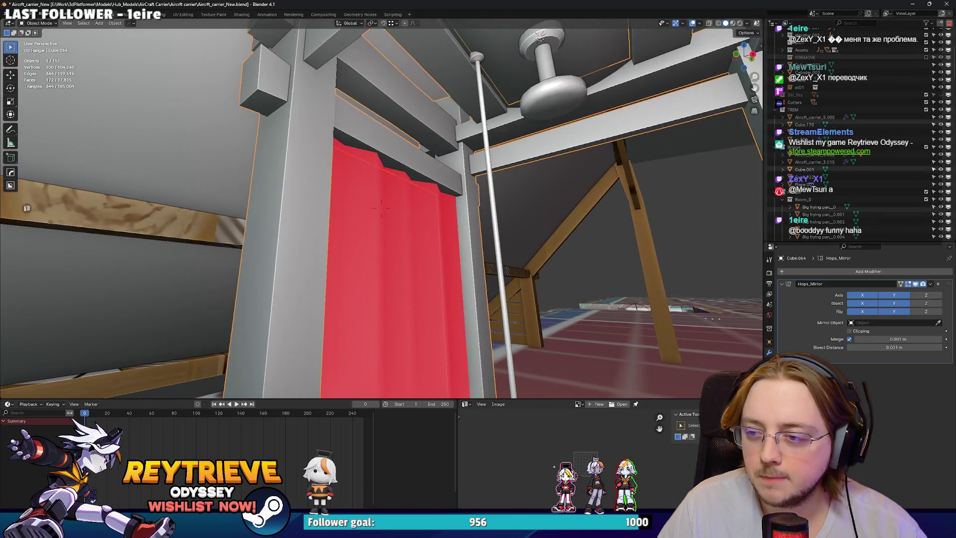
scroll("up", 3)
left_click_drag(381, 208, 444, 192)
key("Tab")
key("Tab")
key("Tab")
left_click(448, 197)
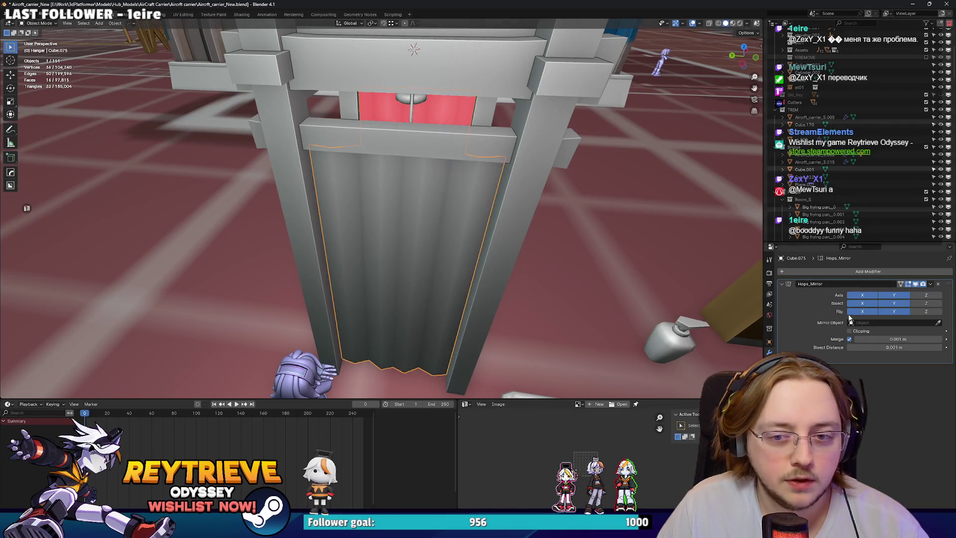
Apply the panel's Hops_Mirror modifier and move both strip faces along Y.
key("ctrl+a")
key("KP_Decimal")
left_click(392, 189)
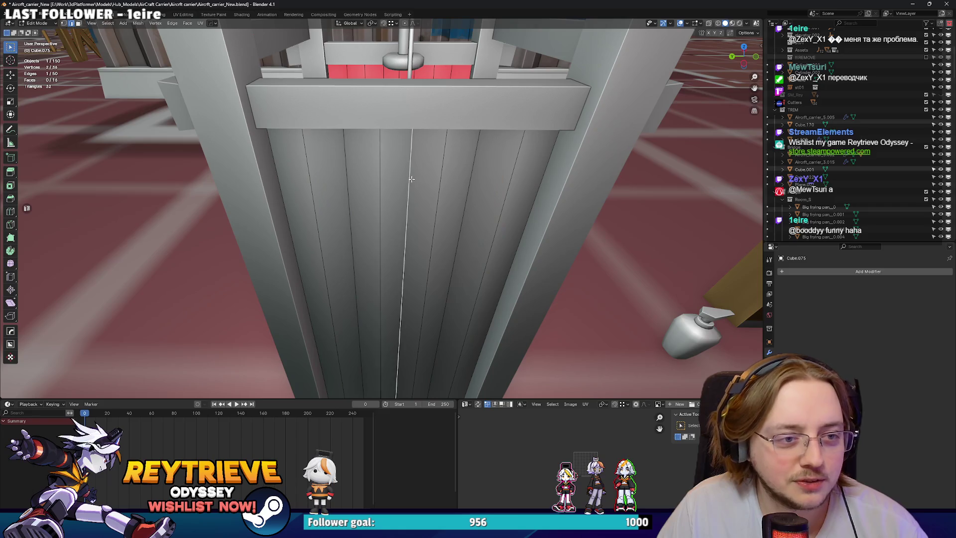
left_click_drag(392, 189, 386, 199)
key("g")
key("y")
key("Escape")
key("ctrl+z")
key("ctrl+z")
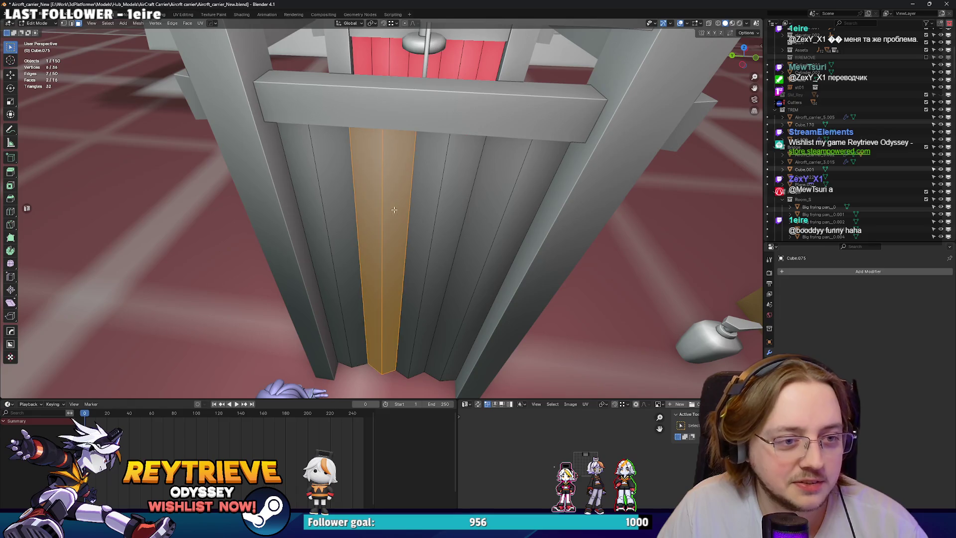
key("g")
key("y")
left_click(383, 205)
left_click(431, 221)
Reshape the folds by moving a vertical strip and one edge along Y.
key("Tab")
left_click_drag(416, 212, 419, 216)
key("Tab")
left_click(426, 216)
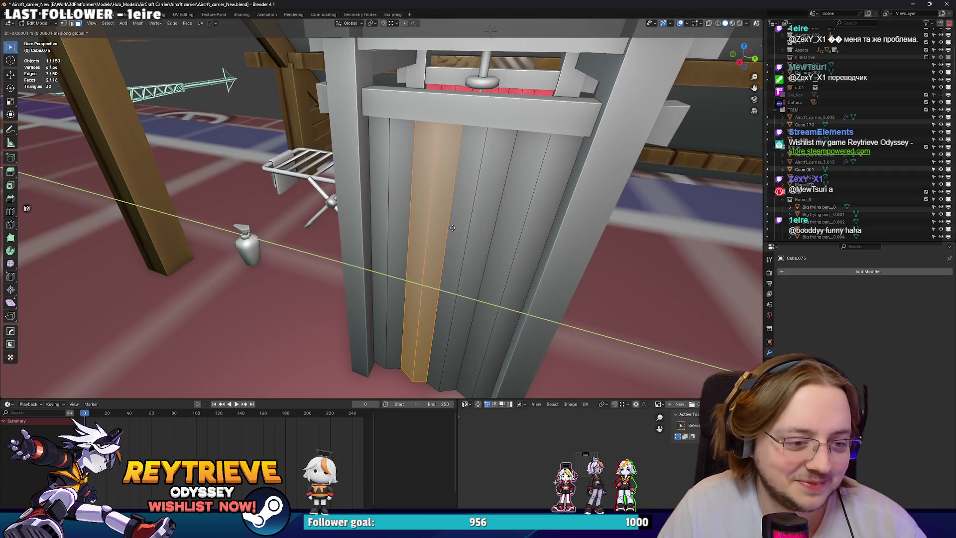
key("g")
key("y")
left_click(445, 226)
key("2")
left_click_drag(451, 230, 428, 200)
left_click(389, 202)
key("g")
left_click(406, 200)
key("Tab")
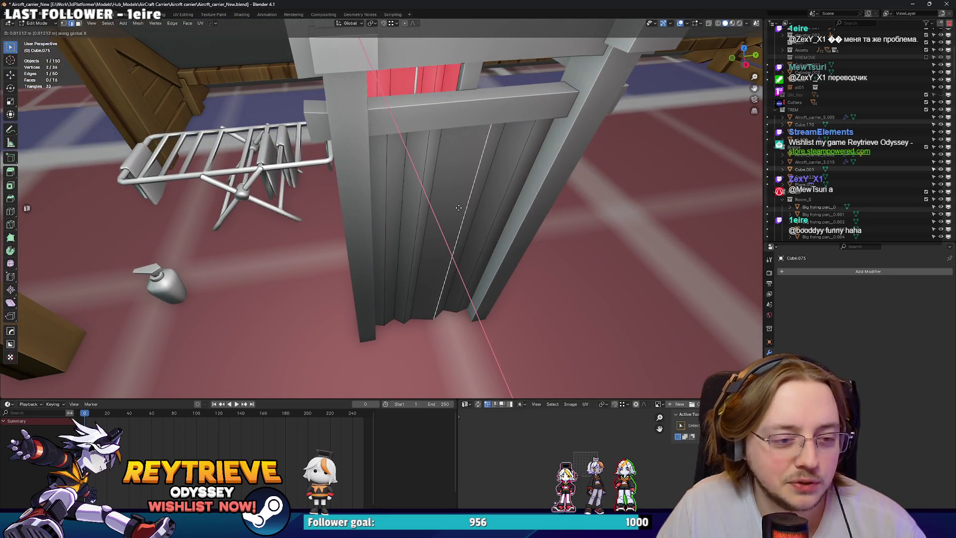
Raise the pleated panel 0.067 m along Z beneath the header beam.
scroll("down", 3)
left_click_drag(390, 203, 444, 168)
scroll("up", 3)
scroll("down", 3)
key("g")
key("z")
left_click(423, 176)
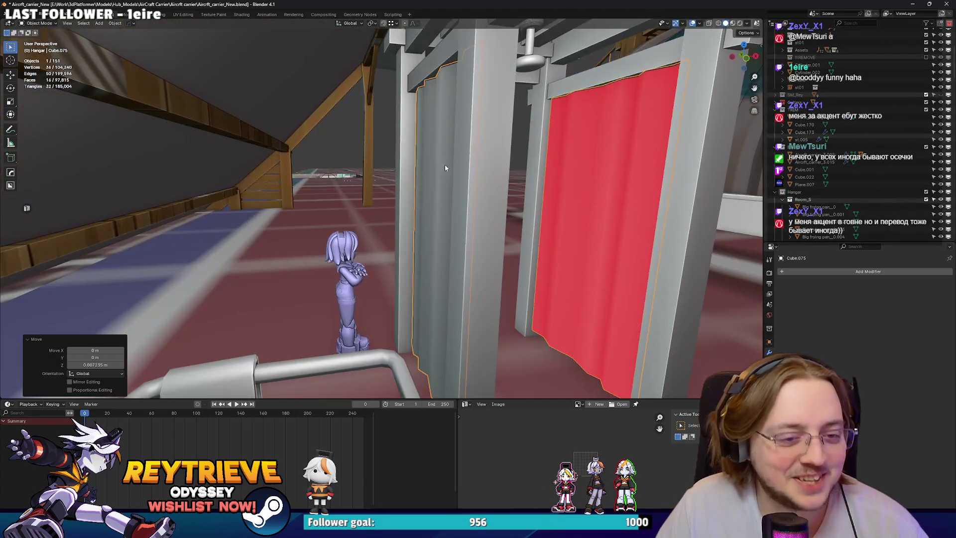
Switch to Material Preview and use X-ray to see the panel against the doorway.
left_click(579, 275)
scroll("down", 3)
scroll("up", 3)
scroll("down", 3)
left_click(725, 23)
left_click_drag(593, 220, 563, 211)
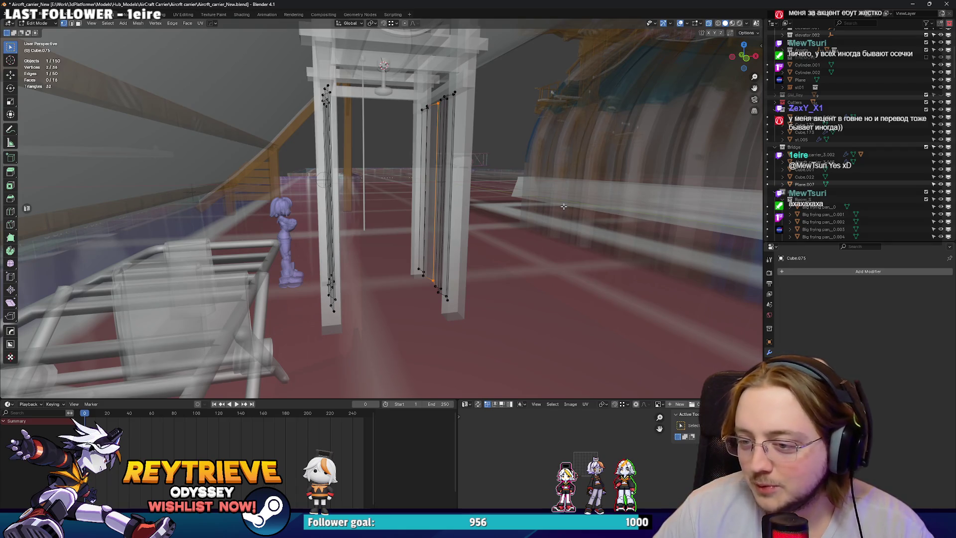
key("alt+z")
Move the panel vertices into place and check the fit from under the curtain.
scroll("up", 3)
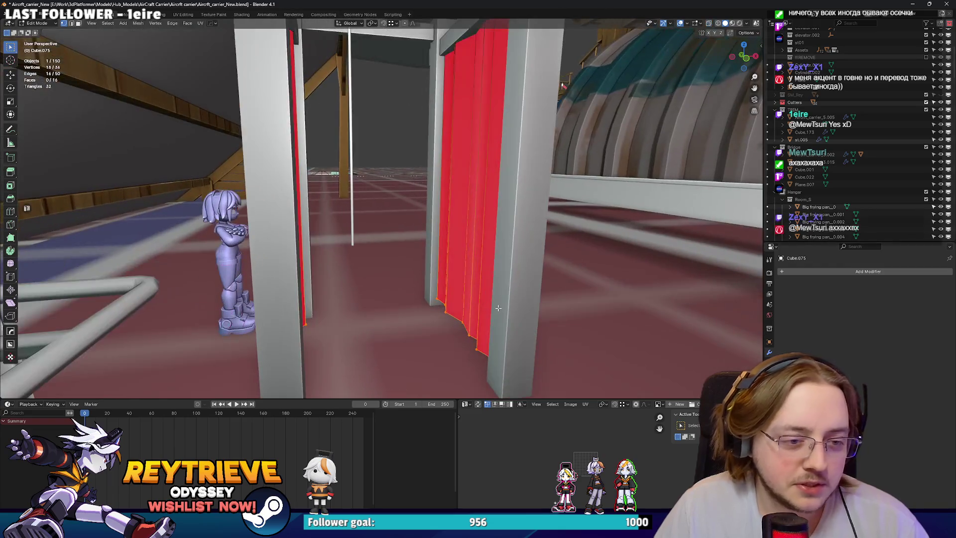
left_click(502, 302)
key("Tab")
scroll("down", 3)
left_click_drag(501, 302, 516, 322)
scroll("up", 3)
left_click_drag(448, 250, 425, 226)
scroll("down", 3)
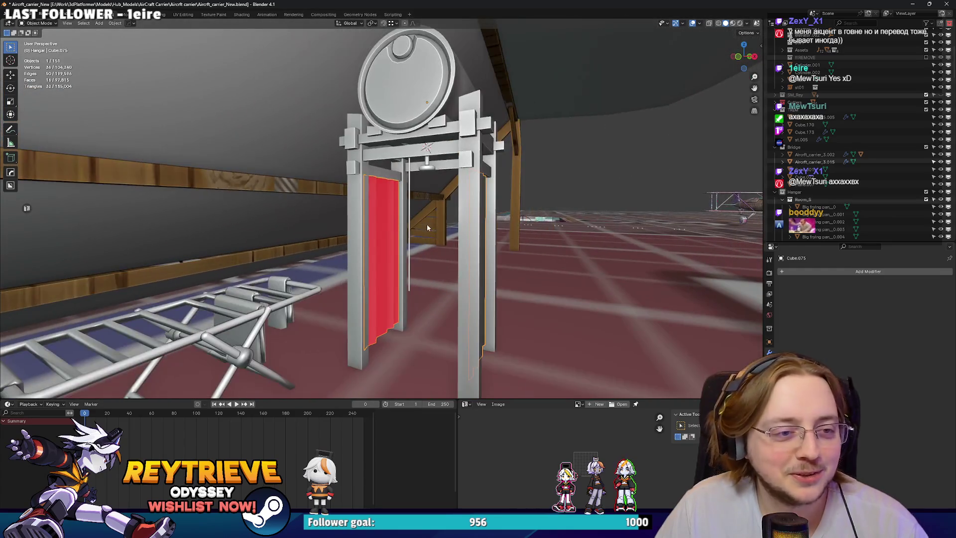
Duplicate the pleated panel and rotate the copy 90° around Z.
key("shift+d")
key("Escape")
key("r")
key("z")
key("9")
key("0")
key("Return")
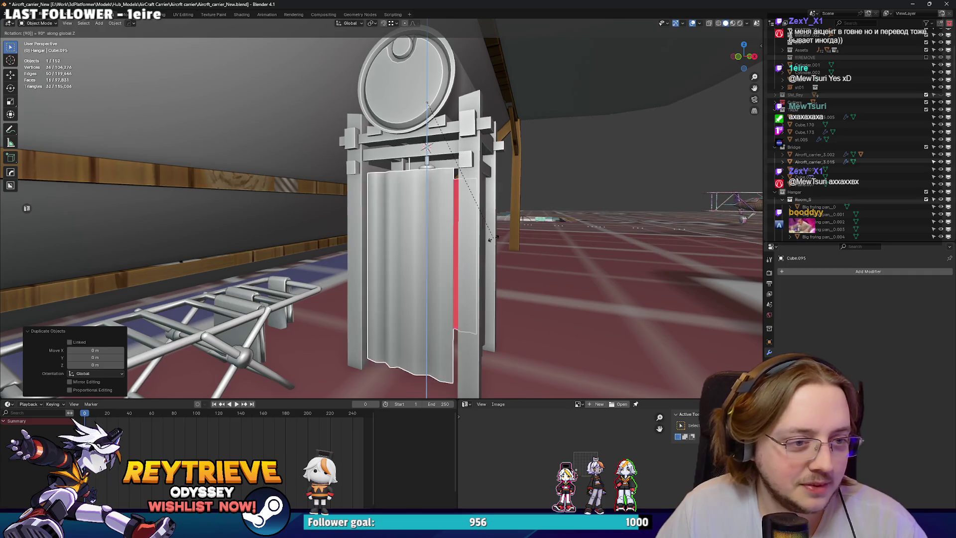
scroll("up", 3)
scroll("up", 3)
Widen the copied panel along X and raise it along Z.
key("s")
key("x")
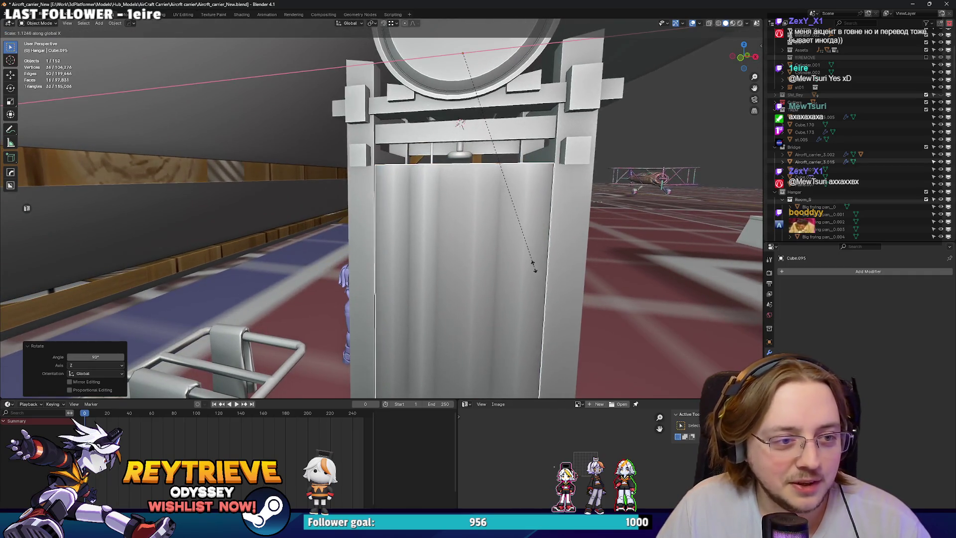
left_click(535, 246)
key("g")
key("z")
left_click(536, 246)
left_click_drag(535, 246, 488, 238)
scroll("up", 3)
In Edit Mode, push a strip of the new panel's faces along Y.
key("Tab")
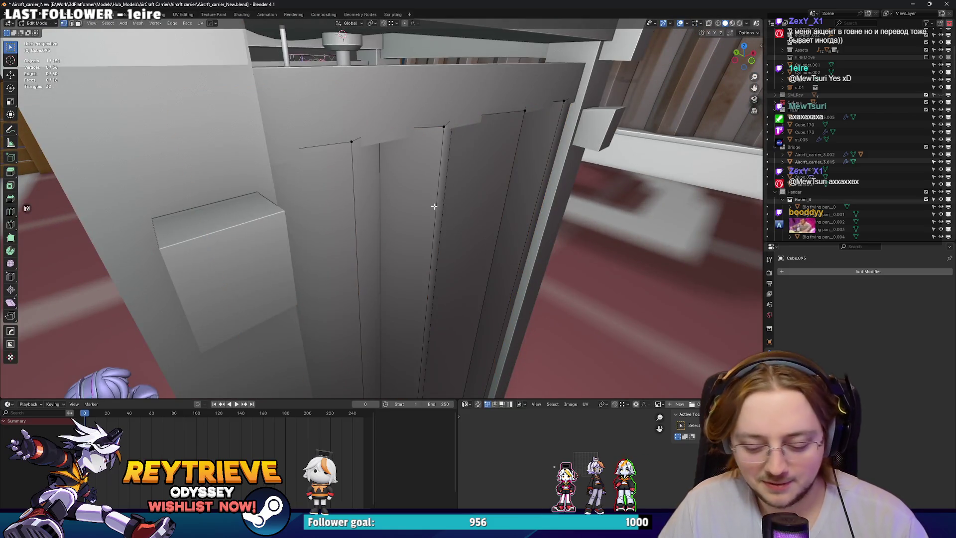
key("3")
left_click(430, 186)
left_click(478, 194)
scroll("up", 3)
key("g")
key("y")
left_click(474, 185)
left_click_drag(473, 185, 385, 121)
left_click_drag(445, 153, 421, 182)
key("Tab")
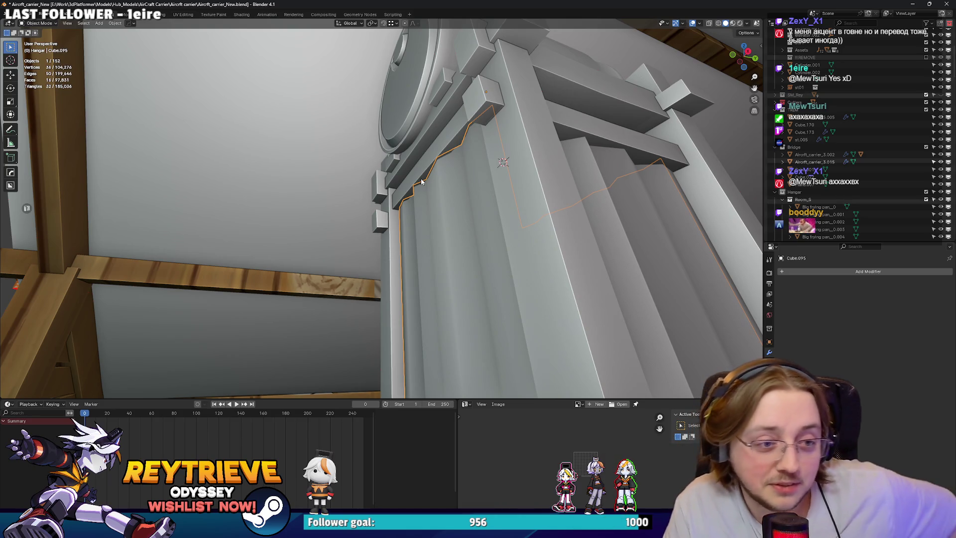
Separate a face strip of the panel into its own object by selection.
scroll("down", 3)
left_click_drag(464, 206, 453, 228)
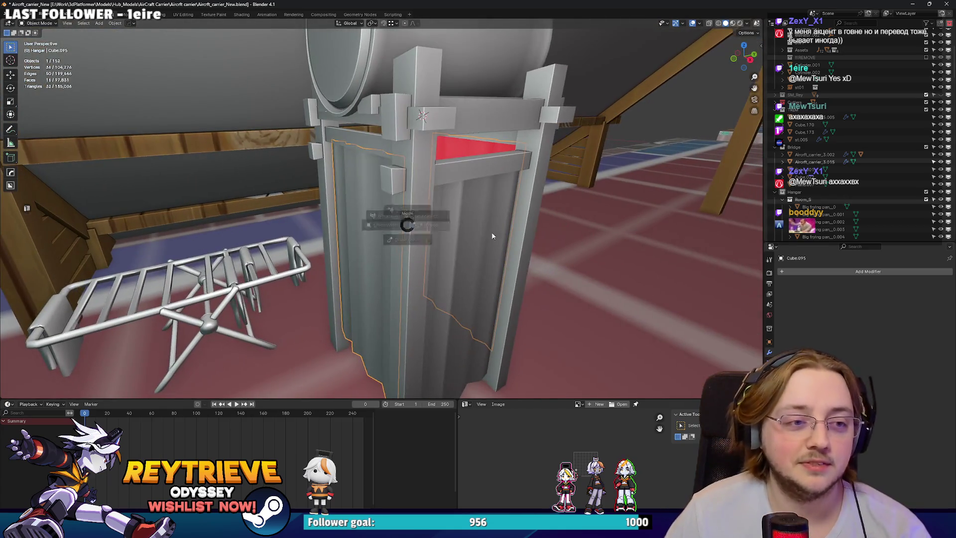
key("Tab")
left_click(347, 214)
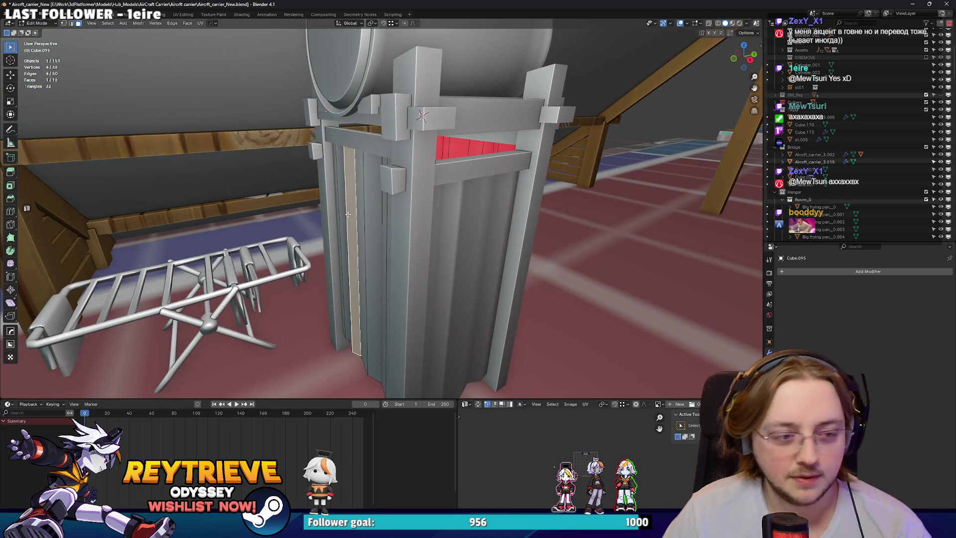
key("shift+d")
key("p")
left_click(348, 214)
key("Tab")
Select the booth's beam frame (Cube.064) and enter Edit Mode on it.
left_click_drag(348, 214, 505, 216)
left_click(407, 286)
key("Tab")
left_click_drag(499, 262, 380, 237)
Push one face of the frame beams back along Y.
key("z")
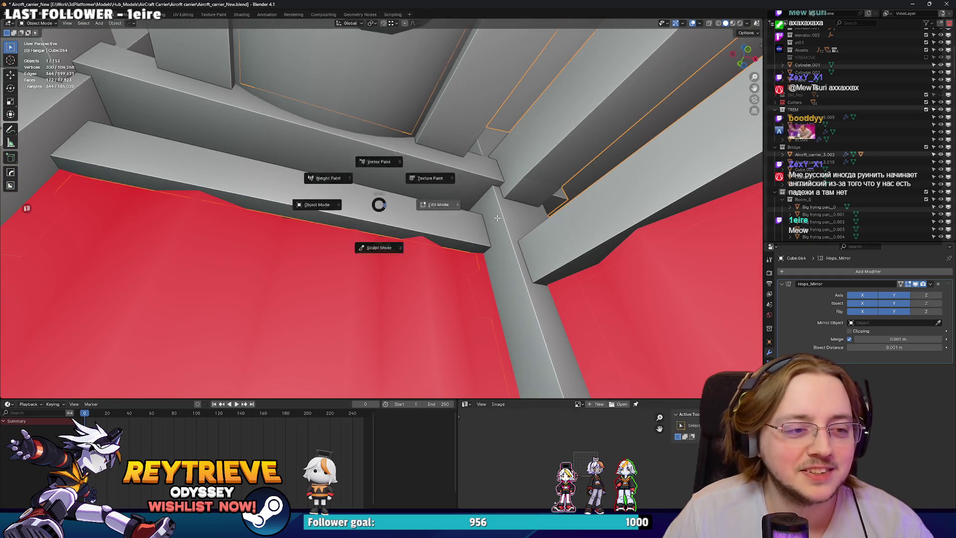
left_click_drag(378, 202, 564, 166)
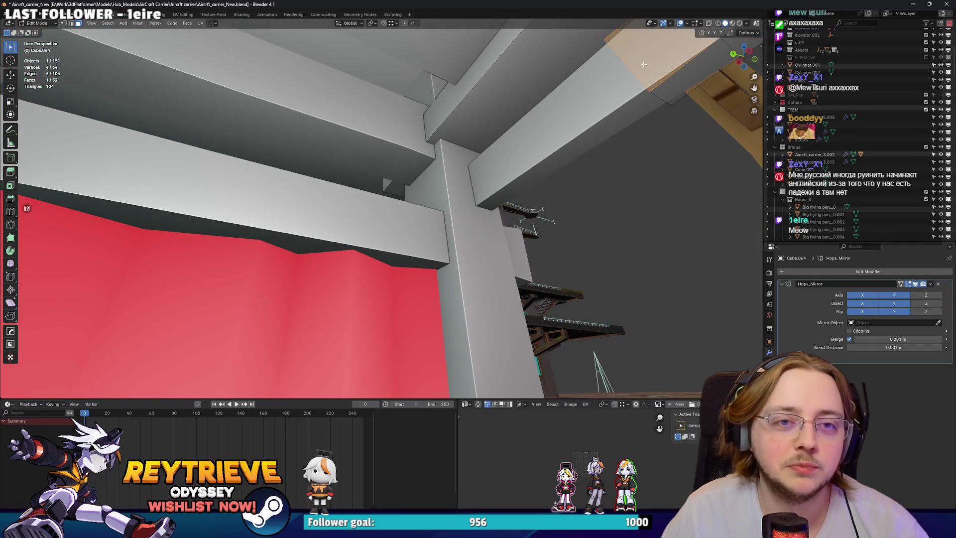
left_click_drag(643, 65, 603, 126)
left_click_drag(652, 67, 274, 168)
key("g")
key("y")
left_click(353, 169)
key("Tab")
Slide the front pleated panel back 0.052 m along Y.
left_click(480, 207)
key("g")
key("y")
left_click(468, 198)
scroll("down", 3)
Lower the panel's bottom row of vertices 0.153 m using see-through view.
key("Tab")
key("alt+z")
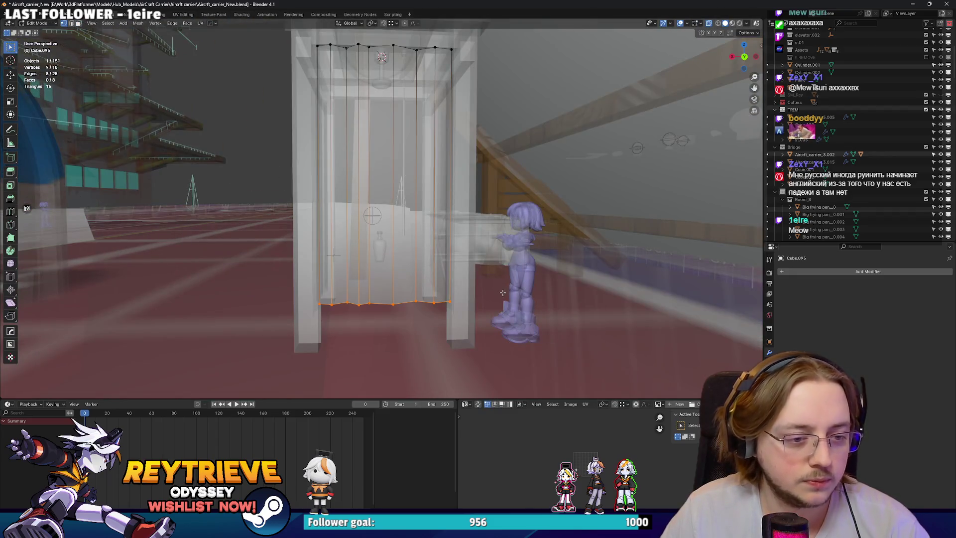
key("g")
key("z")
left_click(506, 309)
left_click(351, 283)
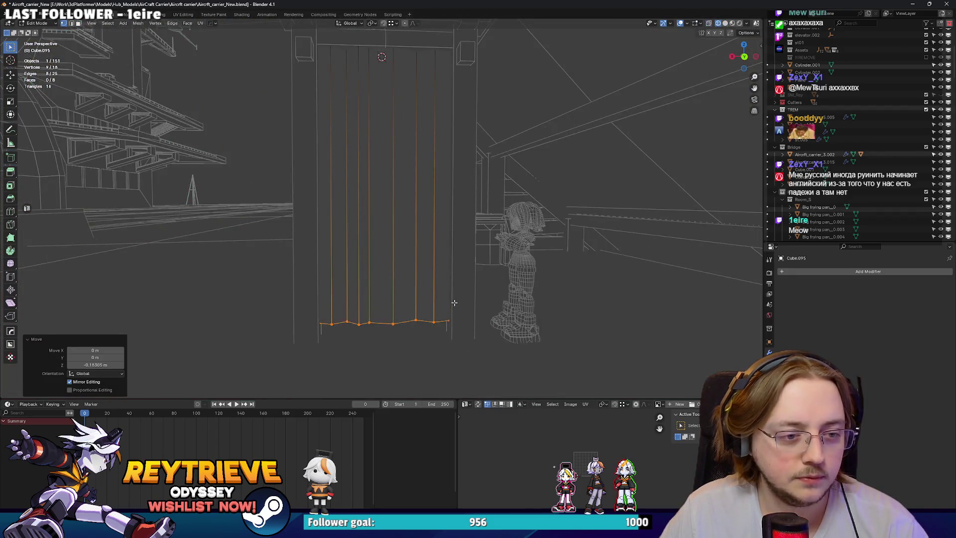
left_click(725, 23)
key("Tab")
Turn off see-through shading and select the booth frame.
left_click_drag(448, 209, 471, 181)
key("alt+z")
scroll("down", 3)
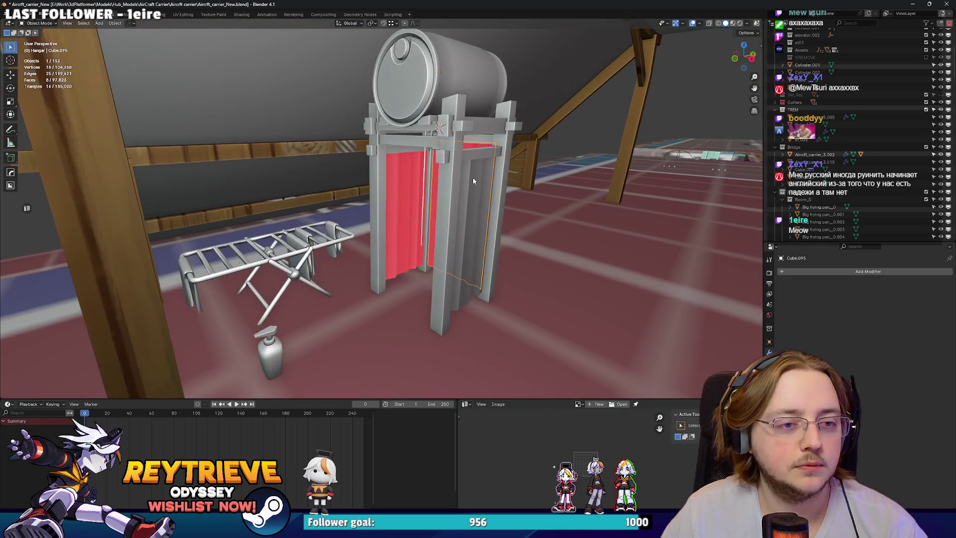
scroll("up", 3)
left_click(480, 208)
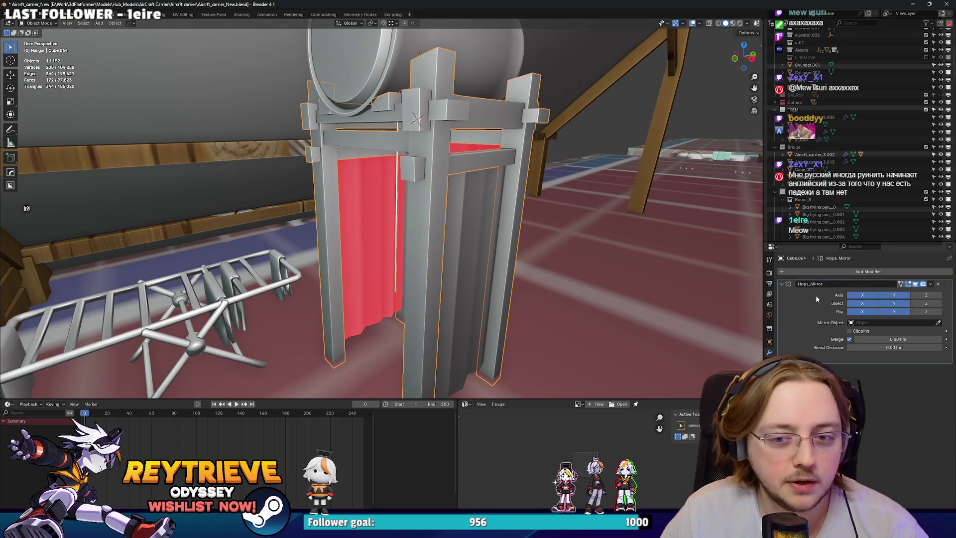
Delete the old grey pleated panel and the extra selected object.
key("ctrl+a")
left_click(487, 175)
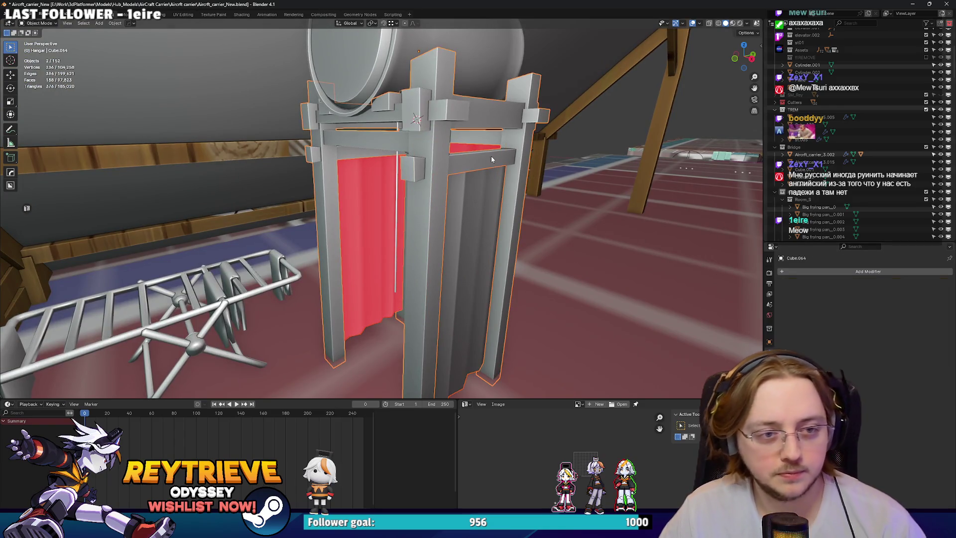
key("Delete")
left_click_drag(491, 159, 385, 201)
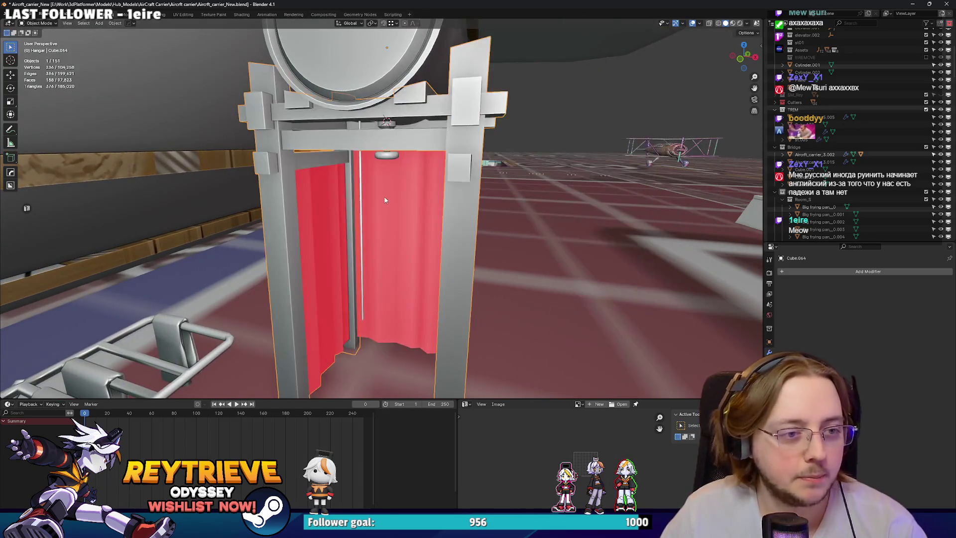
key("Delete")
left_click_drag(424, 136, 408, 141)
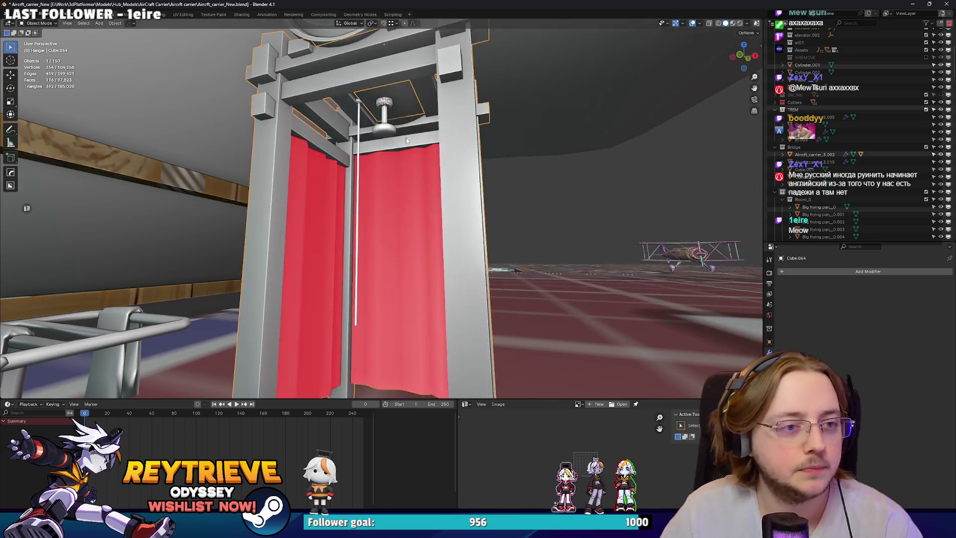
scroll("up", 3)
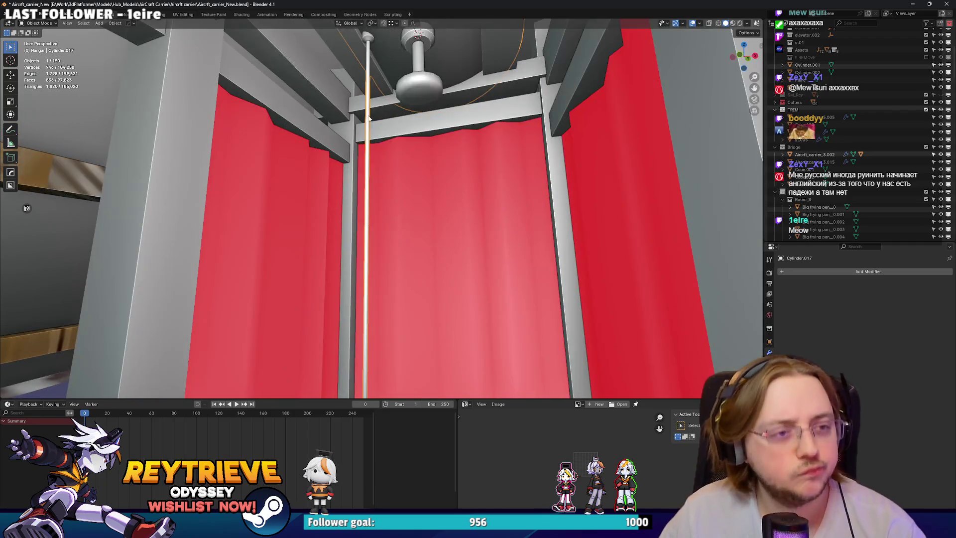
scroll("down", 3)
Fill the open end of the Cylinder.017 curtain pole with a new face.
key("alt+z")
scroll("up", 3)
key("Tab")
left_click_drag(604, 316, 469, 199)
key("f")
key("alt+z")
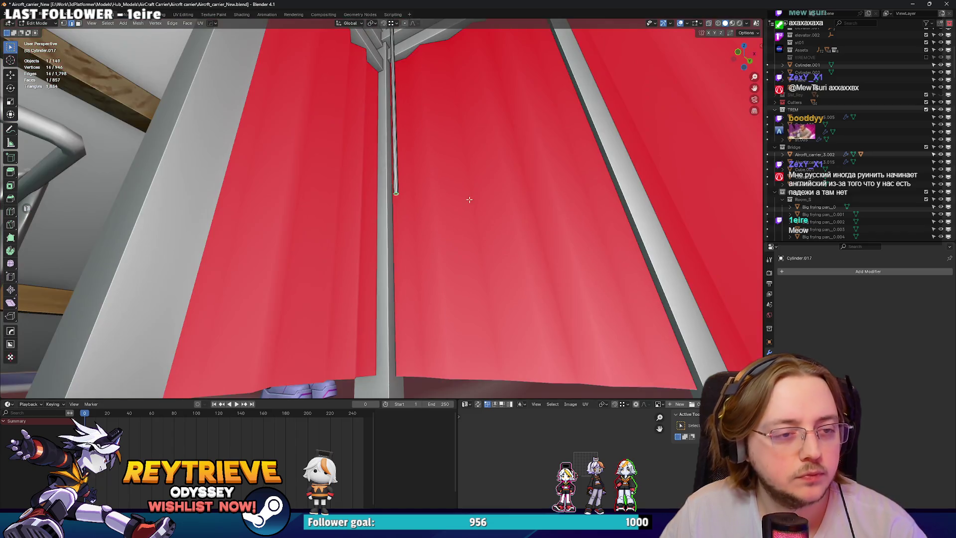
Add a loop cut around the pole and move it down along Z.
key("ctrl+r")
left_click(400, 155)
right_click(399, 155)
key("g")
key("z")
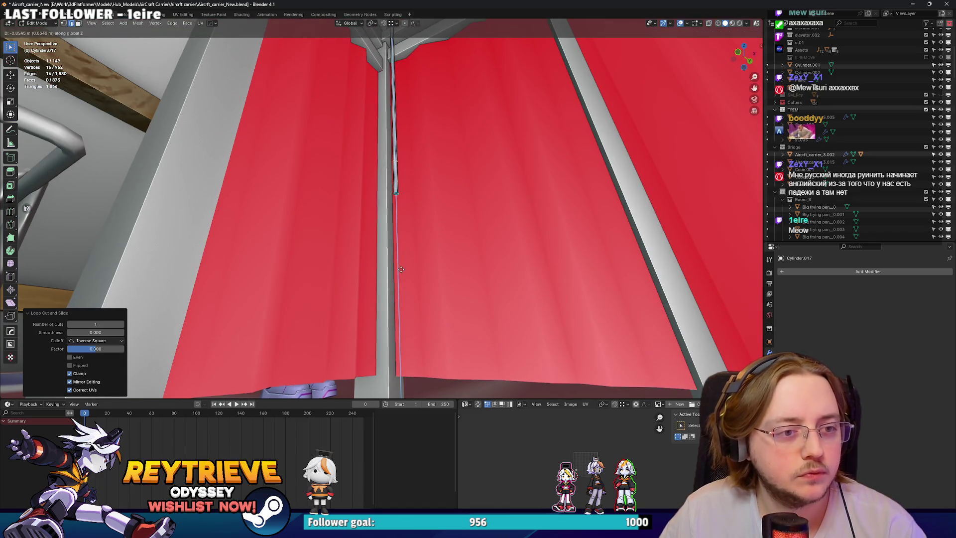
left_click(402, 269)
scroll("up", 3)
left_click_drag(427, 146, 427, 157)
Widen the extruded section and lower the bottom face to form the tapered bulb.
key("3")
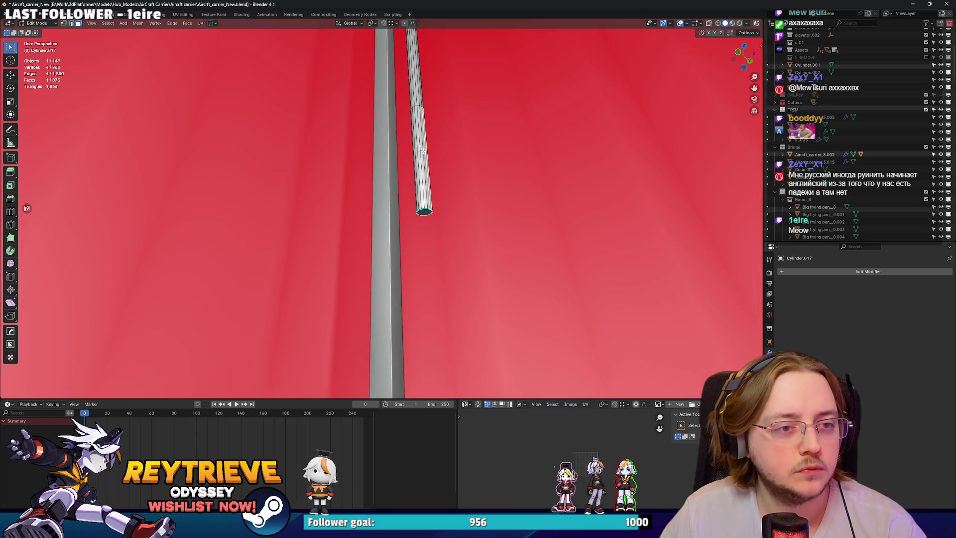
left_click(572, 163)
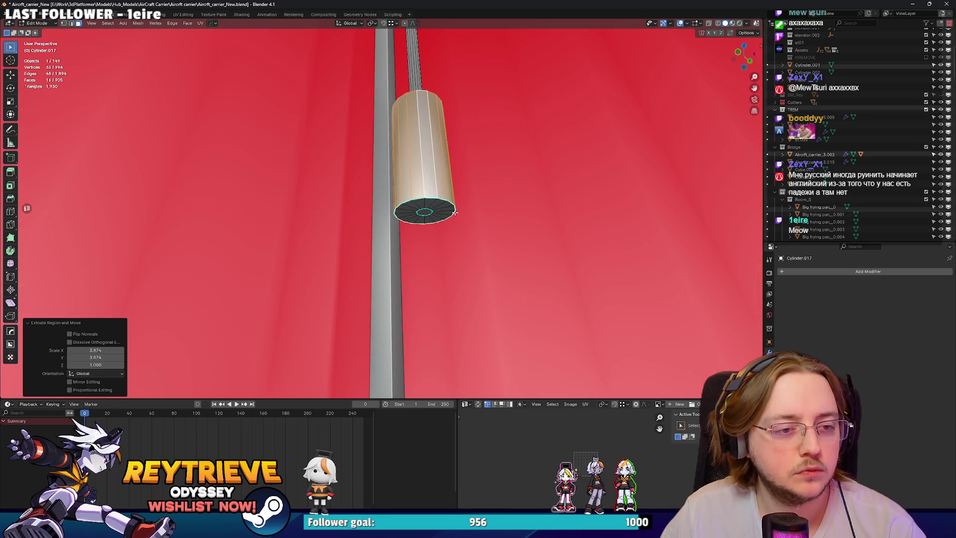
left_click(423, 212)
key("g")
key("z")
left_click(424, 219)
left_click_drag(424, 219, 406, 268)
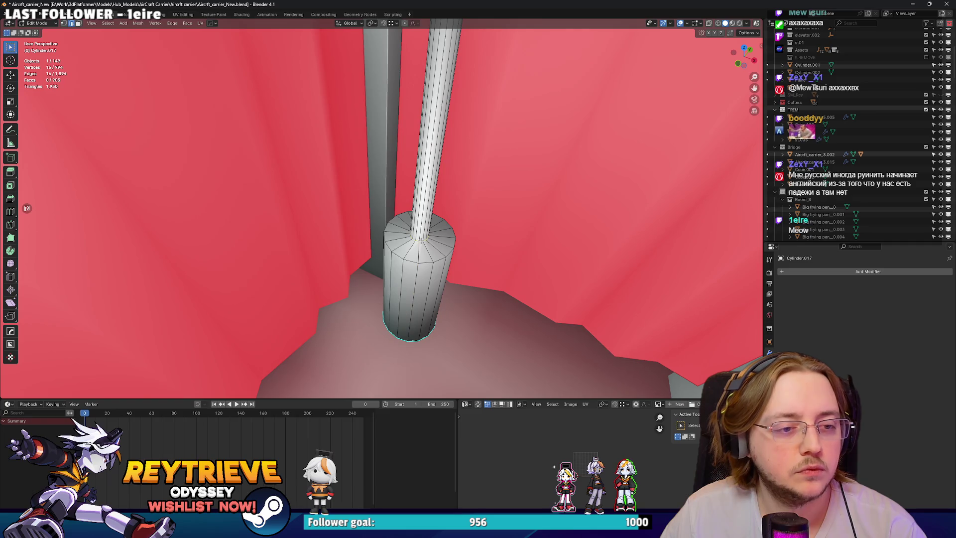
key("g")
key("z")
left_click(418, 219)
Mark the bulb's edges as sharp.
left_click_drag(418, 219, 424, 216)
right_click(424, 218)
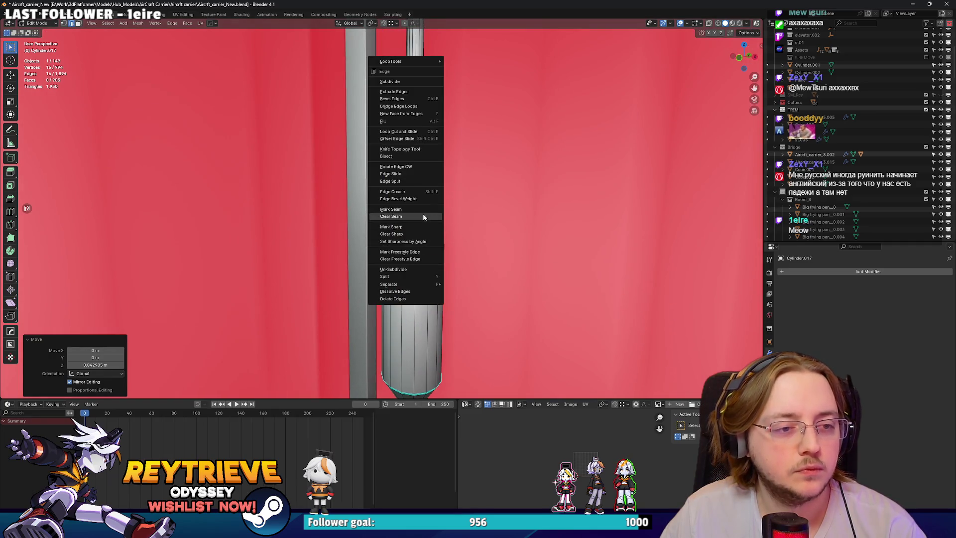
left_click(423, 226)
scroll("down", 3)
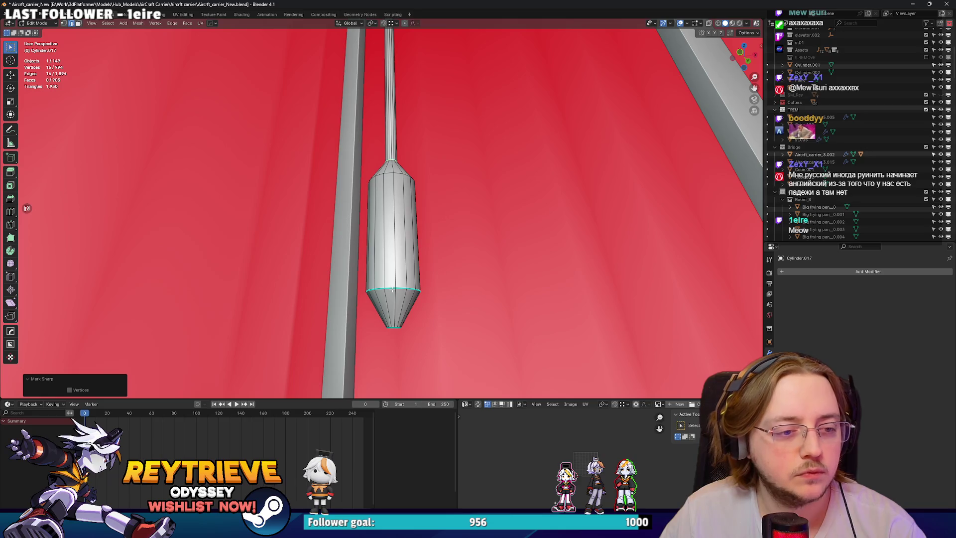
right_click(392, 288)
left_click(387, 295)
scroll("down", 3)
left_click_drag(386, 294, 360, 227)
Select the two extra edge loops on the bulb.
key("ctrl+Tab")
left_click_drag(294, 231, 386, 189)
key("ctrl+Tab")
scroll("up", 3)
left_click(396, 201)
scroll("down", 3)
scroll("up", 3)
left_click(386, 181)
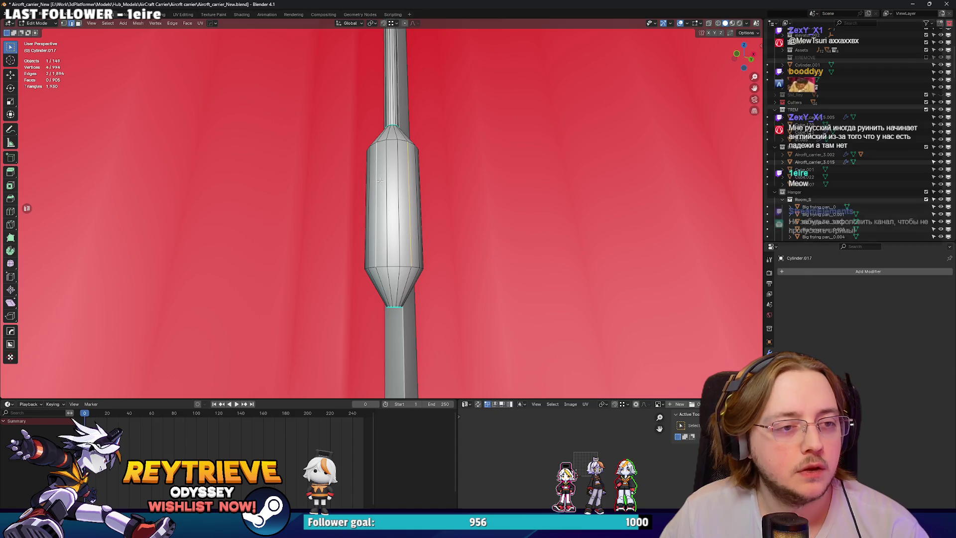
key("z")
left_click(388, 180)
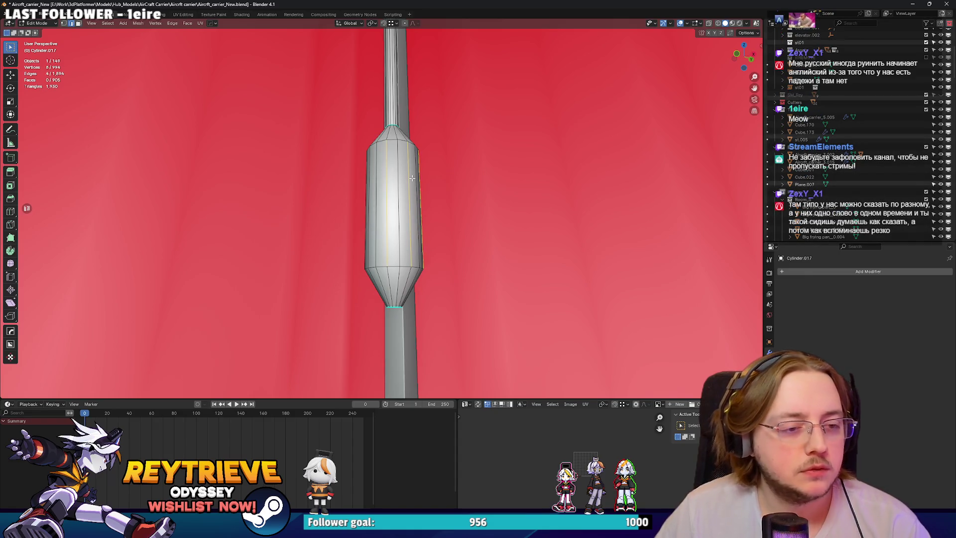
left_click(410, 184)
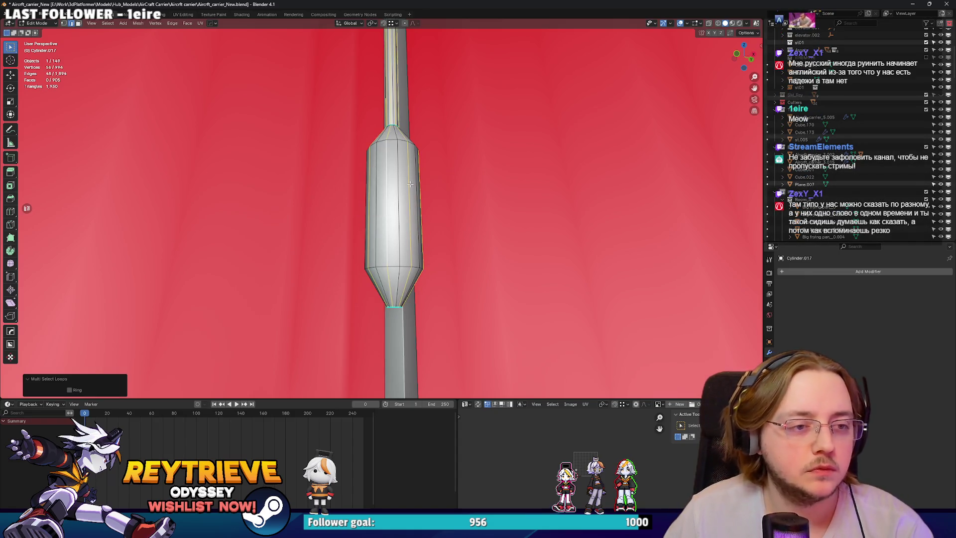
Dissolve the selected edge loops and return to Object Mode.
key("q")
key("Escape")
right_click(402, 211)
left_click(389, 221)
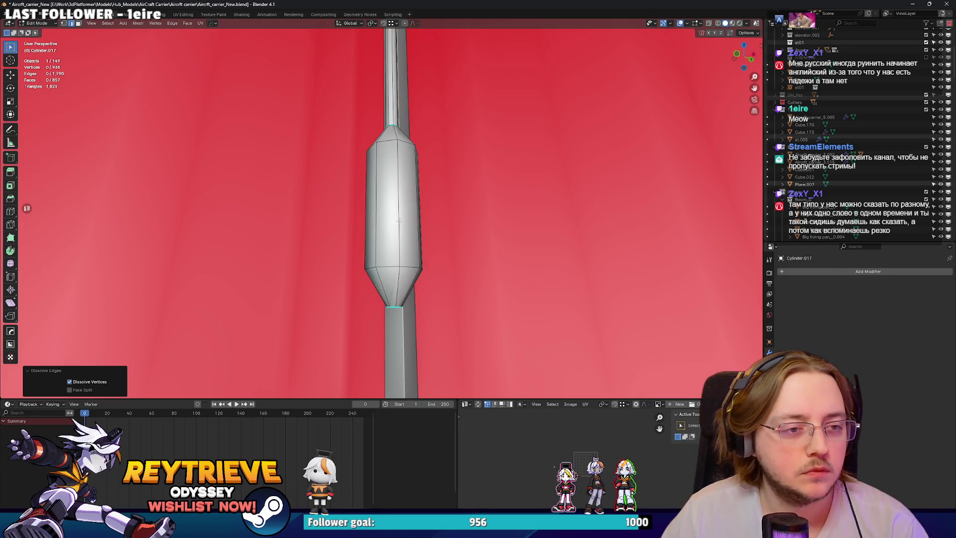
key("Tab")
Centre the view on the bulb and inspect the finished pole.
scroll("down", 3)
key("KP_Decimal")
key("Tab")
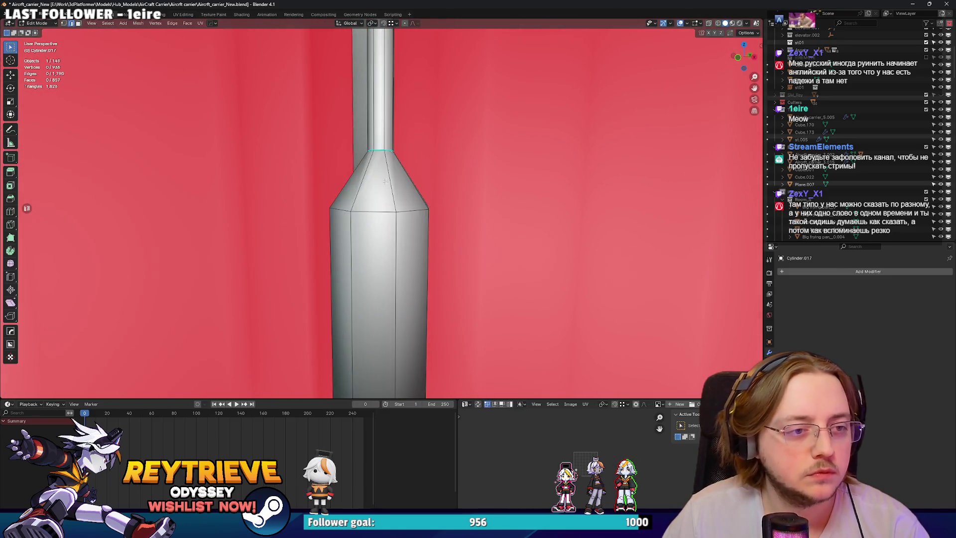
scroll("up", 3)
scroll("down", 3)
left_click_drag(375, 135, 391, 196)
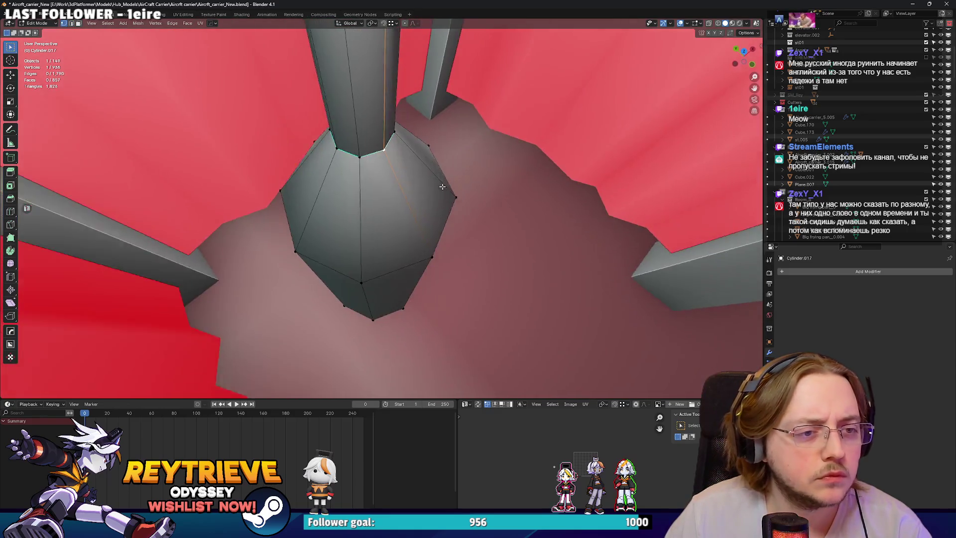
key("Tab")
scroll("down", 3)
scroll("down", 3)
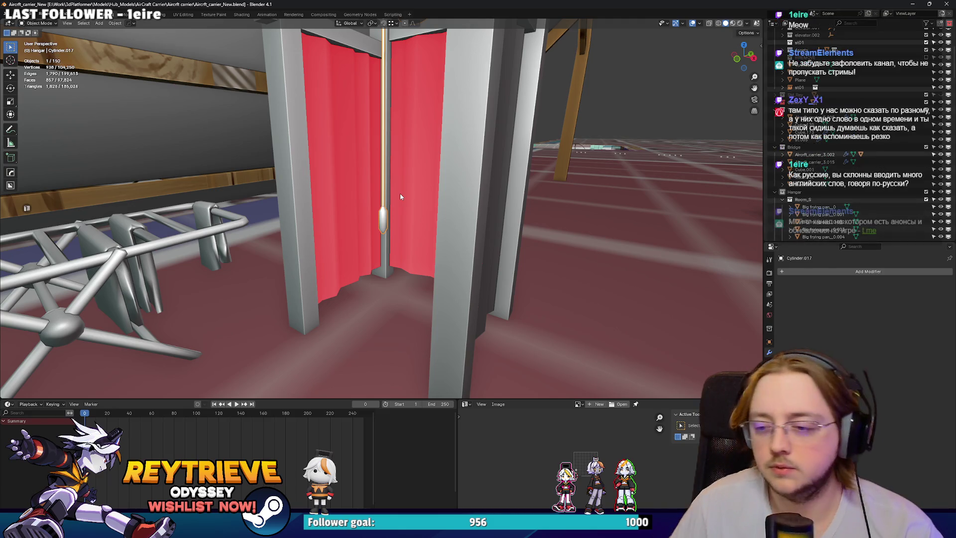
Select the booth frame Cube.064 and enter Edit Mode with edge selection.
left_click_drag(382, 115, 433, 206)
left_click(416, 181)
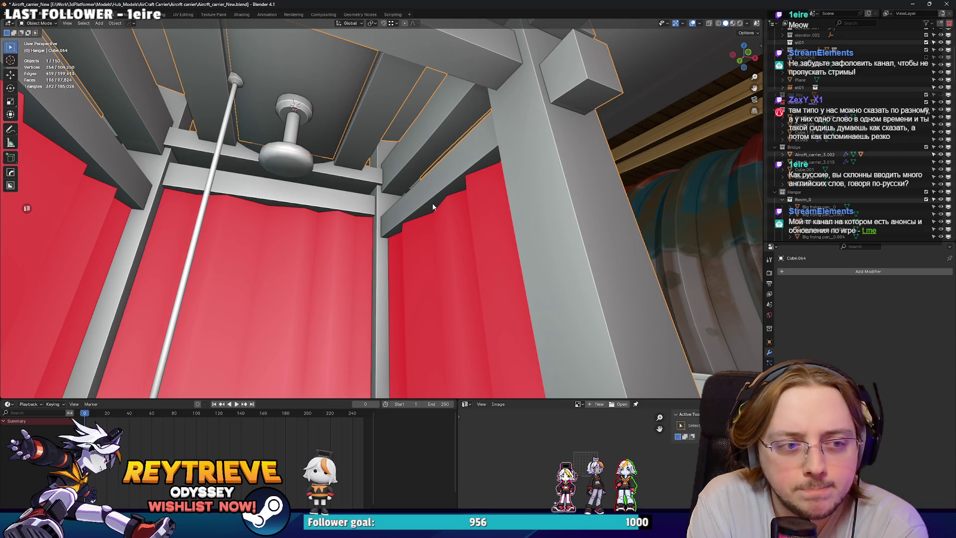
left_click_drag(432, 206, 507, 218)
key("Tab")
left_click_drag(488, 176, 468, 173)
key("2")
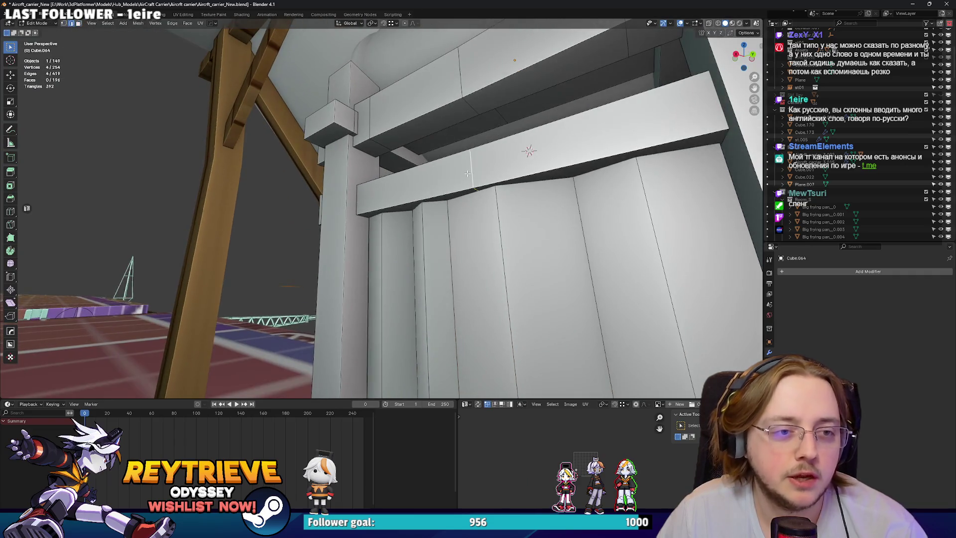
left_click_drag(455, 83, 412, 239)
Select the panel edge loops and dissolve them with Dissolve Edges.
left_click(452, 232)
left_click(454, 190)
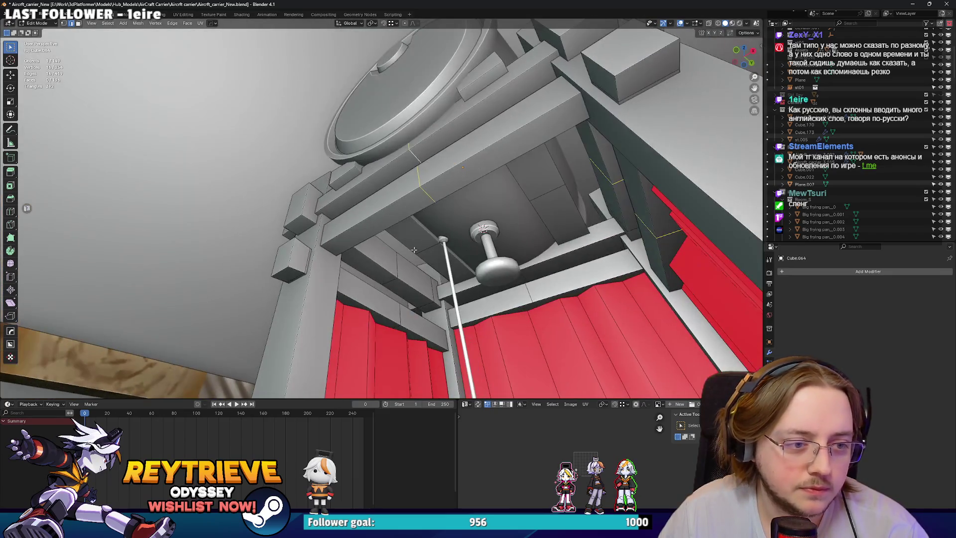
key("x")
left_click(524, 275)
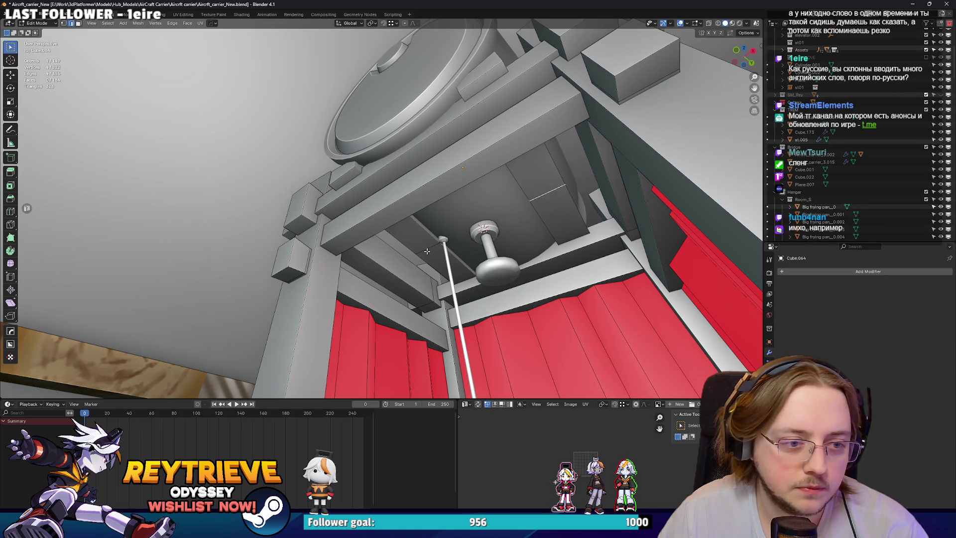
key("x")
left_click(560, 224)
left_click_drag(561, 223, 358, 211)
Leave the frame's Edit Mode and open the pole Cylinder.017 in Edit Mode.
key("Tab")
key("g")
key("Escape")
scroll("up", 3)
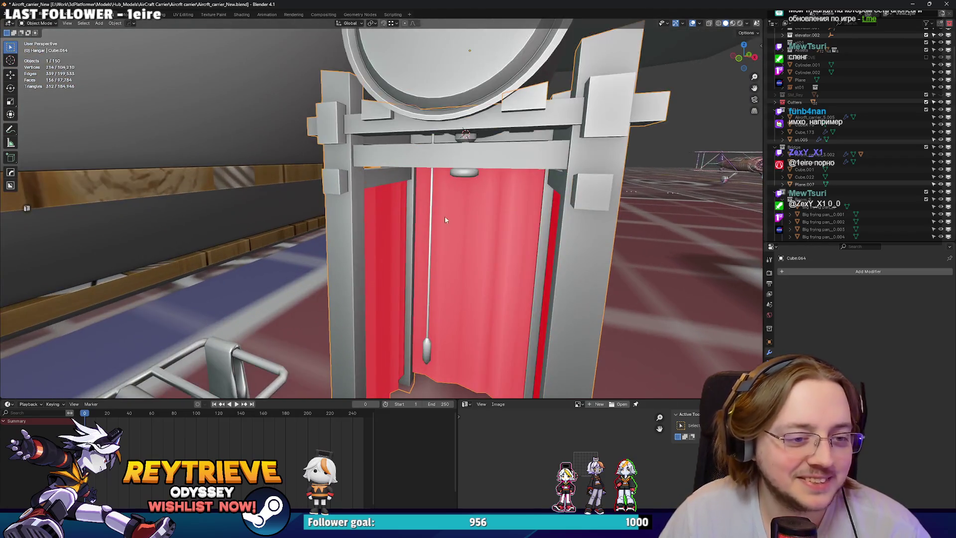
left_click(431, 217)
scroll("up", 3)
key("Tab")
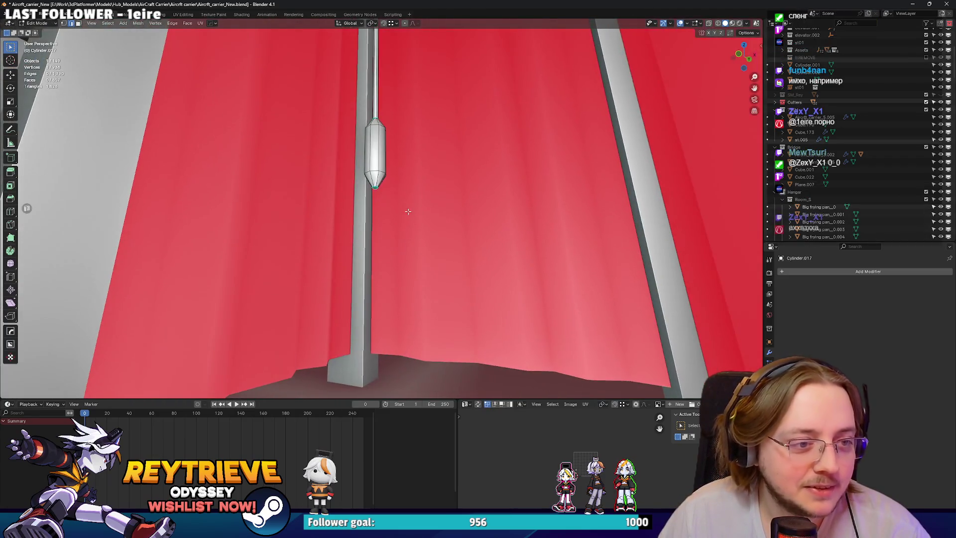
left_click_drag(406, 204, 384, 277)
Scale up the bulb weight ring on the pole to 1.633.
key("s")
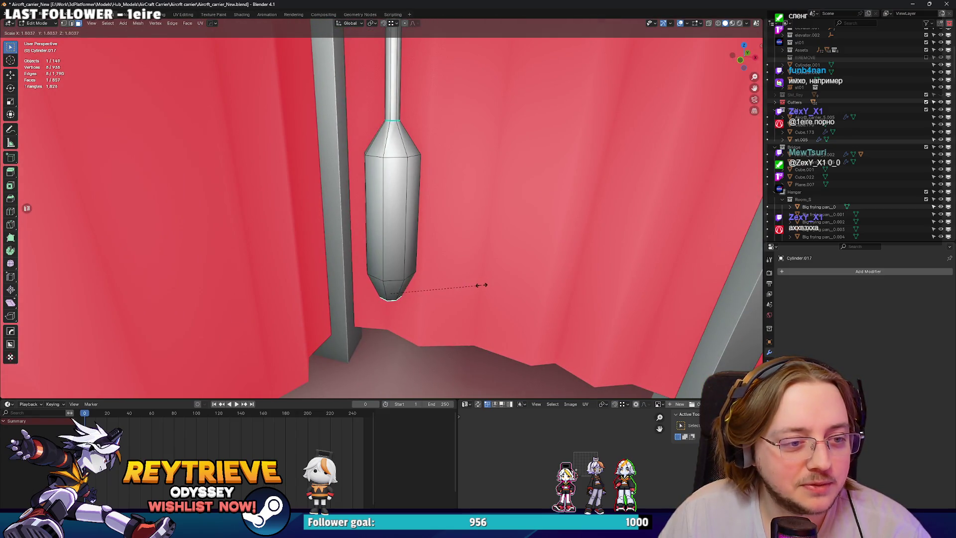
left_click(480, 284)
left_click_drag(401, 226, 348, 228)
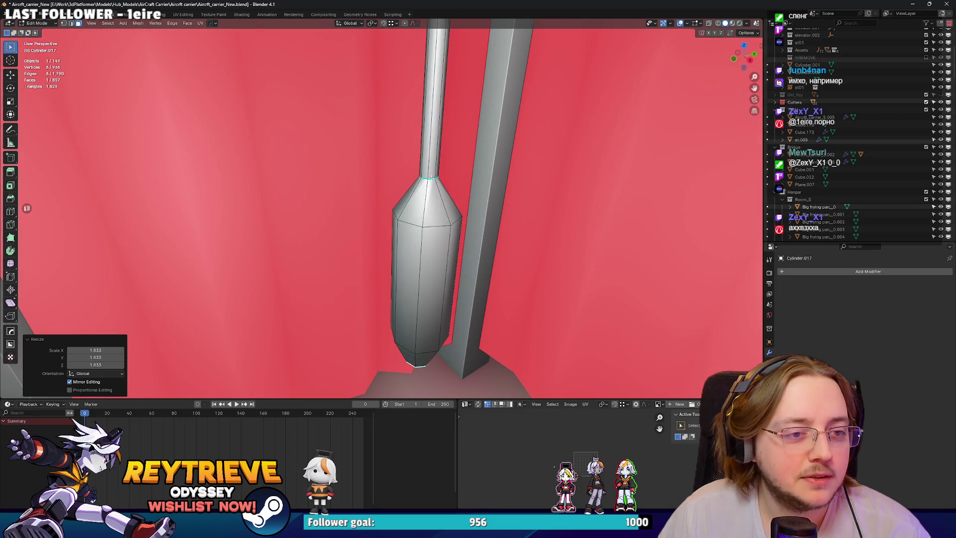
left_click_drag(434, 161, 382, 208)
Widen the cap ring where the pole meets the ceiling beam, then return to Object Mode.
left_click(423, 168)
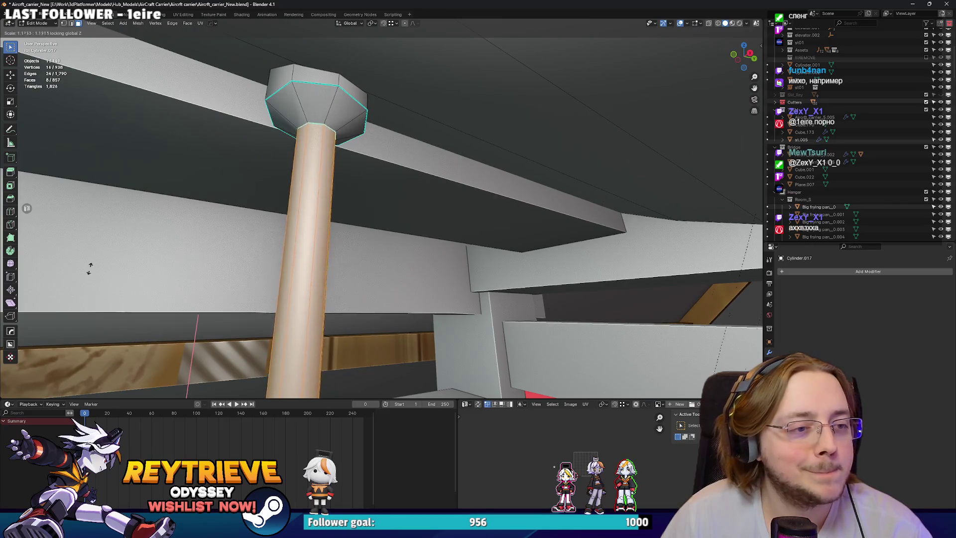
left_click(56, 291)
key("Tab")
left_click_drag(98, 128, 401, 61)
left_click_drag(223, 115, 406, 110)
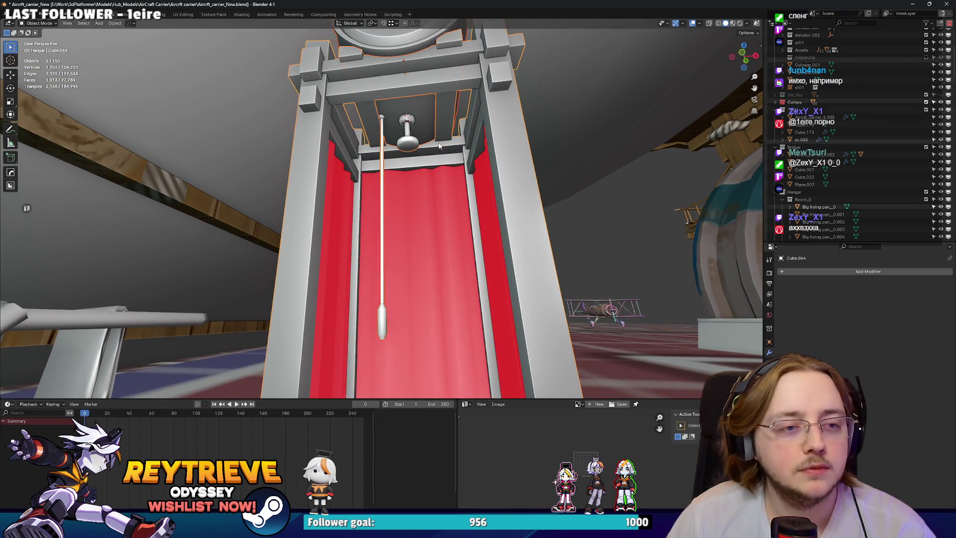
Join the booth frame and pole into one object with Ctrl+J, redoing it with the pole active.
left_click(438, 145)
key("ctrl+j")
left_click_drag(438, 145, 411, 158)
scroll("up", 3)
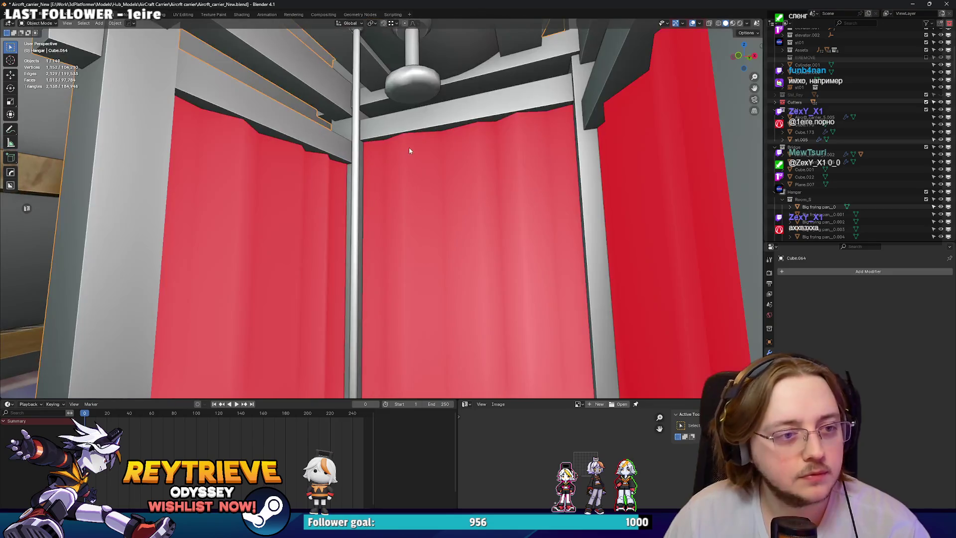
scroll("down", 3)
key("ctrl+z")
scroll("up", 3)
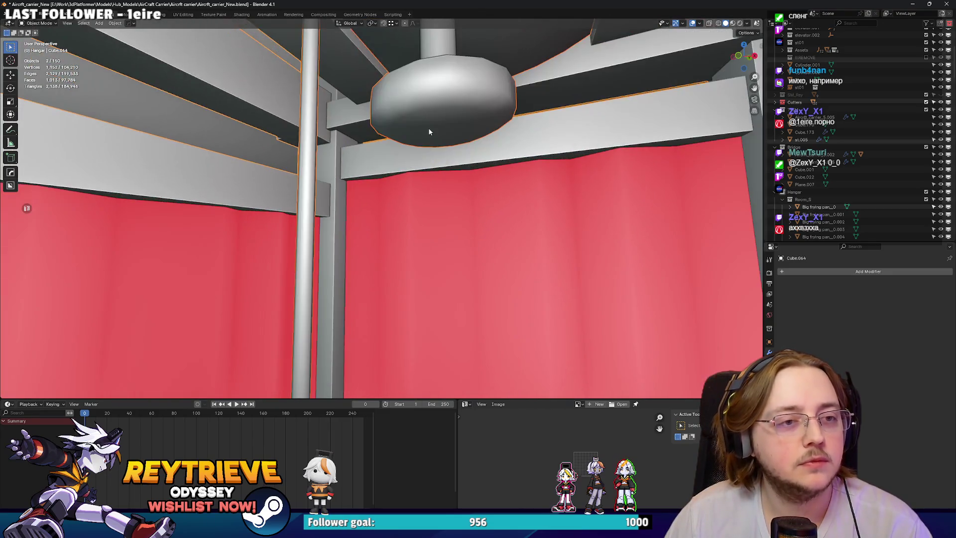
scroll("down", 3)
left_click_drag(429, 127, 568, 193)
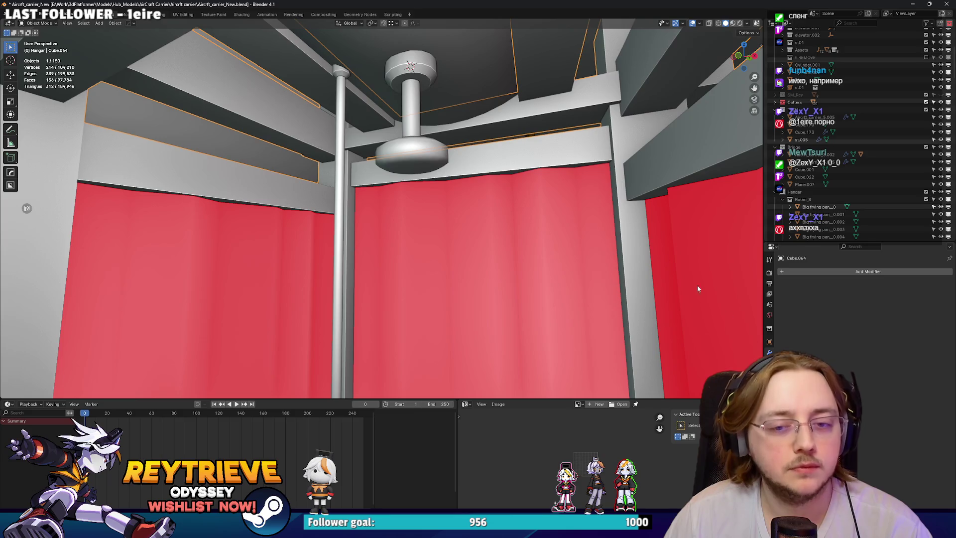
left_click(476, 64)
key("ctrl+j")
scroll("down", 3)
left_click_drag(477, 63, 448, 249)
Move the drum's rim ring 0.156 m along the Y axis.
key("Tab")
key("g")
key("y")
left_click(459, 297)
left_click_drag(460, 297, 491, 215)
key("g")
key("y")
left_click(548, 279)
key("g")
key("y")
left_click(299, 204)
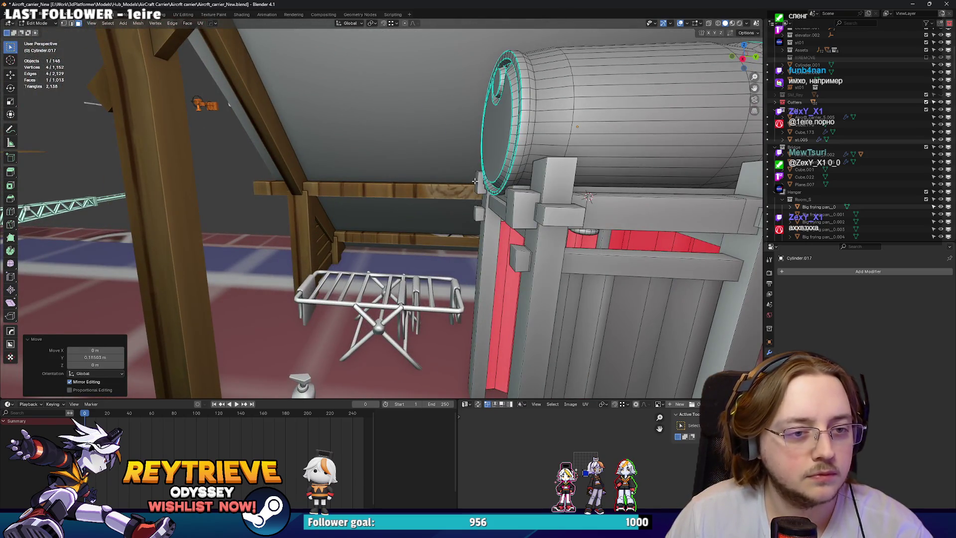
Duplicate the selected geometry and shift the copy along Y.
key("shift+d")
key("y")
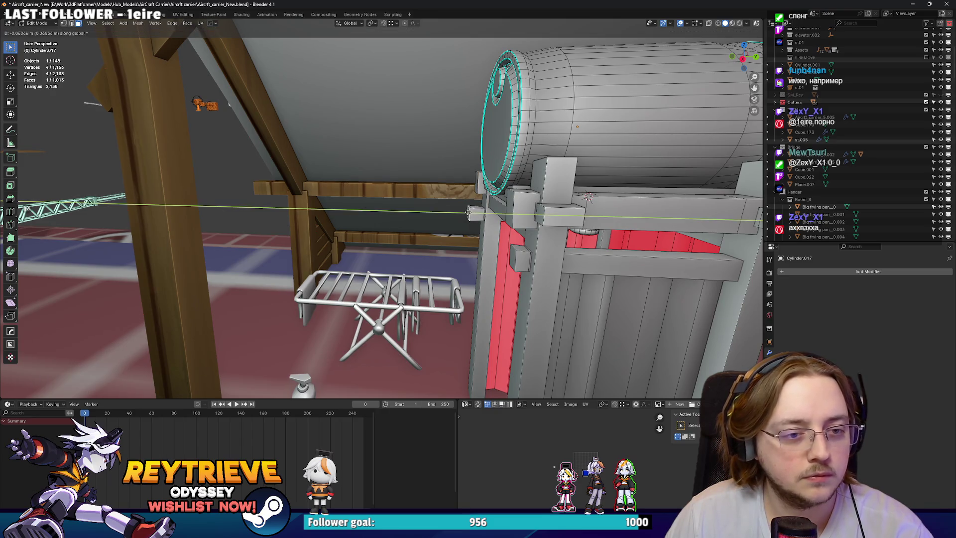
left_click(475, 212)
left_click_drag(476, 212, 448, 146)
Raise a single edge of the drum along Z.
key("2")
left_click(446, 178)
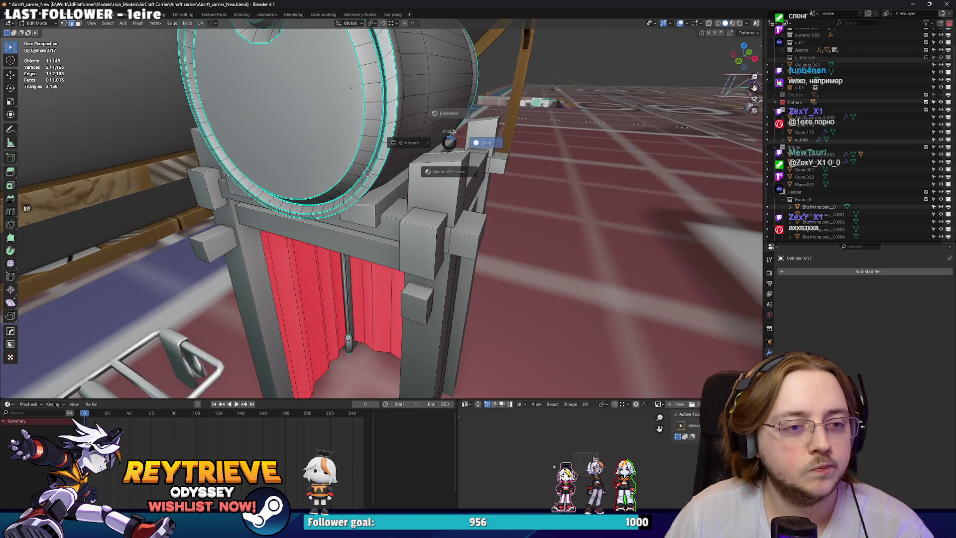
key("g")
key("z")
left_click_drag(492, 196, 389, 209)
left_click(448, 163)
key("g")
key("z")
left_click(388, 209)
left_click_drag(347, 168, 348, 149)
Reposition the booth object in Object Mode.
key("Tab")
scroll("down", 3)
key("g")
left_click(399, 283)
left_click_drag(399, 283, 381, 223)
scroll("up", 3)
Duplicate the wooden top board down along Z and rotate the copy 180° on Z.
key("Tab")
key("l")
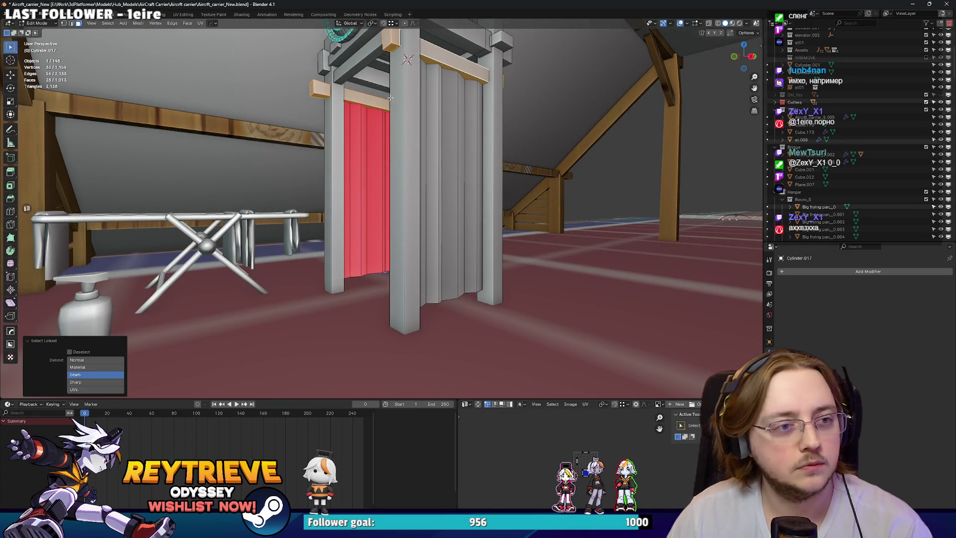
key("shift+d")
key("z")
left_click(400, 287)
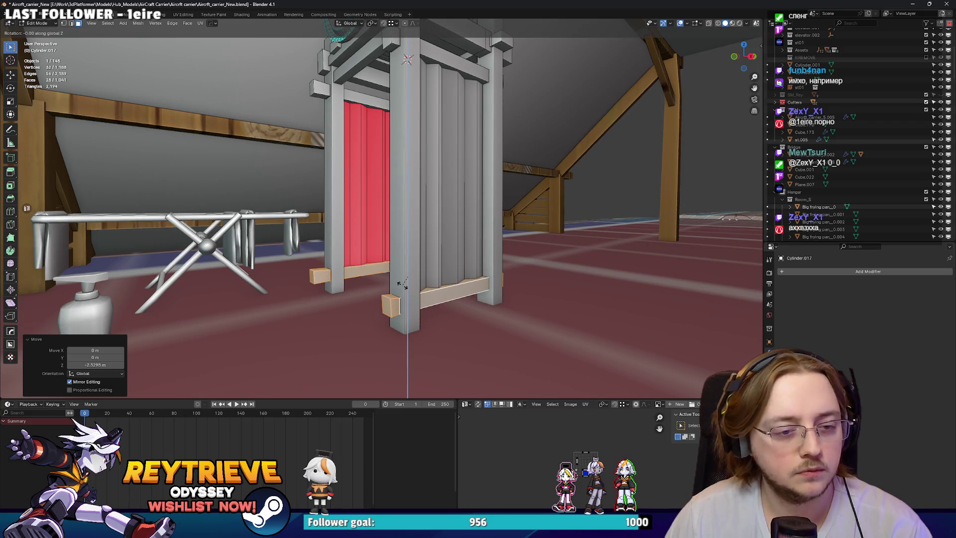
key("r")
key("z")
key("1")
key("8")
key("0")
key("Return")
Slide the new base board along Y and stretch its end face to fit.
key("g")
key("y")
left_click(399, 287)
left_click_drag(399, 287, 355, 304)
left_click(355, 304)
key("g")
key("y")
left_click(493, 295)
left_click_drag(483, 299, 411, 269)
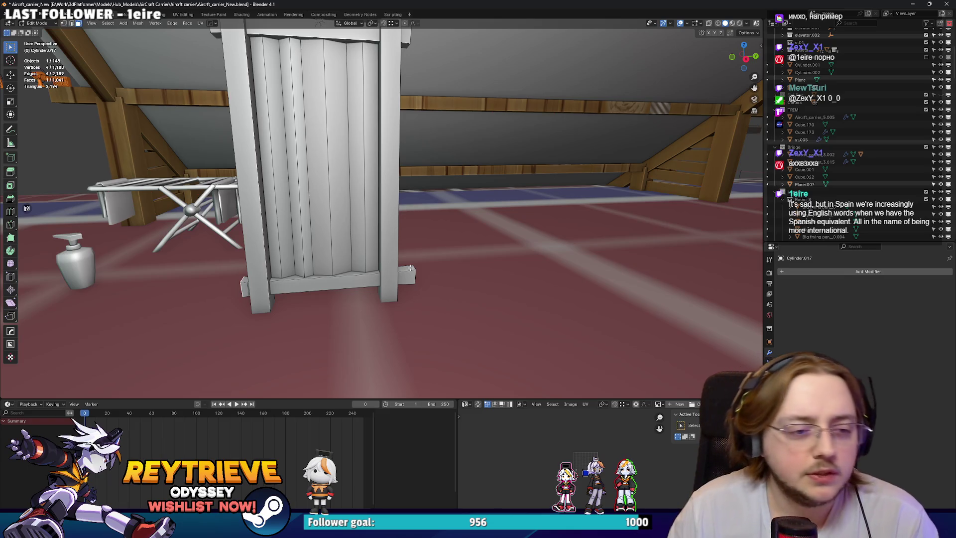
Move the small corner block along Y into position.
scroll("up", 3)
left_click_drag(410, 267, 461, 280)
key("g")
key("y")
left_click(404, 285)
key("g")
key("y")
left_click(448, 294)
key("Tab")
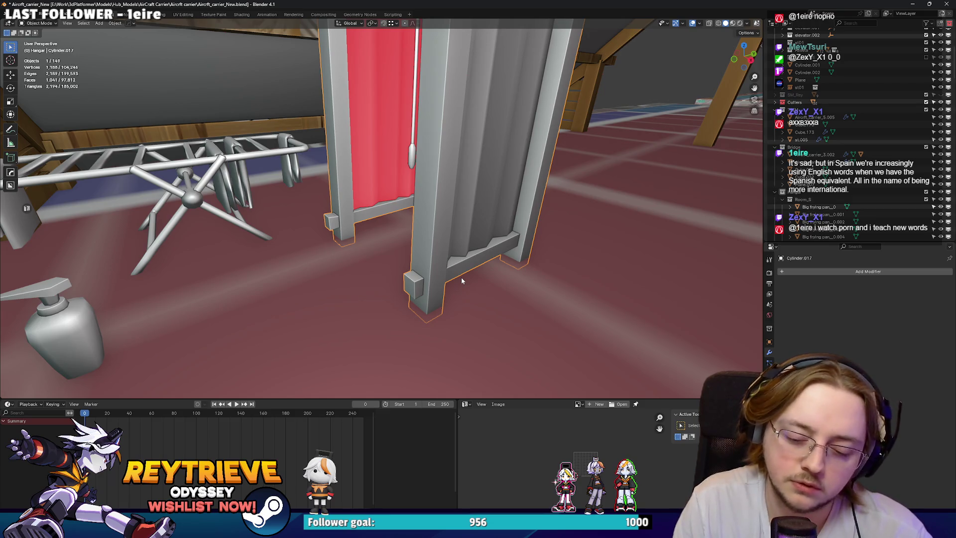
Shift another small cube slightly along X.
key("Tab")
left_click_drag(461, 280, 667, 280)
left_click(506, 287)
key("l")
left_click_drag(506, 287, 371, 281)
key("g")
key("x")
key("Return")
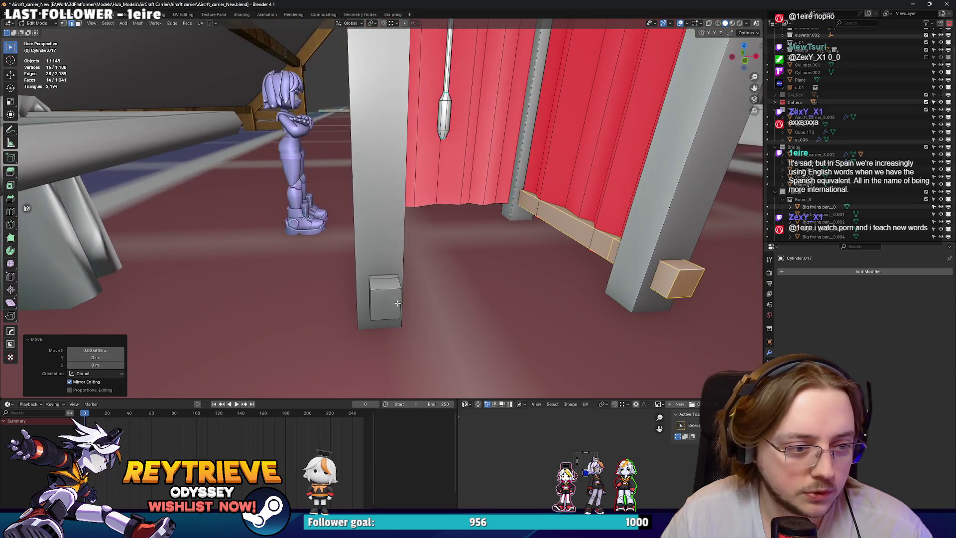
Separate the left pillar's corner cube into its own object.
left_click(370, 281)
key("l")
key("p")
left_click(398, 305)
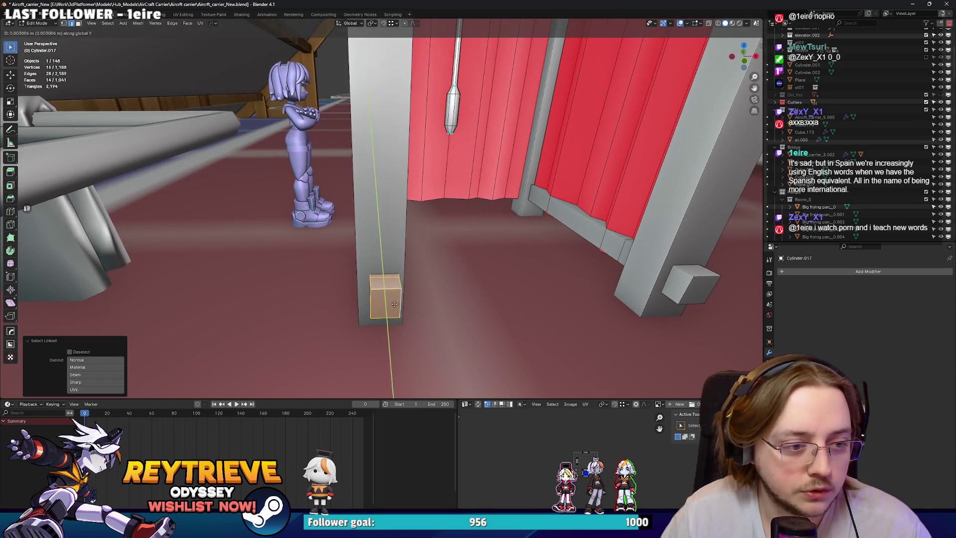
key("Tab")
left_click_drag(394, 301, 401, 265)
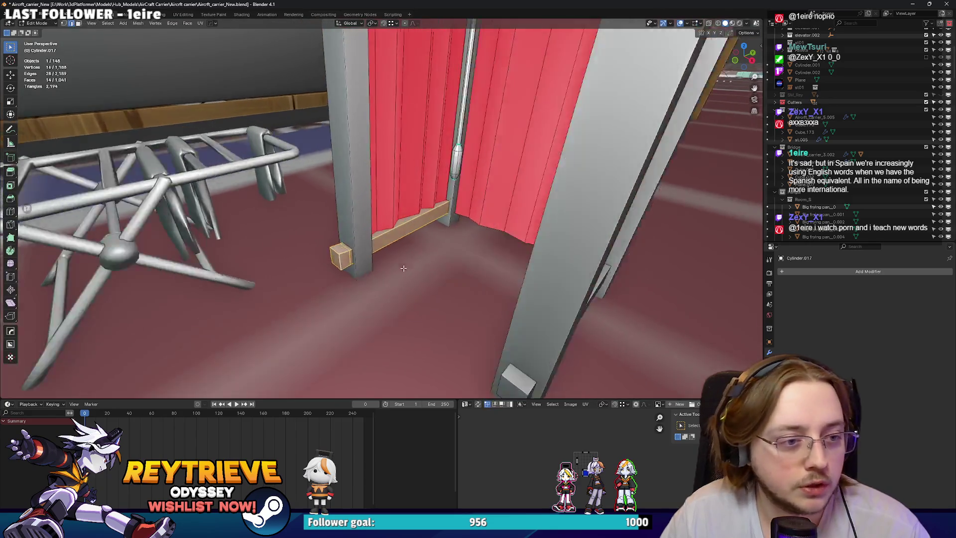
scroll("up", 3)
Select the curtain-base edge loop and switch between Edit and Object Mode on the booth.
key("Tab")
left_click(305, 311)
scroll("down", 3)
key("l")
key("Tab")
left_click_drag(348, 278, 393, 271)
key("Tab")
left_click_drag(527, 270, 490, 238)
key("ctrl+Tab")
left_click(395, 207)
left_click_drag(395, 208, 413, 249)
scroll("up", 3)
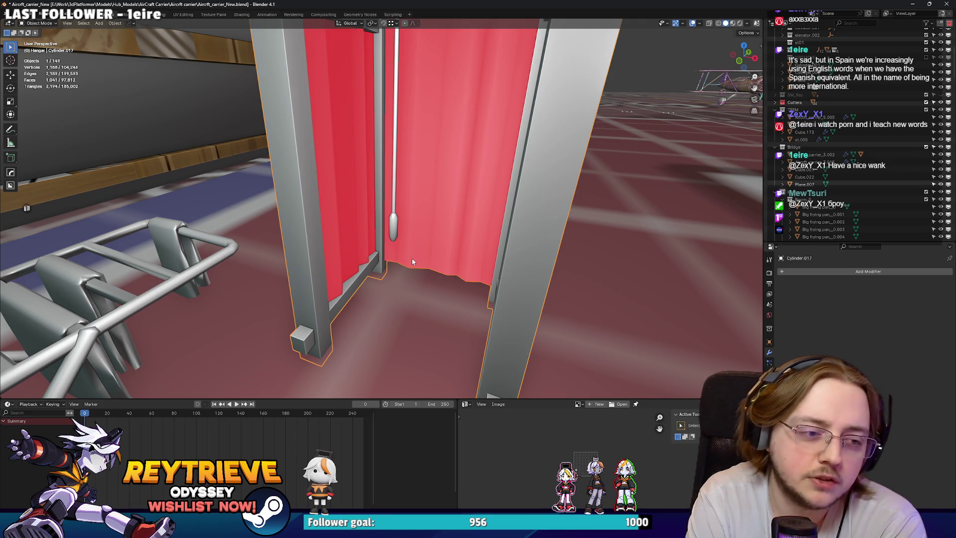
scroll("down", 3)
left_click_drag(412, 257, 457, 217)
scroll("down", 3)
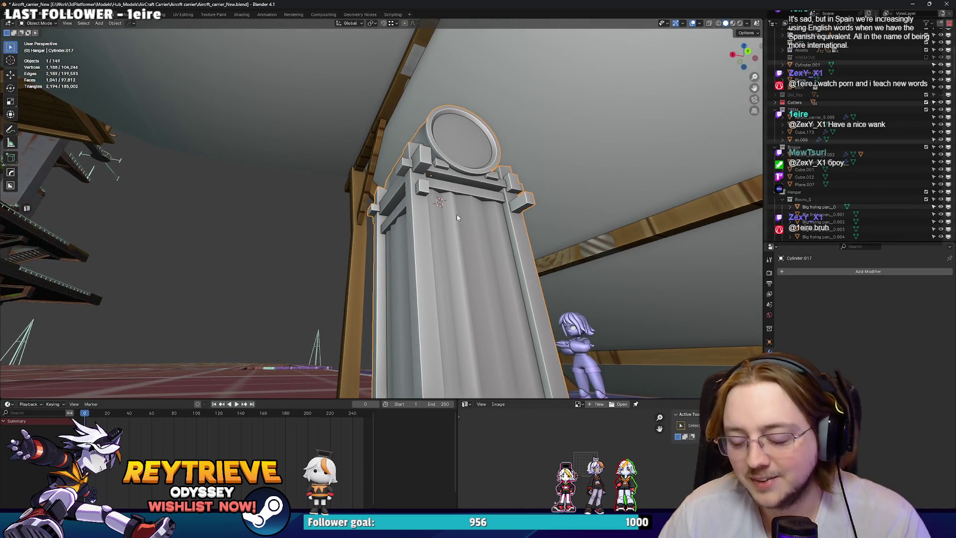
left_click_drag(456, 215, 426, 209)
scroll("up", 3)
scroll("up", 3)
left_click_drag(416, 169, 395, 211)
In Edit Mode with X-ray on, select the edge loops of the booth's wooden base boards.
key("Tab")
key("alt+z")
scroll("down", 3)
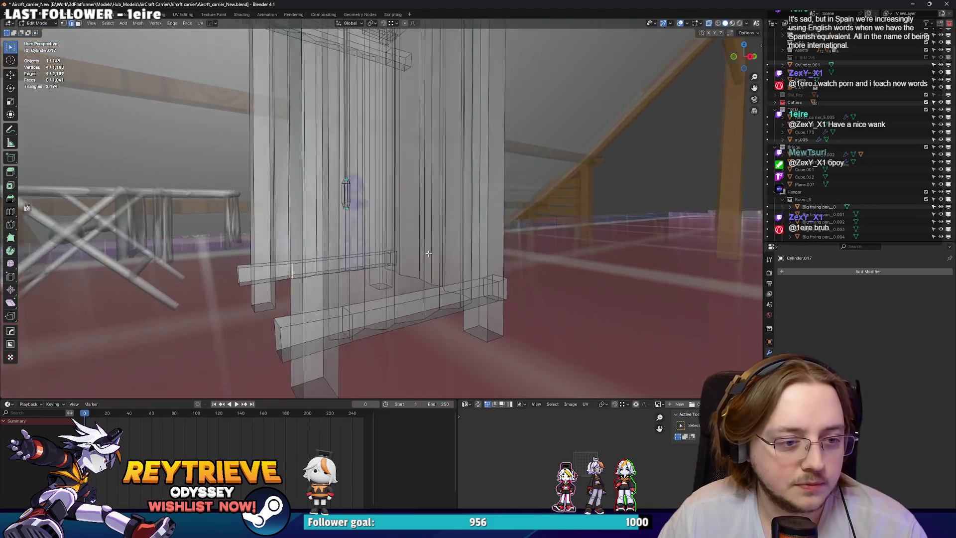
left_click(366, 269)
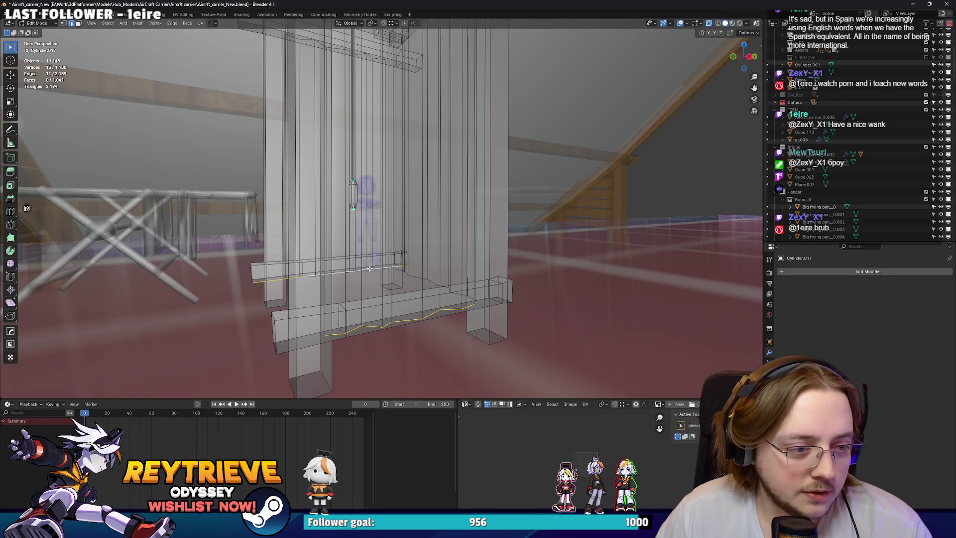
left_click_drag(366, 270, 240, 272)
left_click(240, 272)
left_click(256, 273)
left_click(245, 272)
Lower the selected base boards straight down along Z and return to Object Mode.
key("alt+z")
key("g")
key("z")
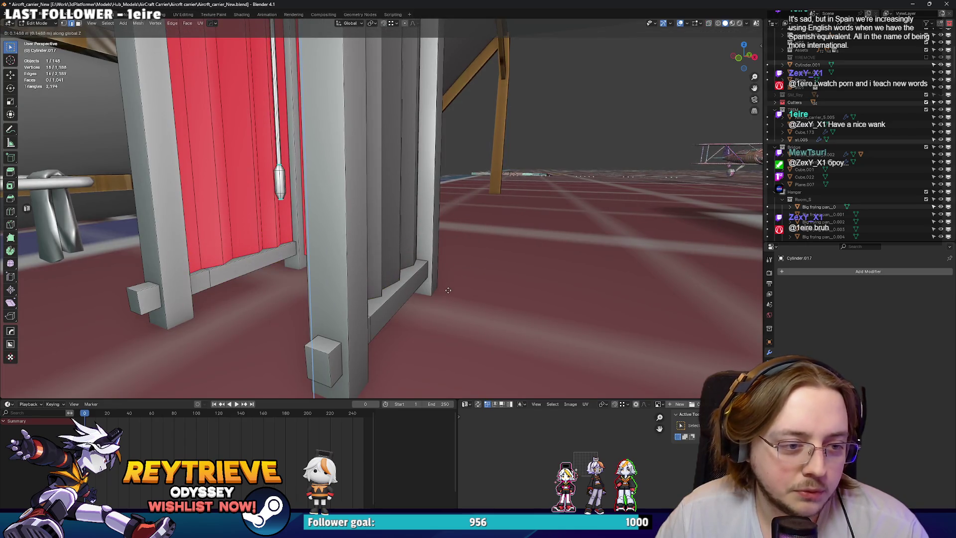
left_click(451, 265)
key("Tab")
Orbit and zoom around the booth to check the lowered base boards.
left_click_drag(448, 290, 375, 265)
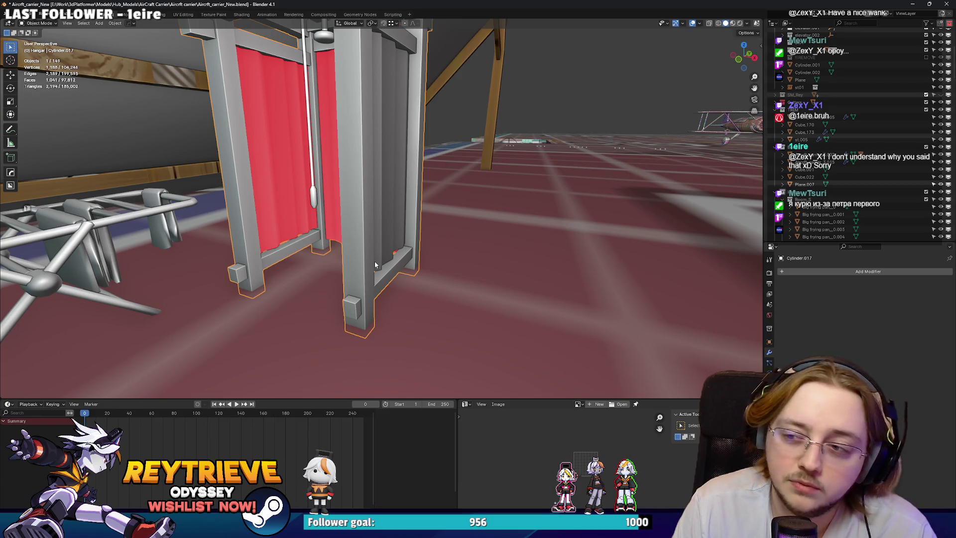
key("Tab")
left_click_drag(374, 264, 454, 218)
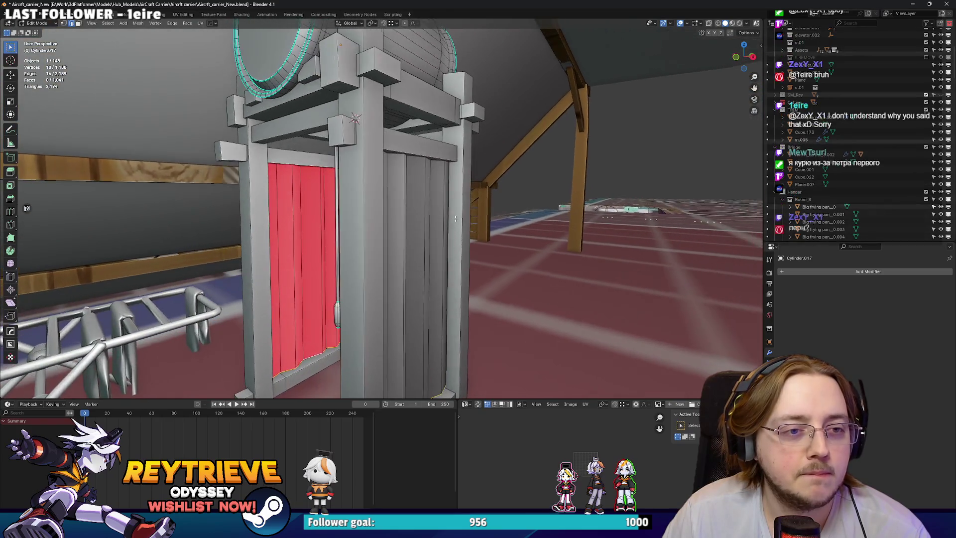
key("Tab")
scroll("down", 3)
left_click_drag(407, 165, 431, 215)
scroll("up", 3)
scroll("down", 3)
scroll("down", 3)
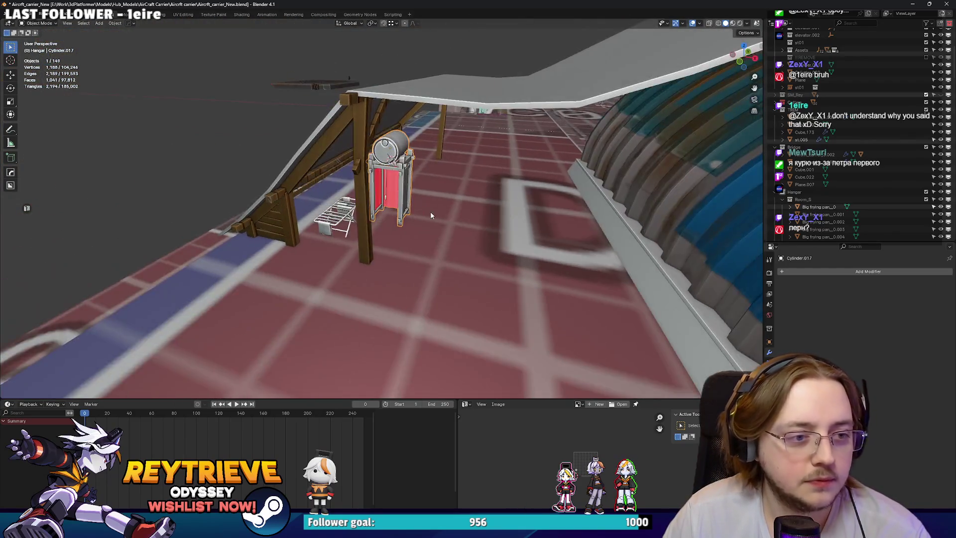
Fly through the wooden living quarters past the kitchen toward the bunk bed.
key("shift+grave")
key("w")
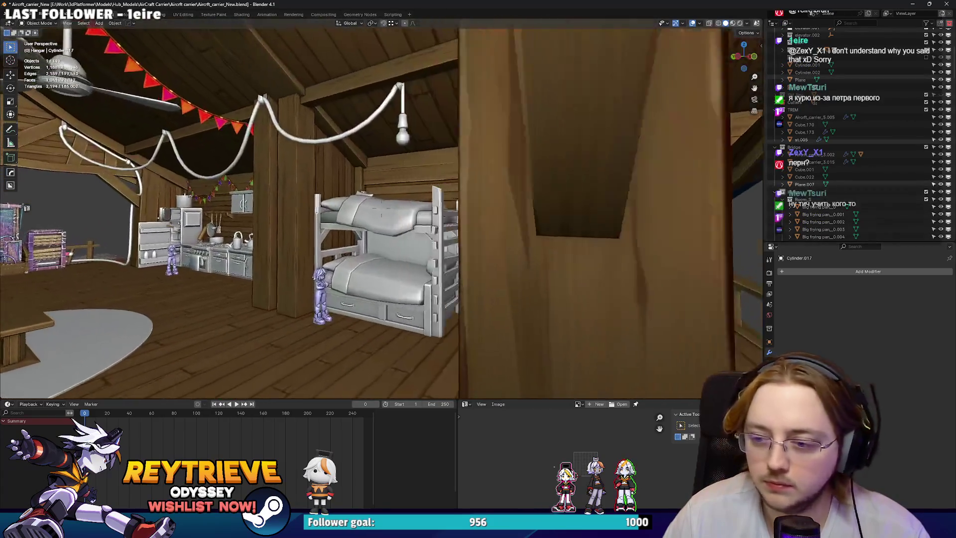
key("w")
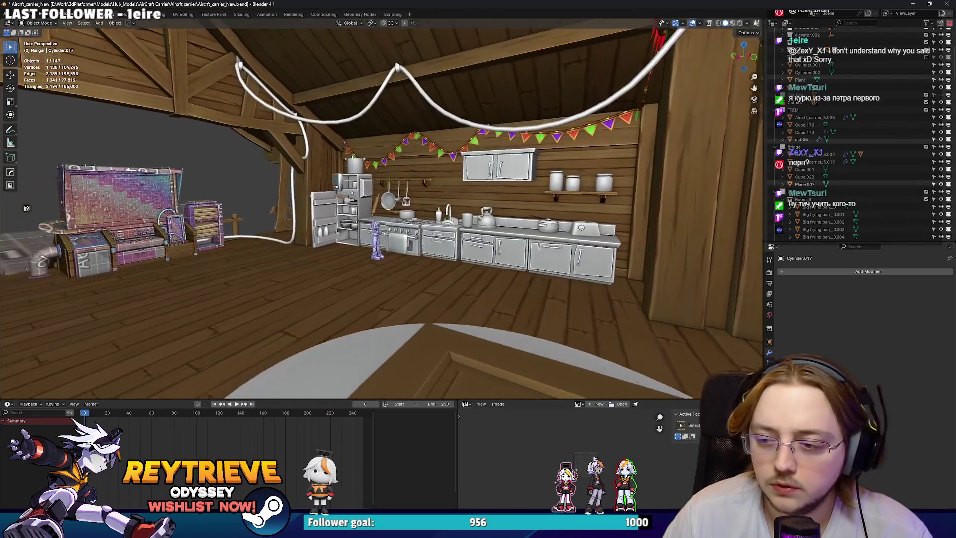
key("w")
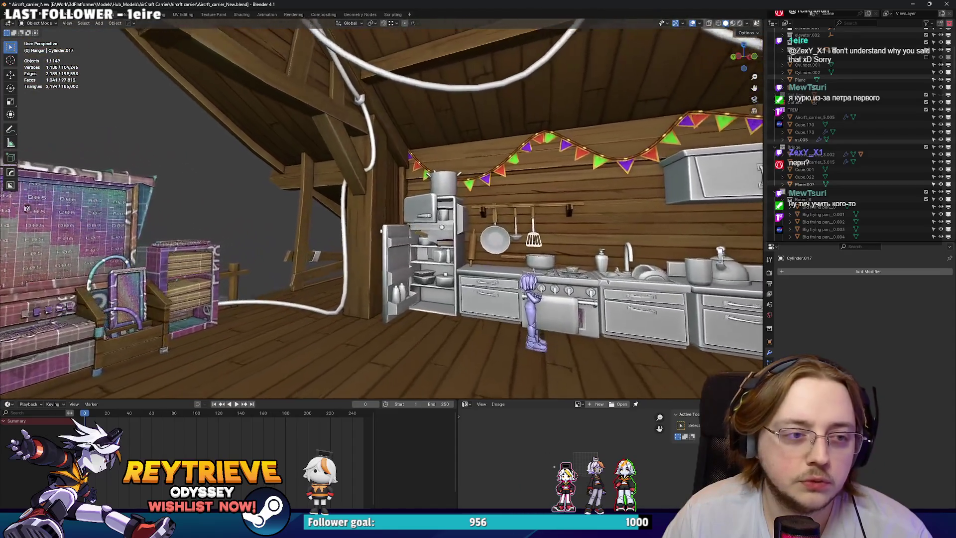
key("w")
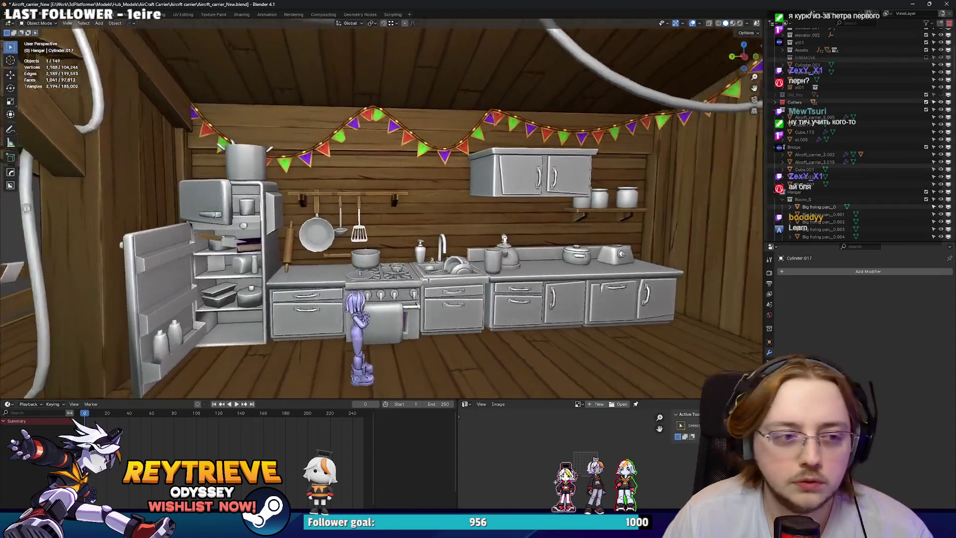
key("s")
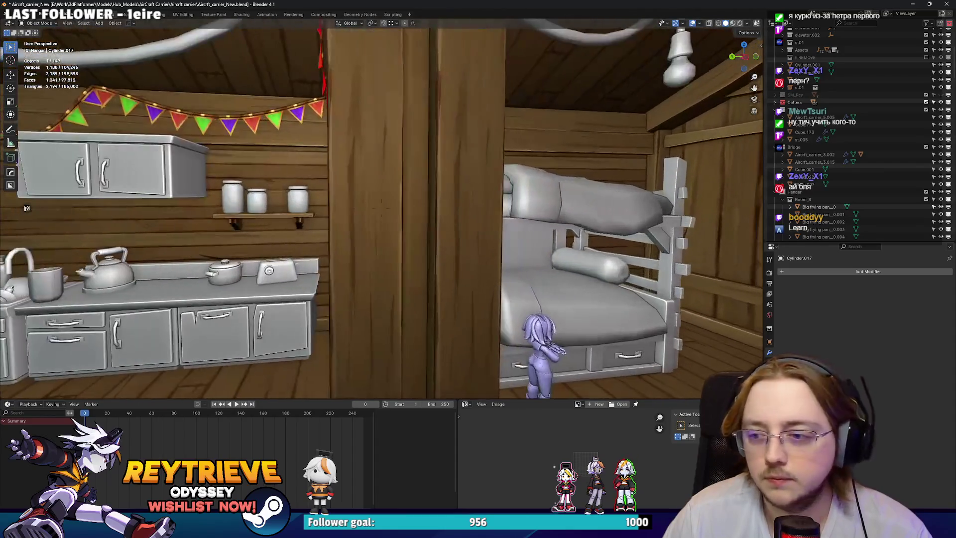
key("s")
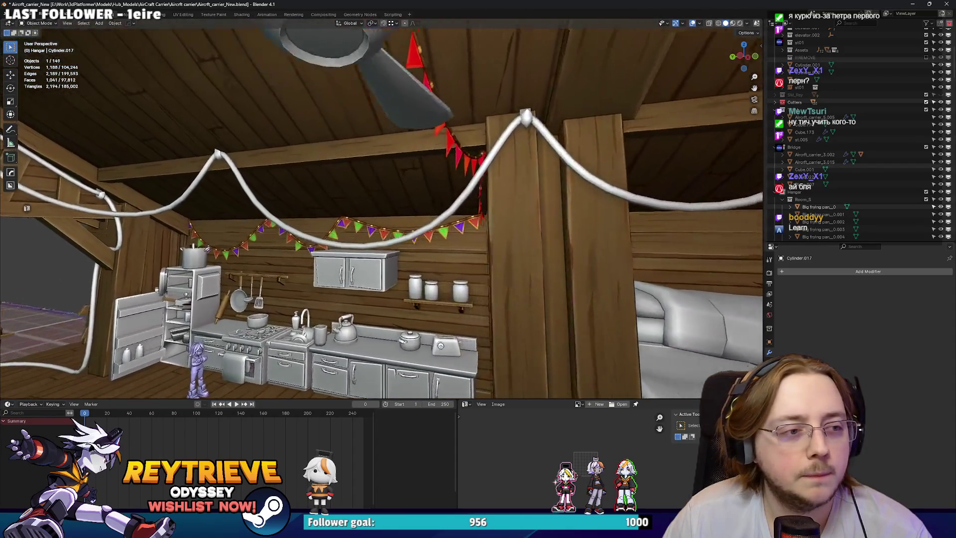
key("w")
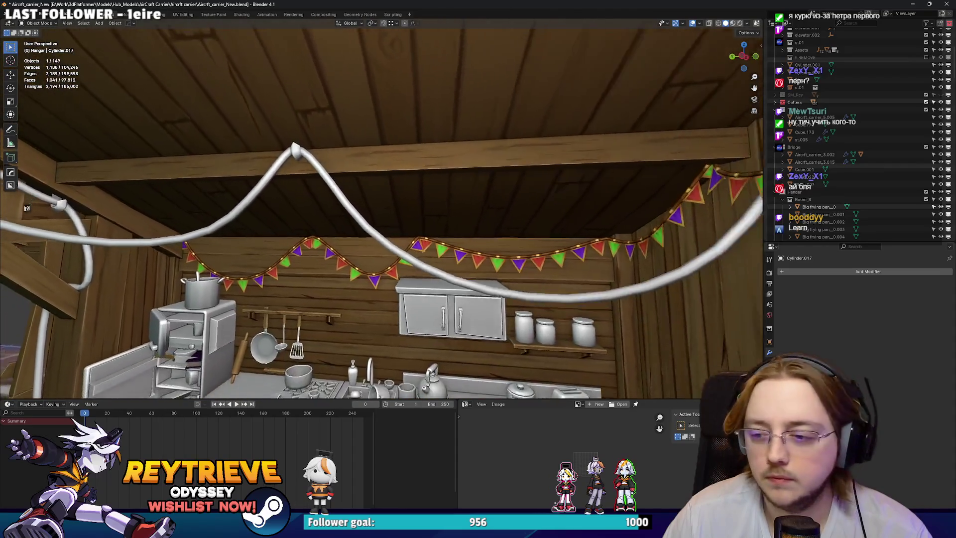
key("s")
key("w")
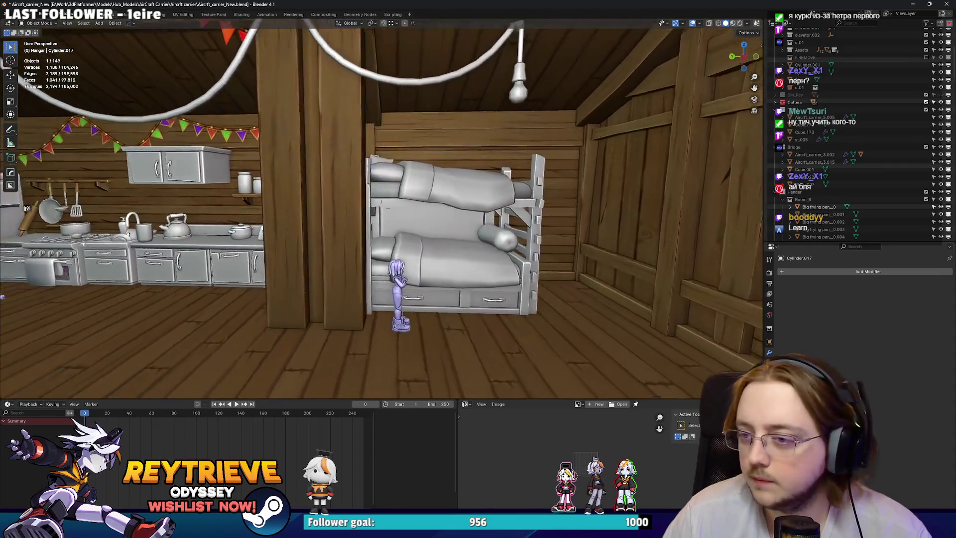
key("s")
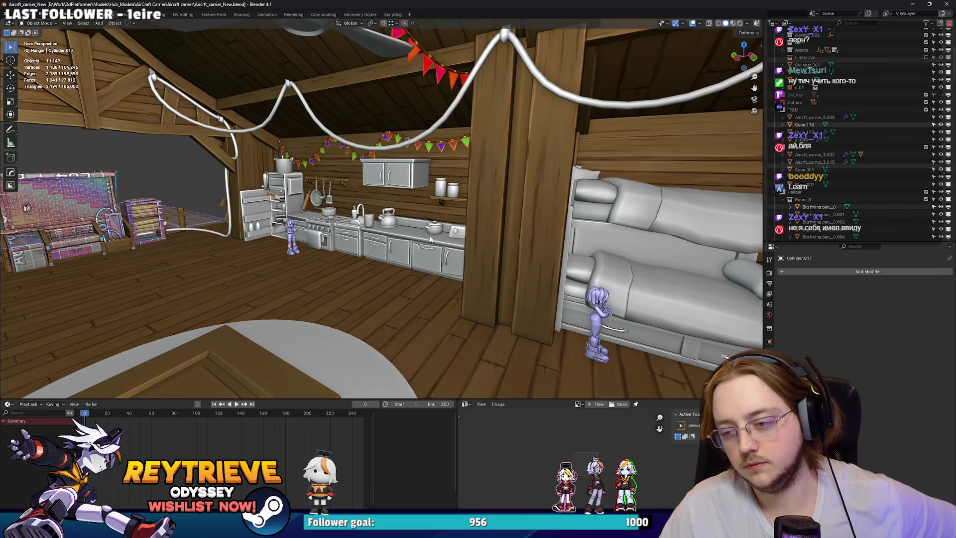
key("w")
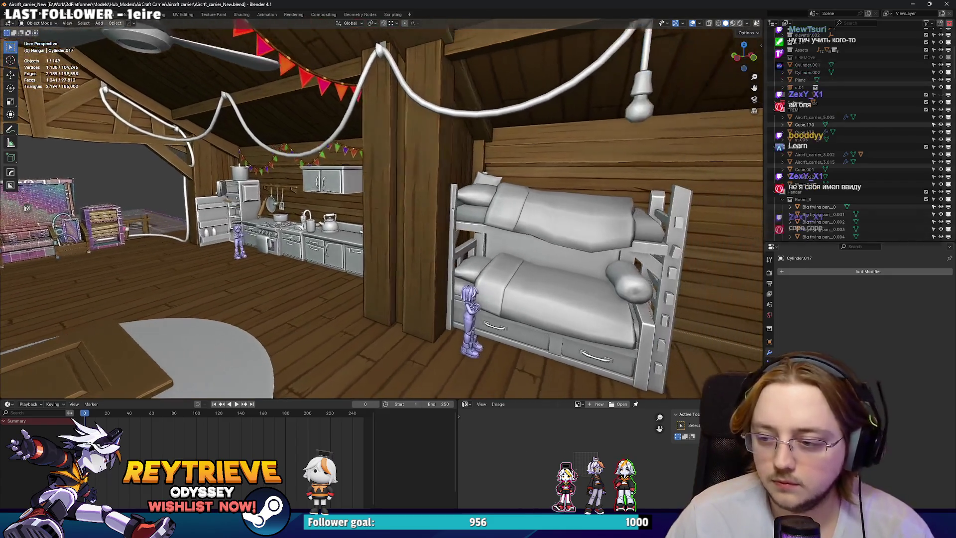
key("w")
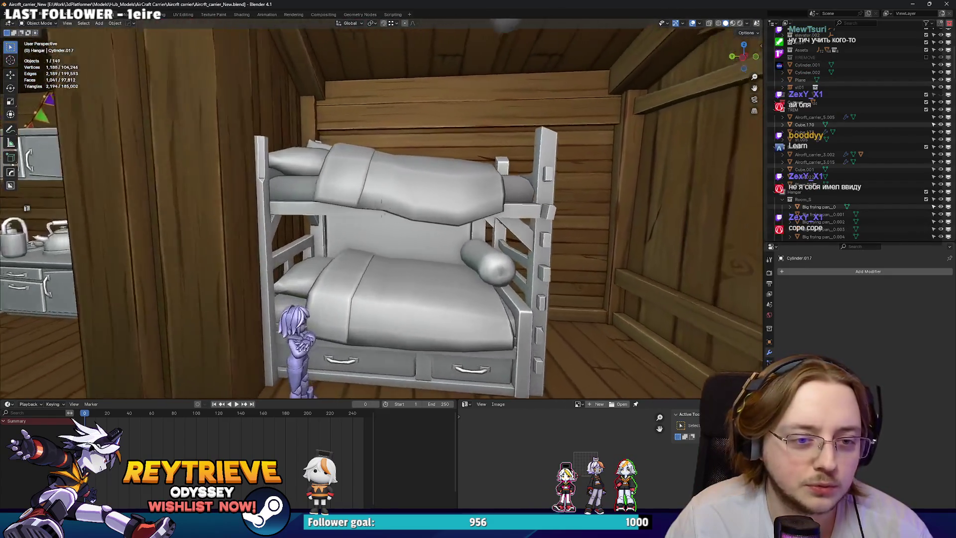
Move the pillow to a new spot on the bunk bed.
left_click(474, 230)
key("g")
left_click(507, 230)
left_click_drag(507, 230, 758, 269)
Fly past the bookshelf, desk and console back toward the kitchen, then switch to Miro.
key("w")
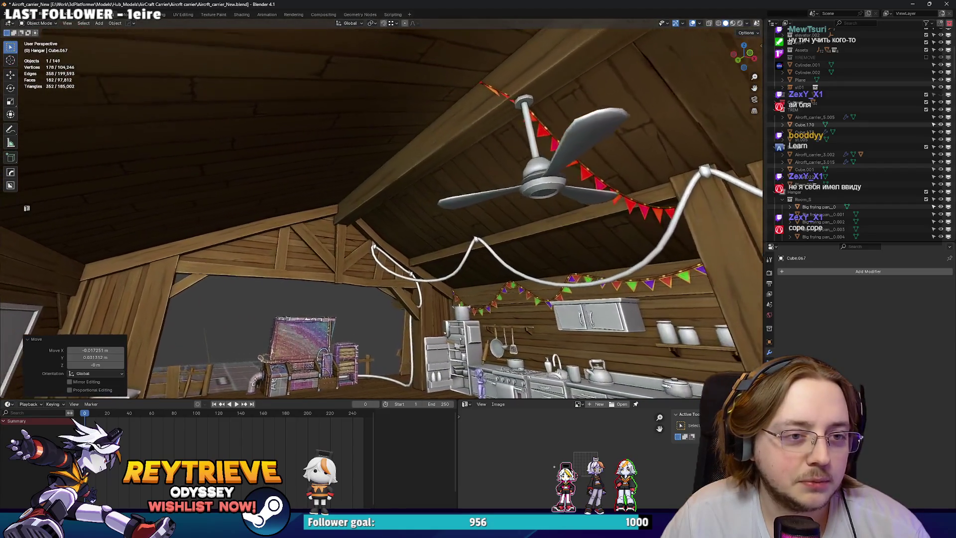
key("w")
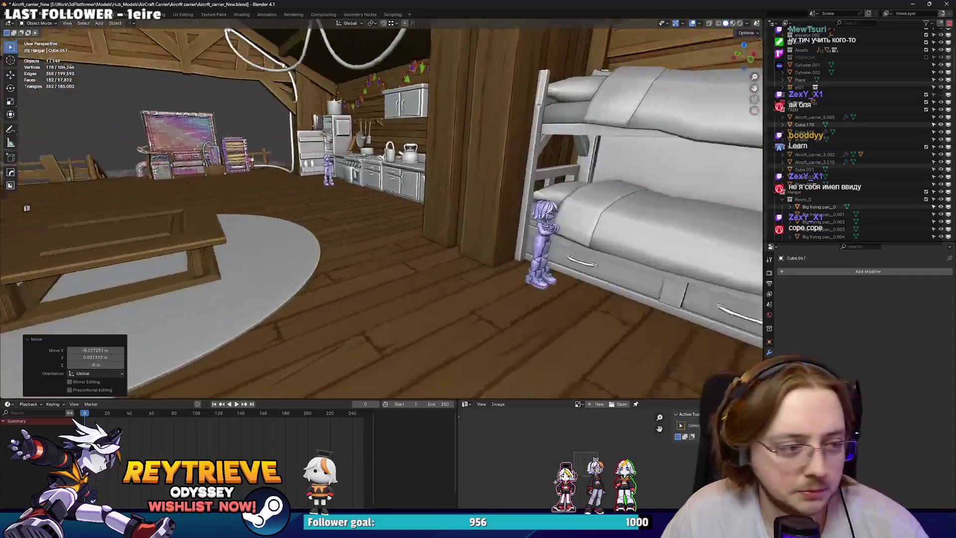
key("w")
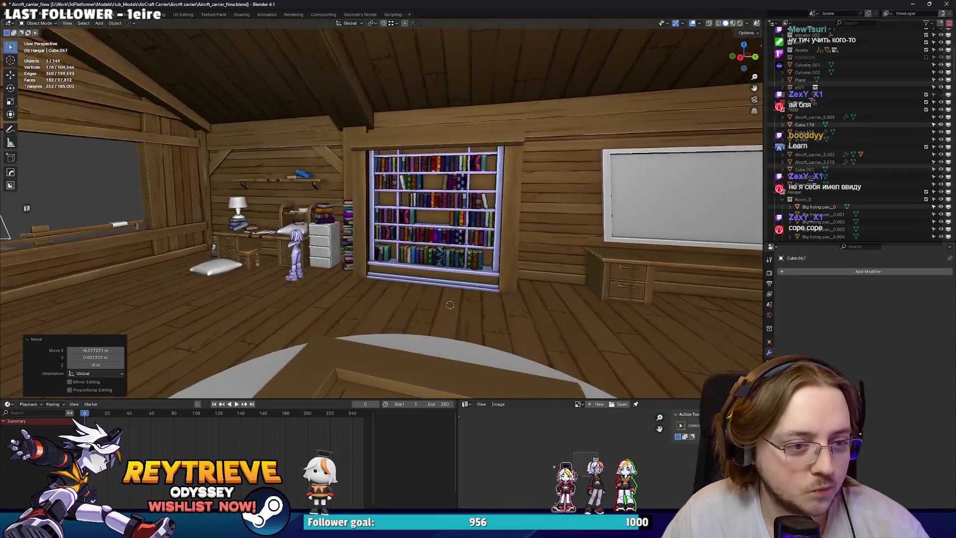
key("w")
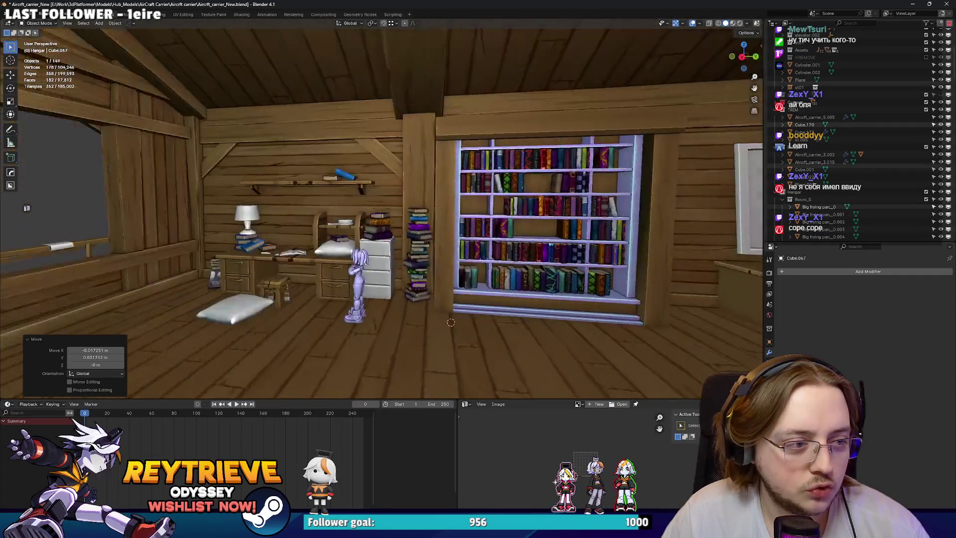
key("w")
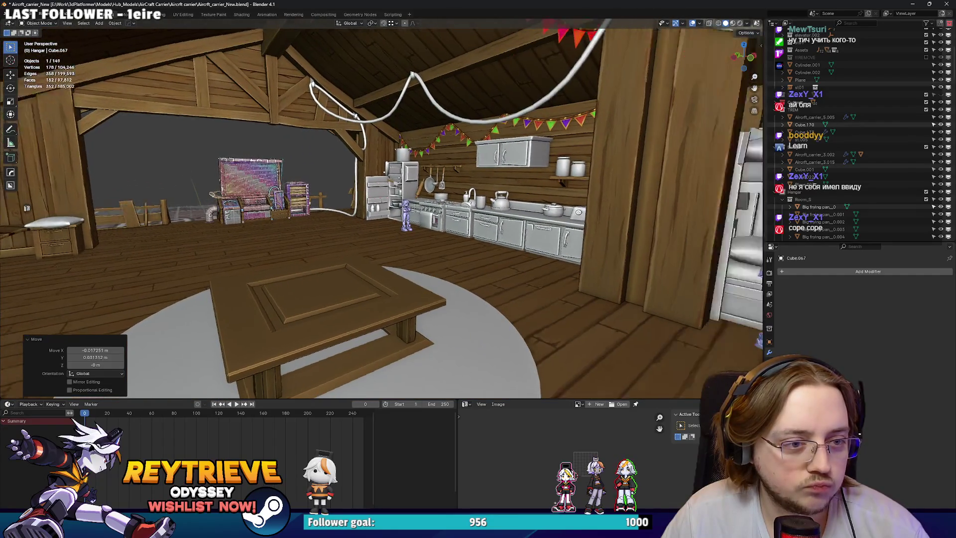
key("w")
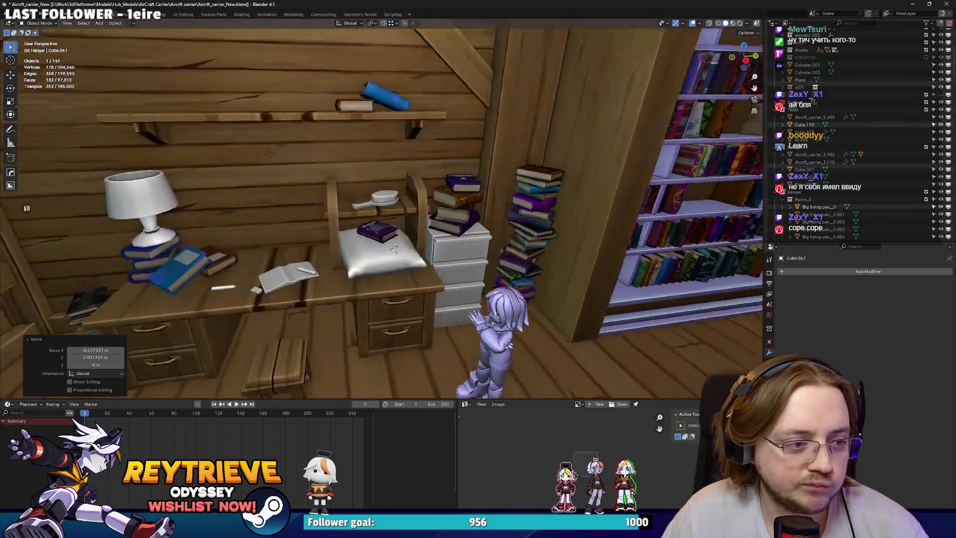
key("s")
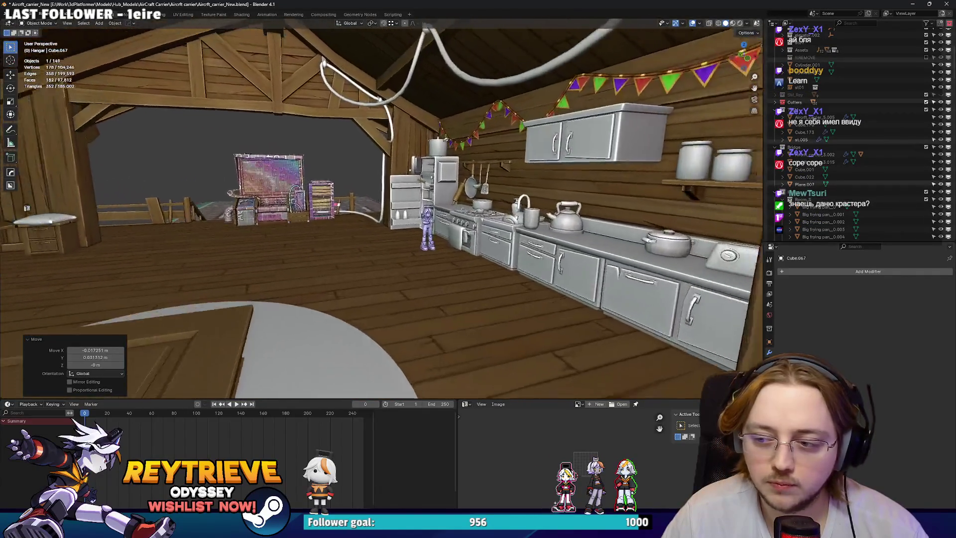
key("w")
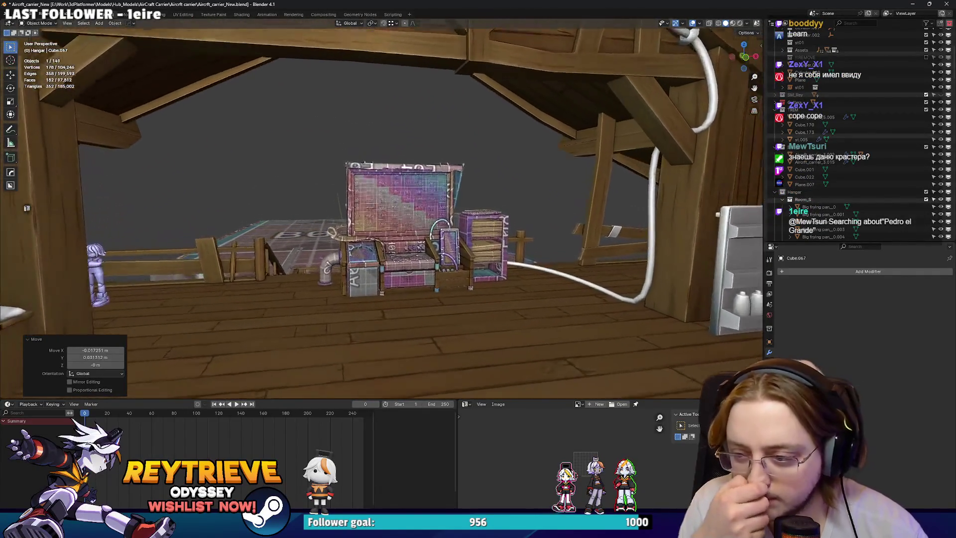
key("w")
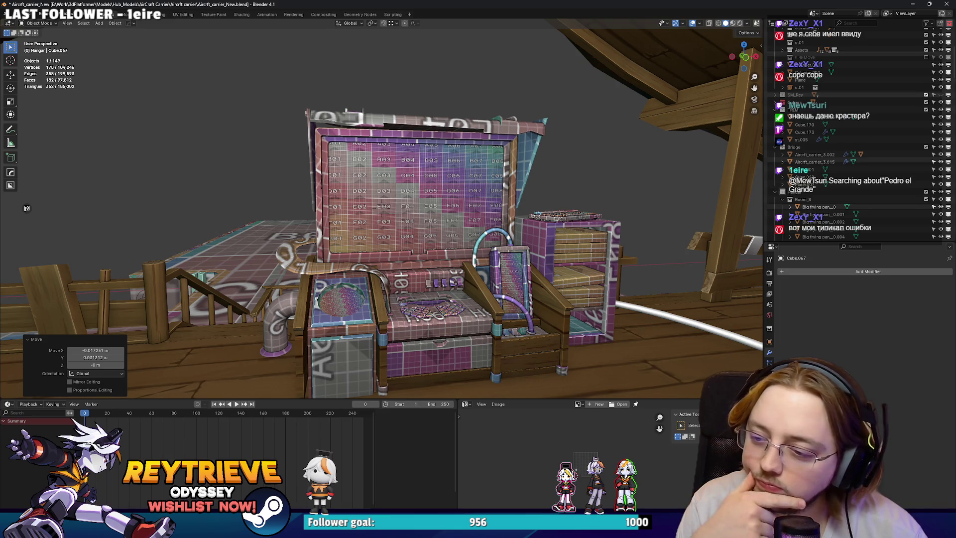
key("s")
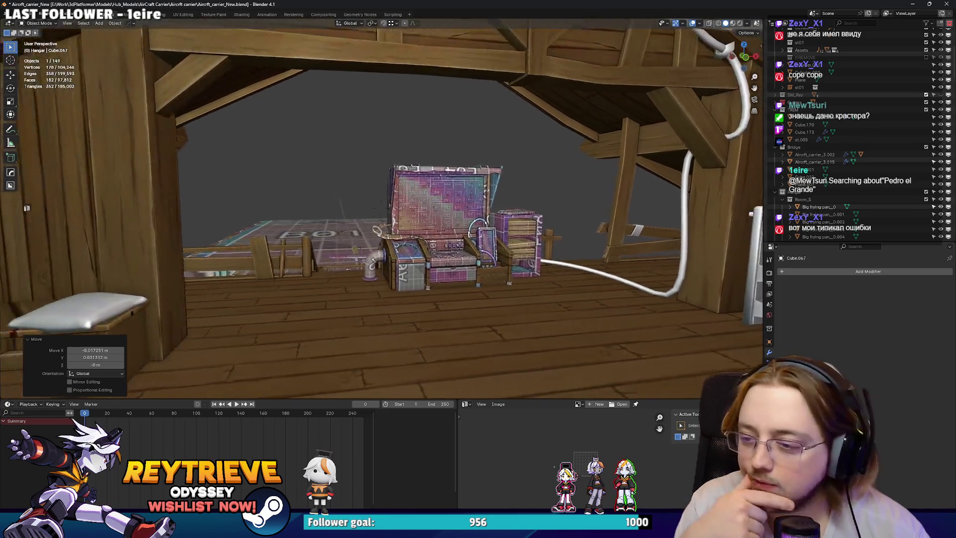
key("w")
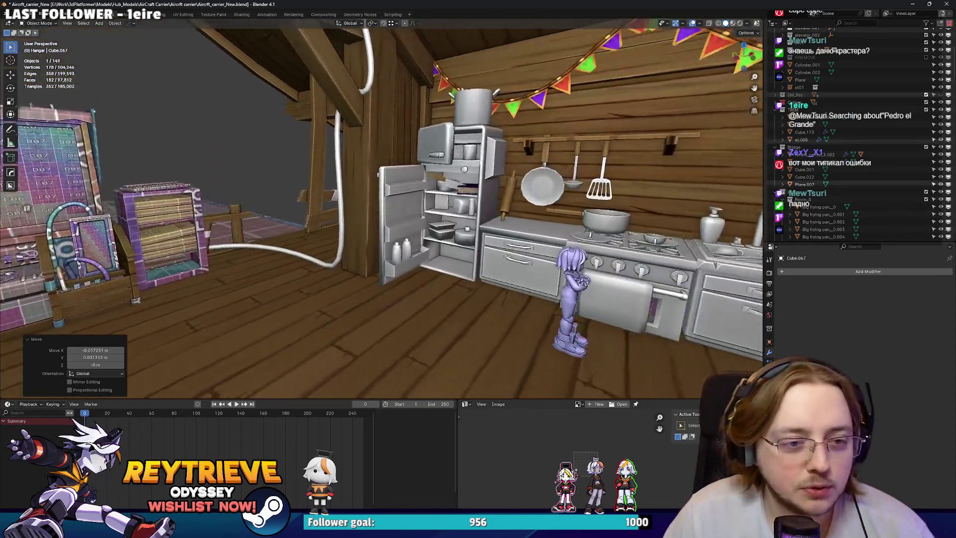
key("alt+Tab")
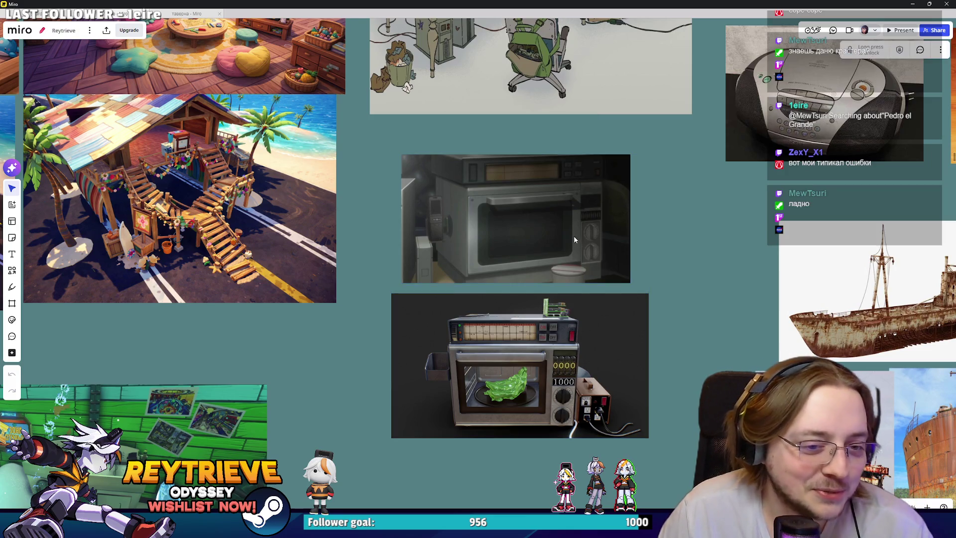
Deselect the microwave photo on the Miro board and switch back to Blender.
double_click(571, 4)
key("alt+Tab")
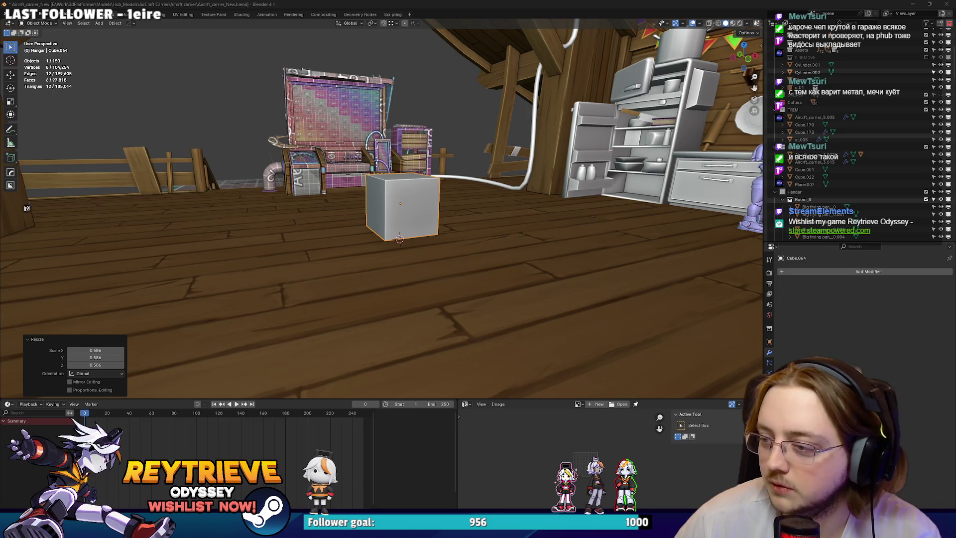
Stretch the new cube sideways along X into a wide box.
left_click_drag(539, 157, 468, 211)
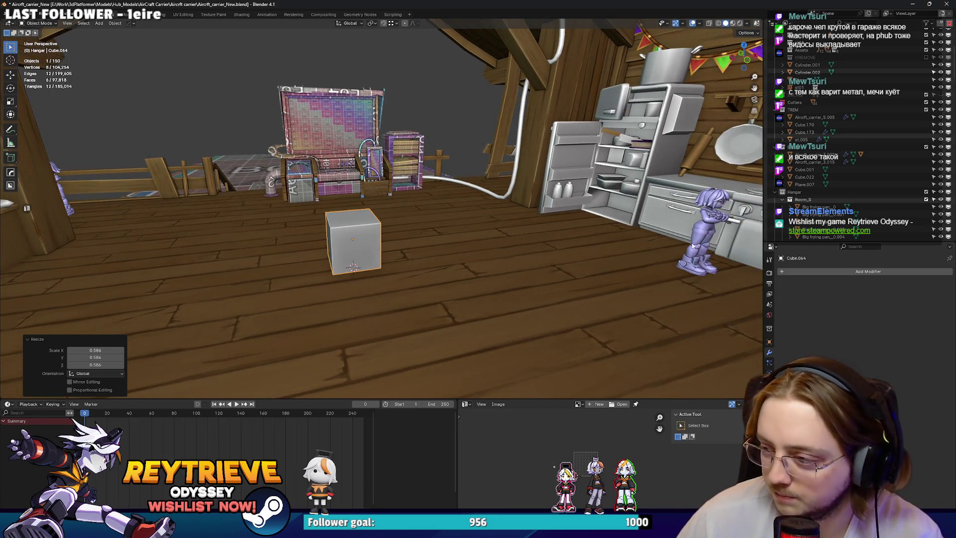
left_click_drag(292, 266, 482, 256)
key("s")
key("x")
left_click(434, 289)
key("s")
key("x")
right_click(438, 268)
Add a vertical edge loop near the box's right end for the control panel.
key("Tab")
left_click_drag(438, 212, 488, 222)
left_click(417, 246)
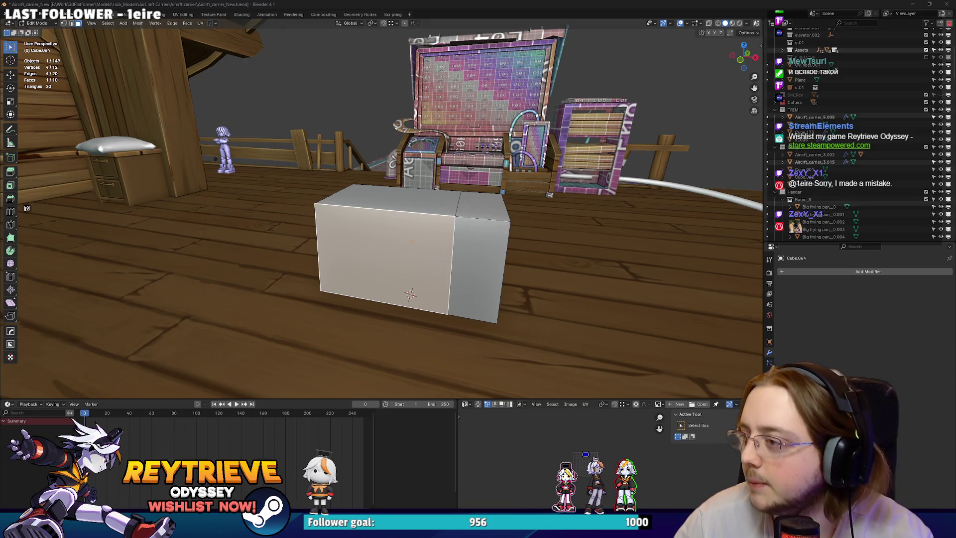
left_click_drag(410, 294, 473, 238)
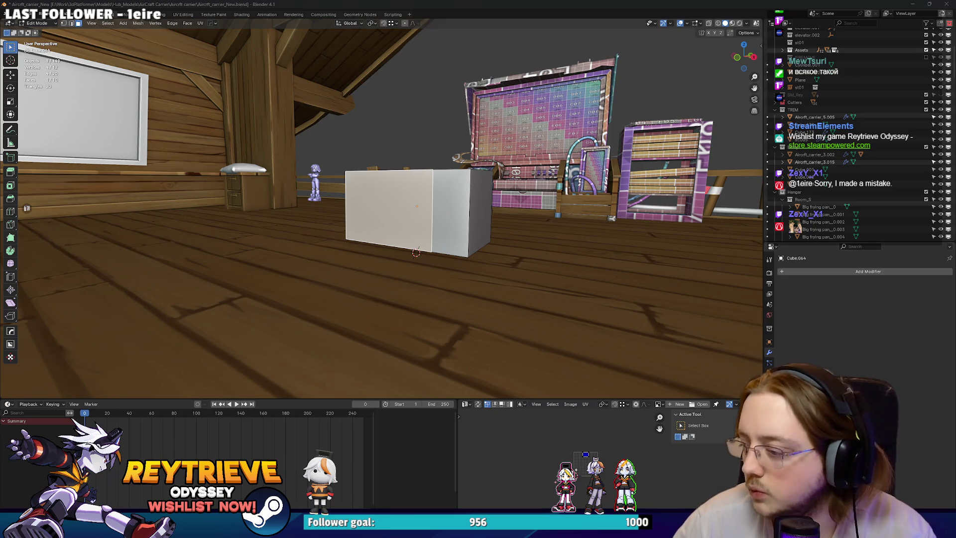
Raise the box off the floor along Z.
key("Tab")
left_click_drag(564, 240, 448, 224)
key("g")
key("z")
left_click(436, 178)
left_click_drag(436, 178, 481, 195)
scroll("up", 3)
Inset the bottom faces, widen them along X, and extrude them down into a base plinth.
key("Tab")
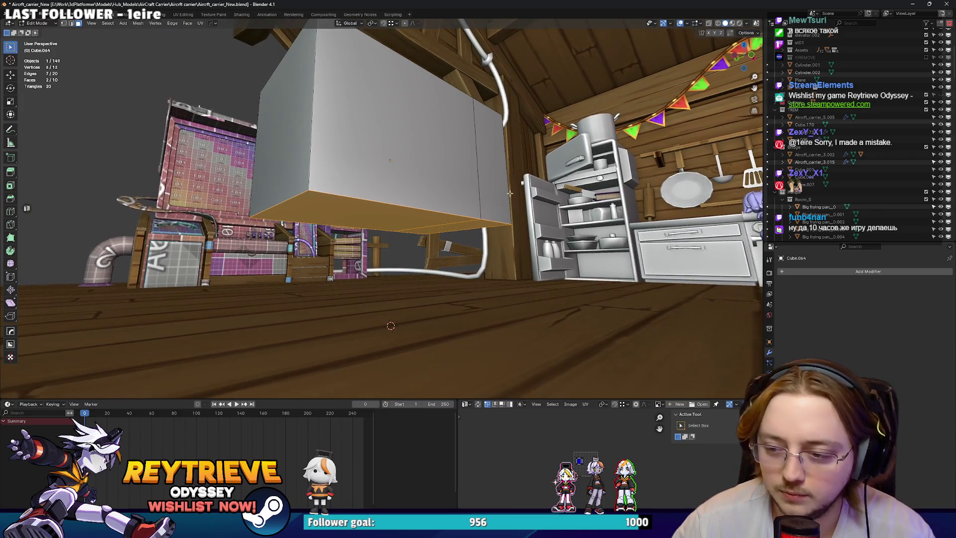
key("i")
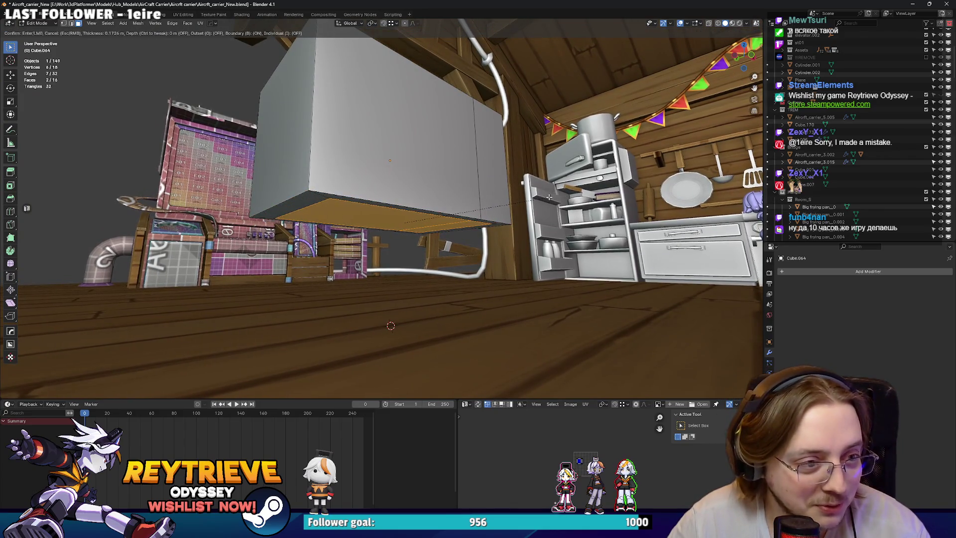
left_click(548, 197)
scroll("up", 3)
key("s")
key("x")
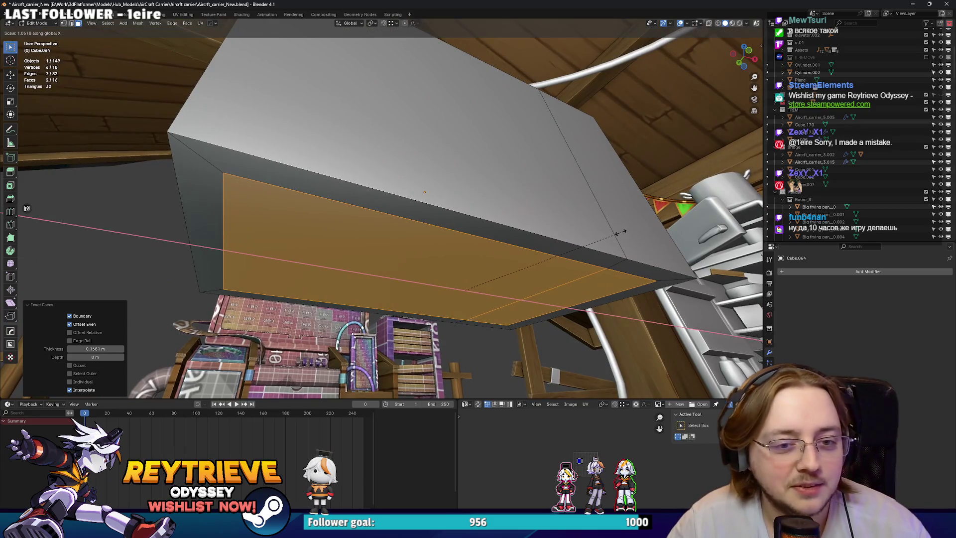
left_click(622, 232)
key("e")
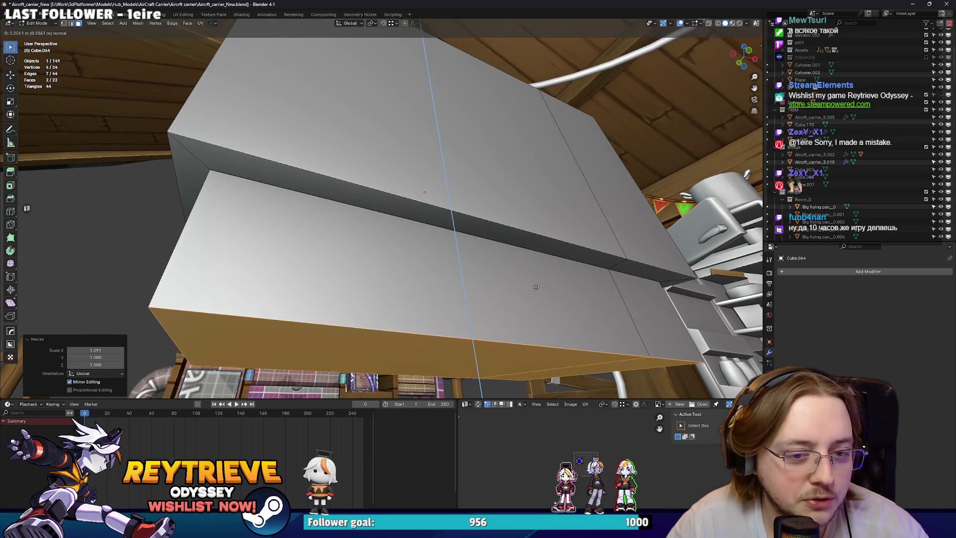
left_click(536, 299)
scroll("down", 3)
key("Tab")
Isolate the box in local view and orbit around it.
scroll("up", 3)
left_click_drag(400, 219, 359, 192)
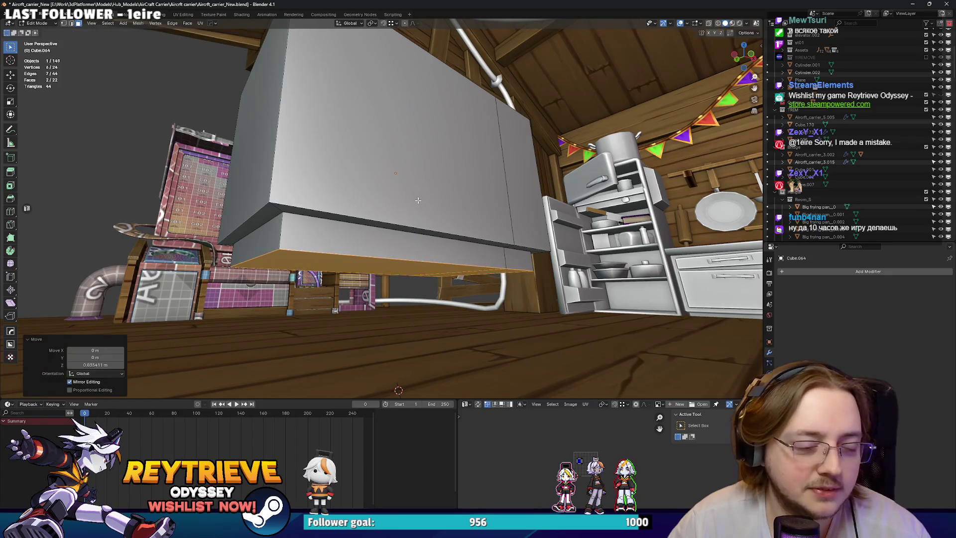
scroll("up", 3)
scroll("up", 3)
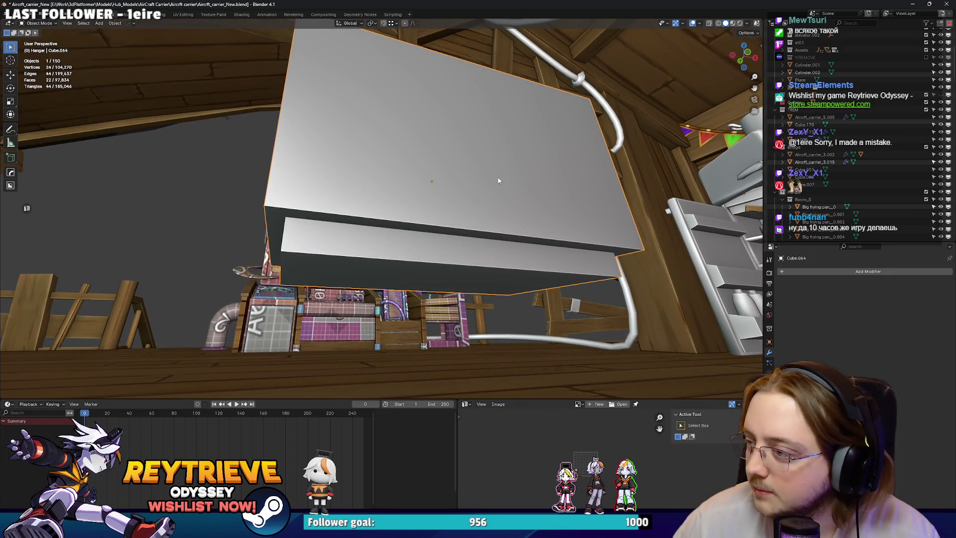
left_click_drag(498, 180, 445, 392)
left_click_drag(404, 178, 384, 94)
scroll("down", 3)
left_click_drag(417, 189, 488, 215)
key("KP_Divide")
scroll("down", 3)
Add a horizontal loop cut slid up near the top of the box, then select a side face.
key("ctrl+Tab")
left_click(599, 241)
scroll("up", 3)
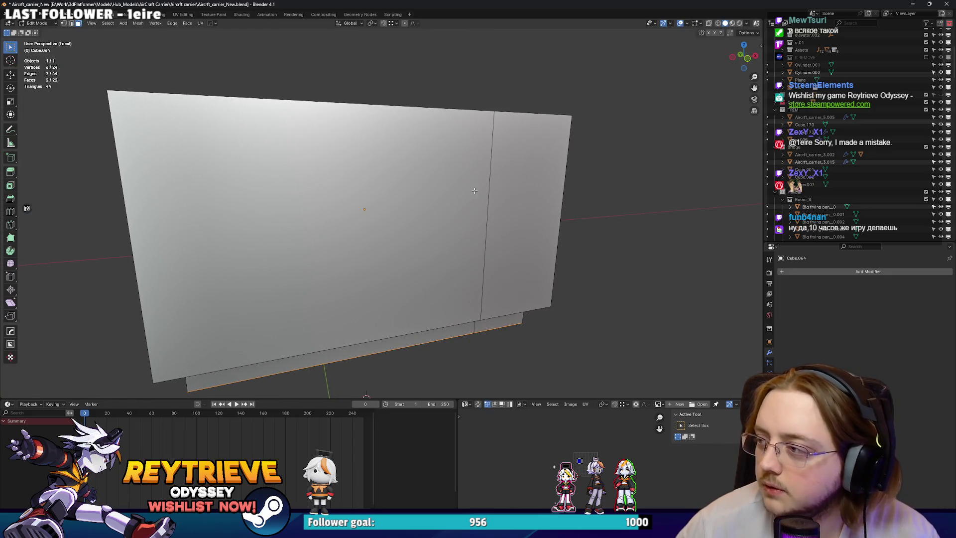
scroll("down", 3)
left_click_drag(421, 183, 324, 195)
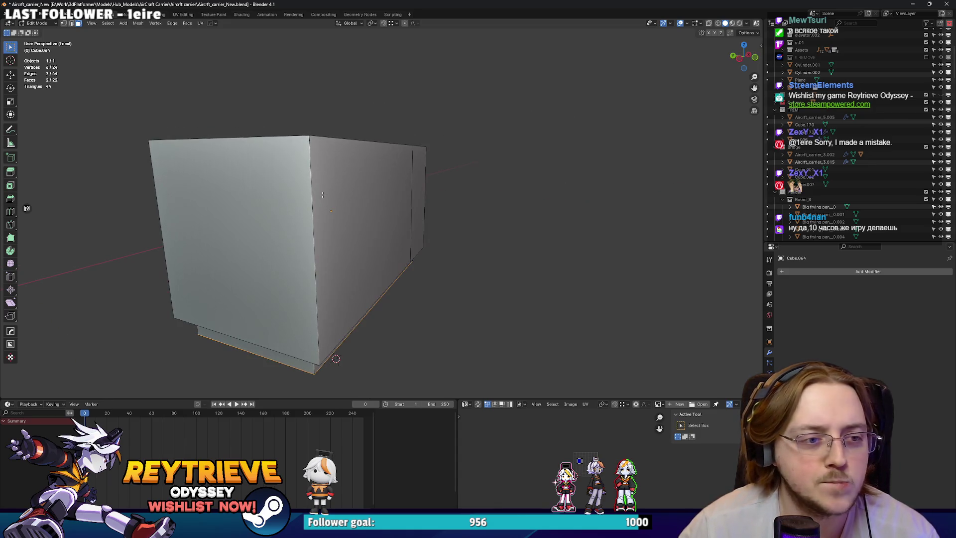
left_click(318, 195)
key("g")
key("g")
left_click(309, 132)
scroll("up", 3)
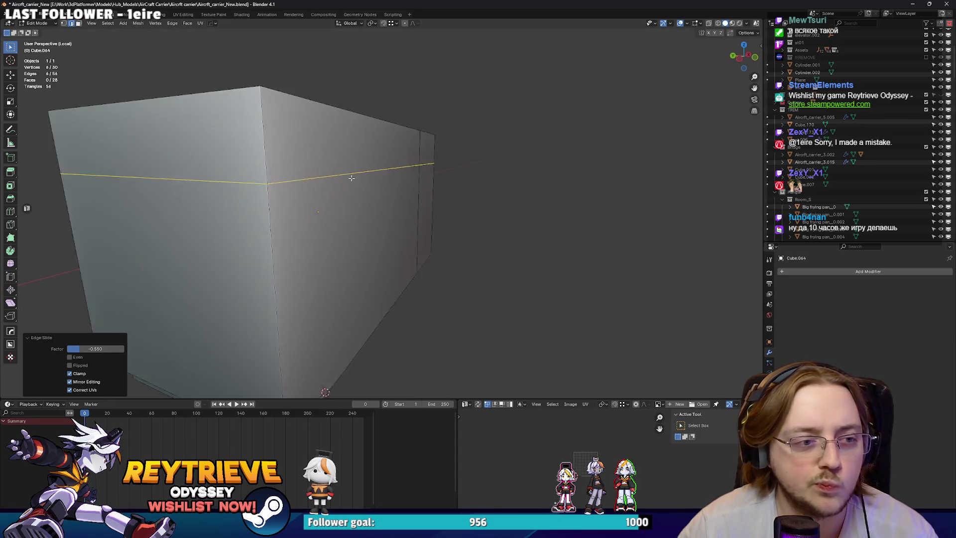
scroll("down", 3)
left_click_drag(345, 161, 356, 208)
key("3")
left_click(370, 204)
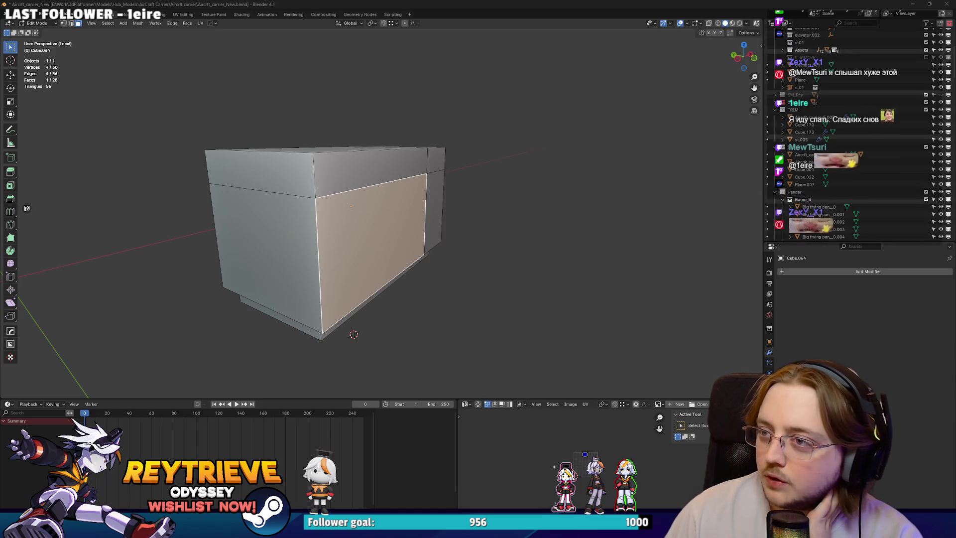
Dissolve the extra top horizontal edge loop of the microwave box.
left_click_drag(359, 219, 609, 259)
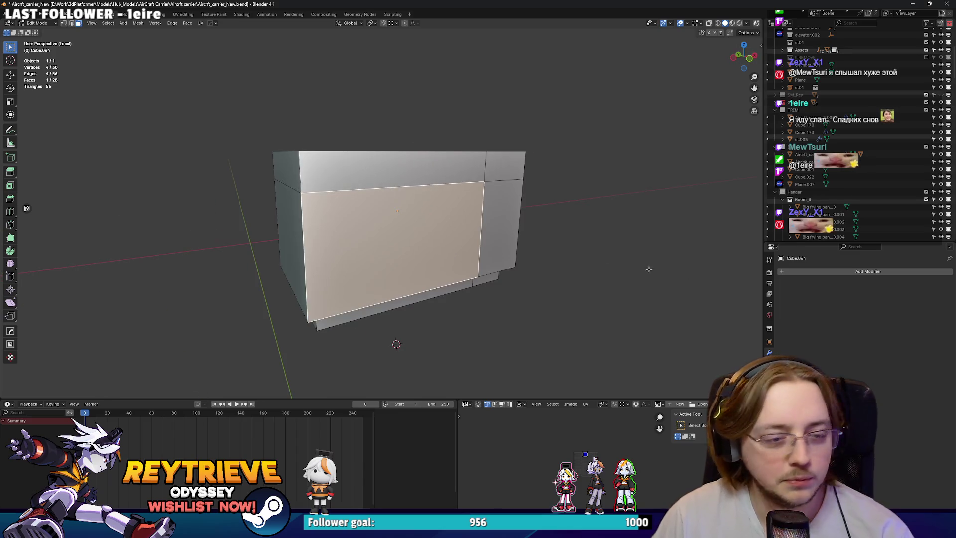
left_click_drag(399, 197, 467, 198)
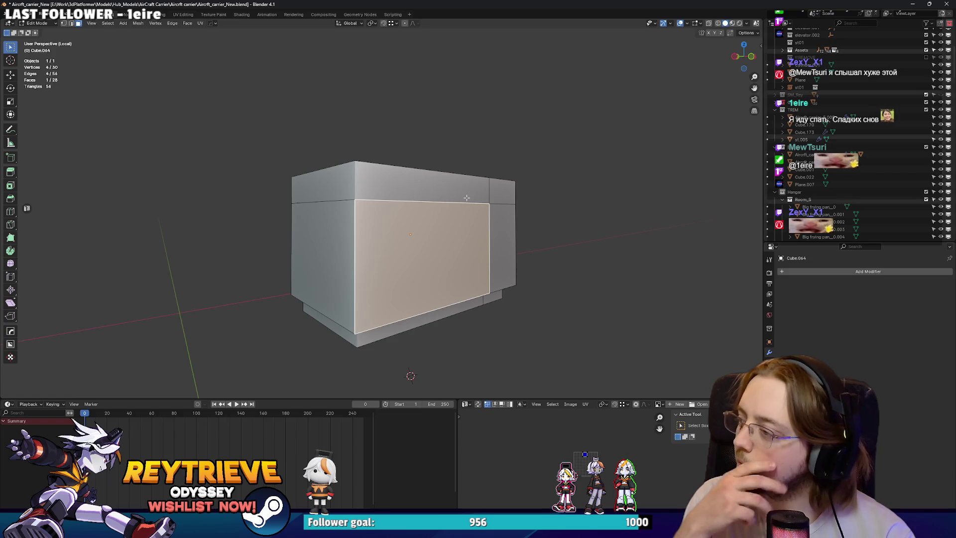
key("2")
left_click(466, 198)
key("x")
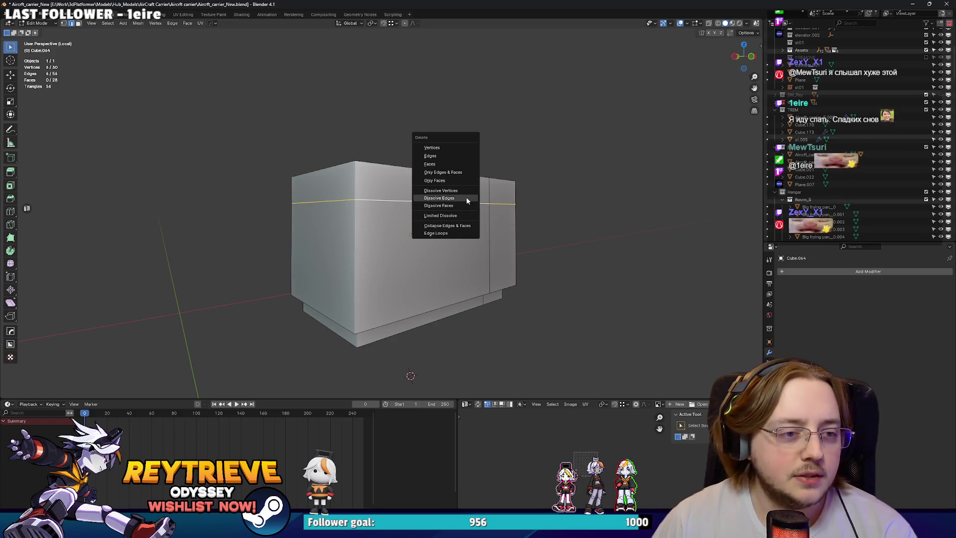
left_click(466, 197)
Inset the box's front face and shrink the inset vertically.
left_click_drag(466, 196, 418, 220)
key("3")
left_click(435, 222)
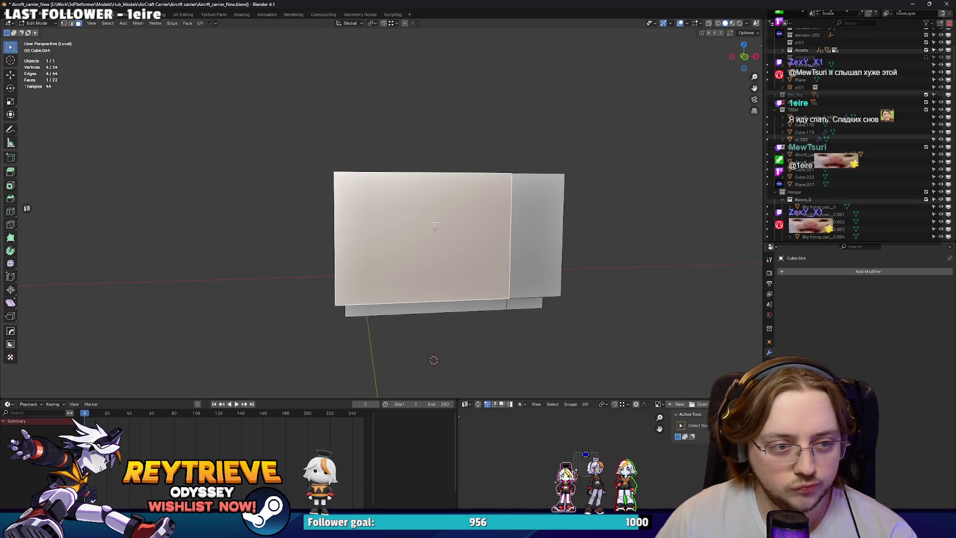
key("i")
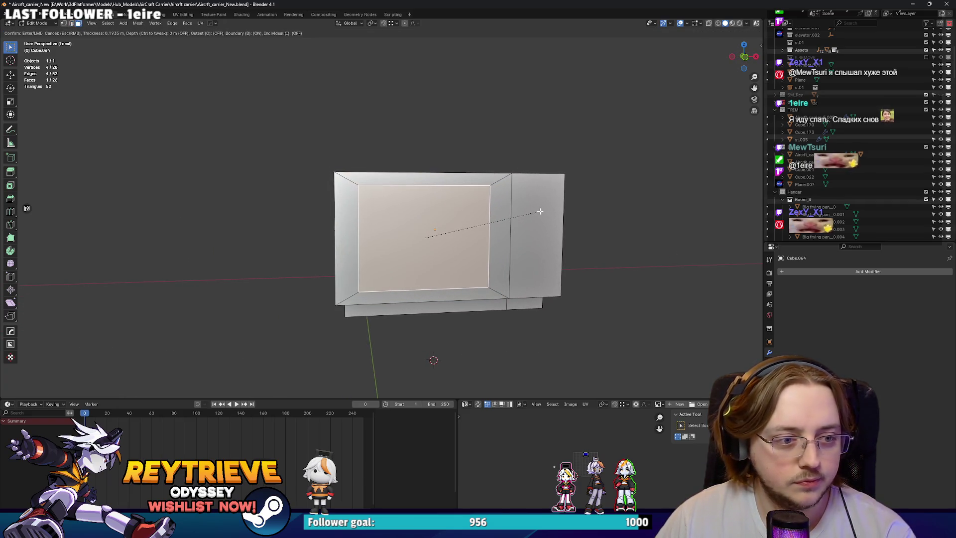
left_click(540, 211)
key("s")
key("z")
left_click(538, 209)
Widen the inset face along X, then shrink it slightly overall.
key("s")
key("x")
key("Escape")
key("s")
key("z")
key("x")
left_click(563, 217)
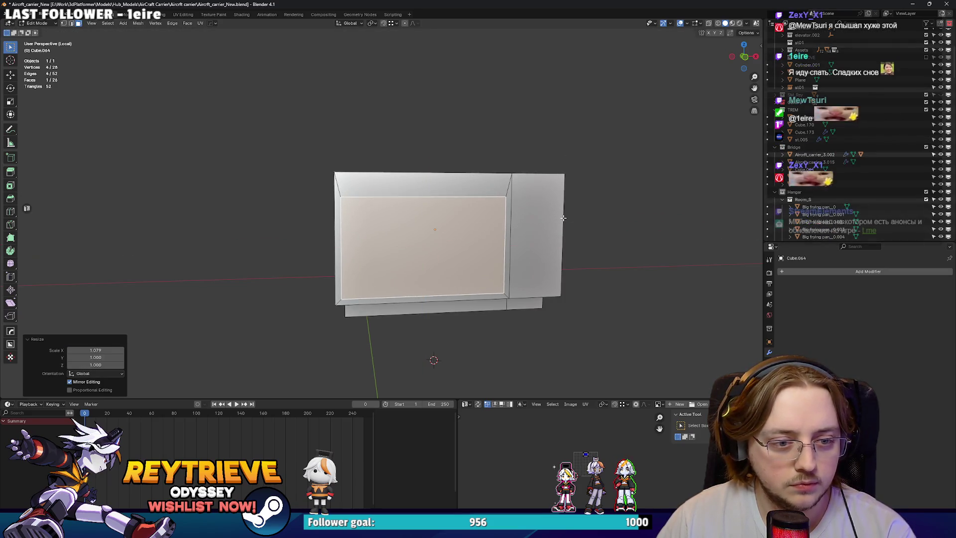
key("s")
left_click(553, 222)
Extrude the inset front face inward to form a recessed oven cavity.
left_click_drag(553, 222, 480, 222)
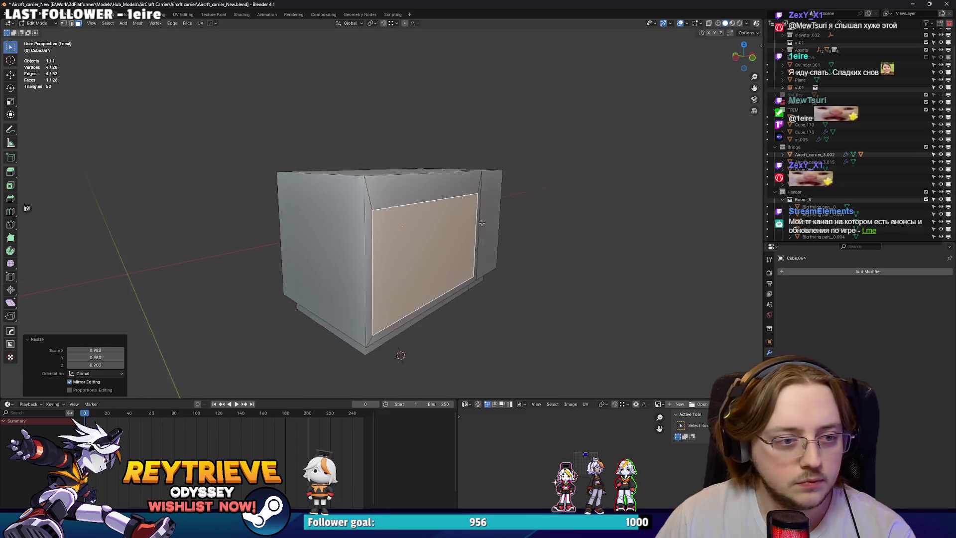
key("e")
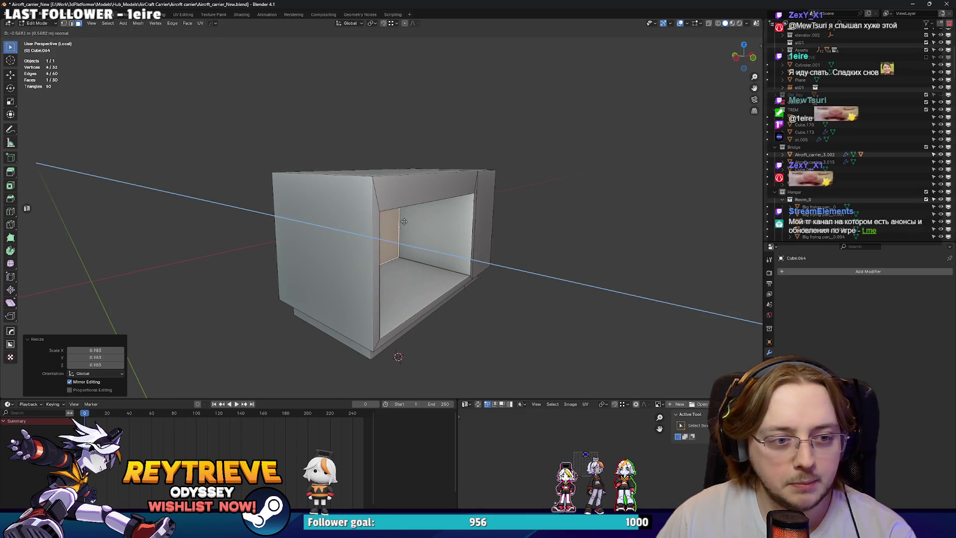
left_click(404, 222)
left_click_drag(404, 222, 523, 224)
Move the selected side face bands of the box along the X axis.
left_click(508, 266)
left_click(510, 276)
key("g")
key("y")
key("x")
left_click(518, 272)
Select an edge of the box in edge mode and view it frontally.
key("2")
left_click(553, 249)
left_click_drag(458, 217, 453, 220)
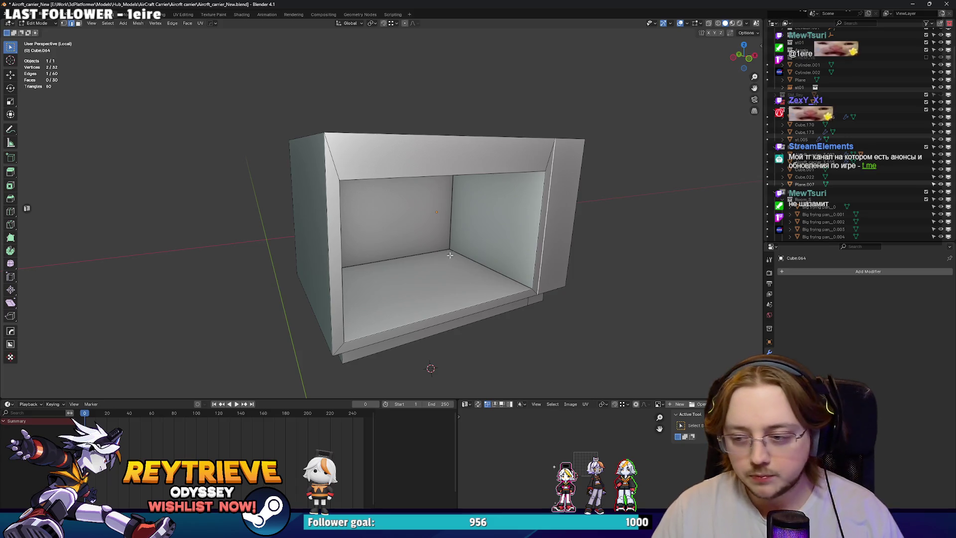
scroll("down", 3)
Lower the box's top face slightly along Z.
left_click_drag(445, 229, 248, 241)
key("alt+a")
key("z")
left_click(448, 175)
Duplicate the front face forward, rotate it 180°, and extrude it into a thick door.
key("shift+d")
key("y")
left_click(348, 239)
left_click_drag(349, 239, 368, 202)
type("180")
key("Return")
key("e")
left_click(381, 212)
Select the whole door board and move it against the box front along Y.
key("ctrl+KP_Add")
key("g")
key("y")
key("x")
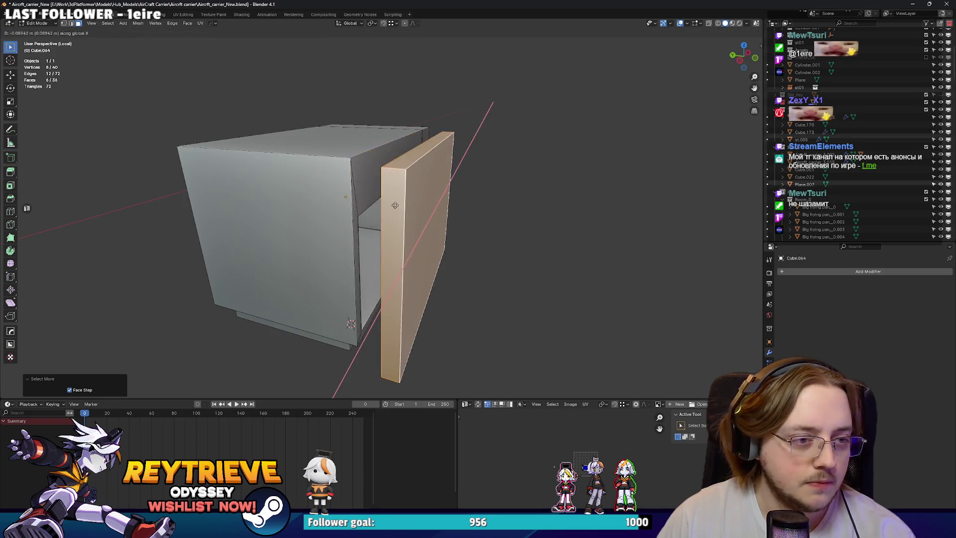
key("y")
left_click(394, 205)
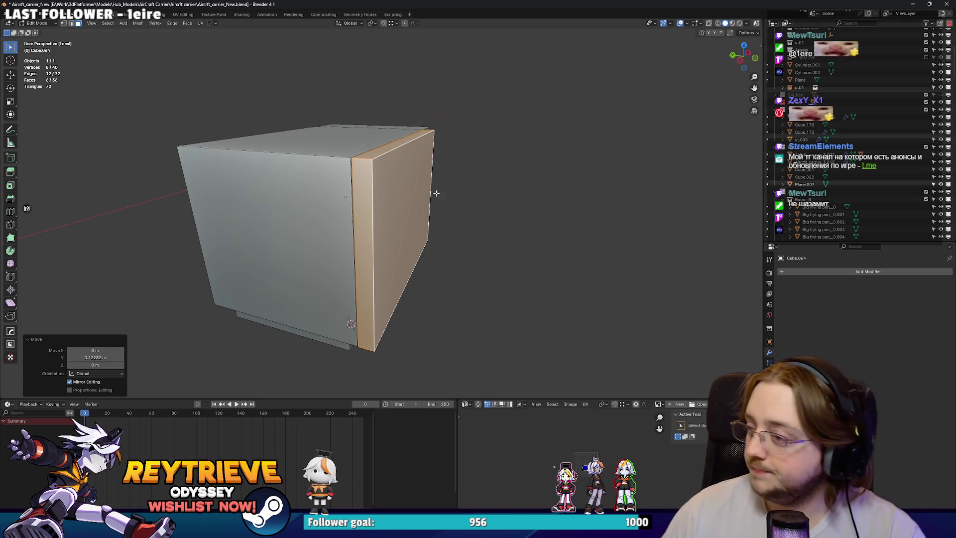
Slide the door panel slightly along its local Y axis.
left_click_drag(441, 175, 413, 196)
key("g")
key("y")
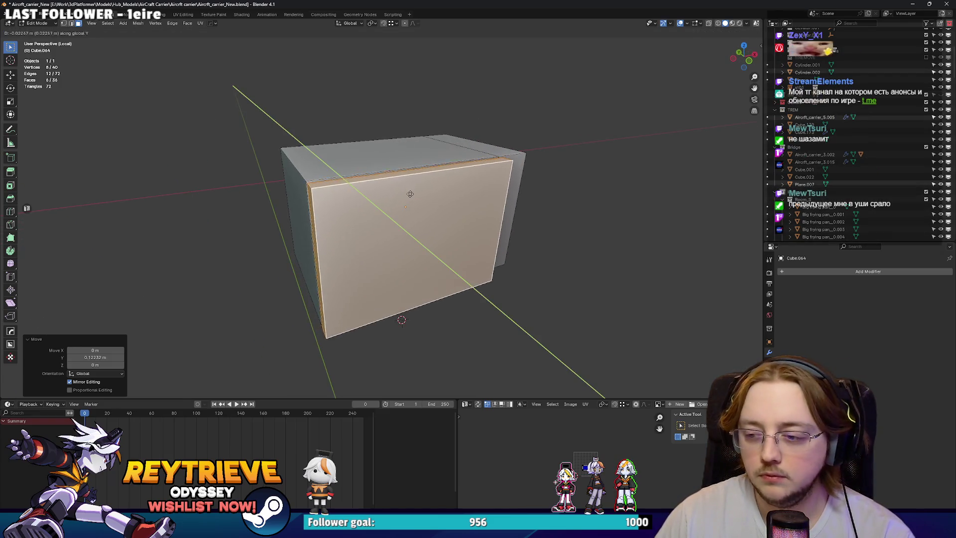
key("y")
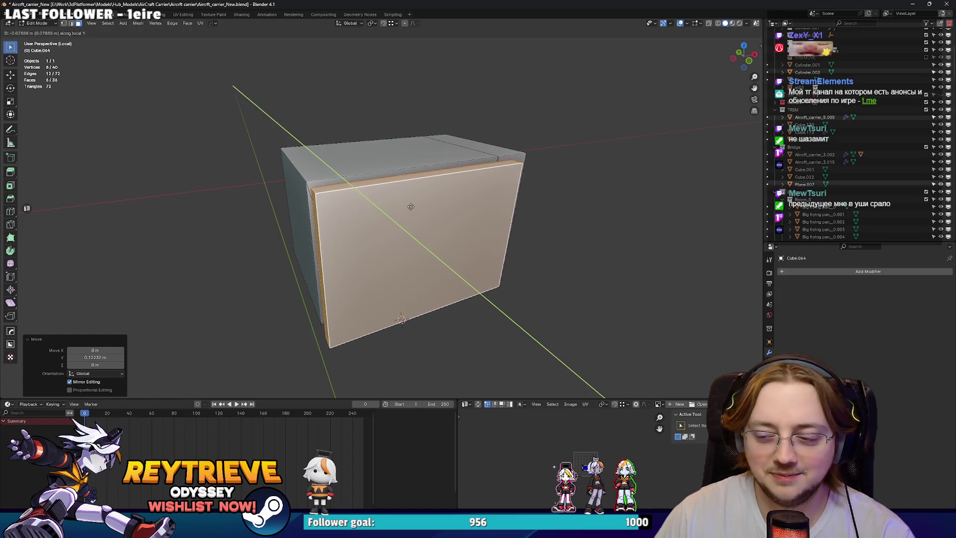
left_click(412, 210)
Add a small cube for the door handle.
left_click_drag(412, 209, 438, 217)
key("shift+a")
left_click(580, 237)
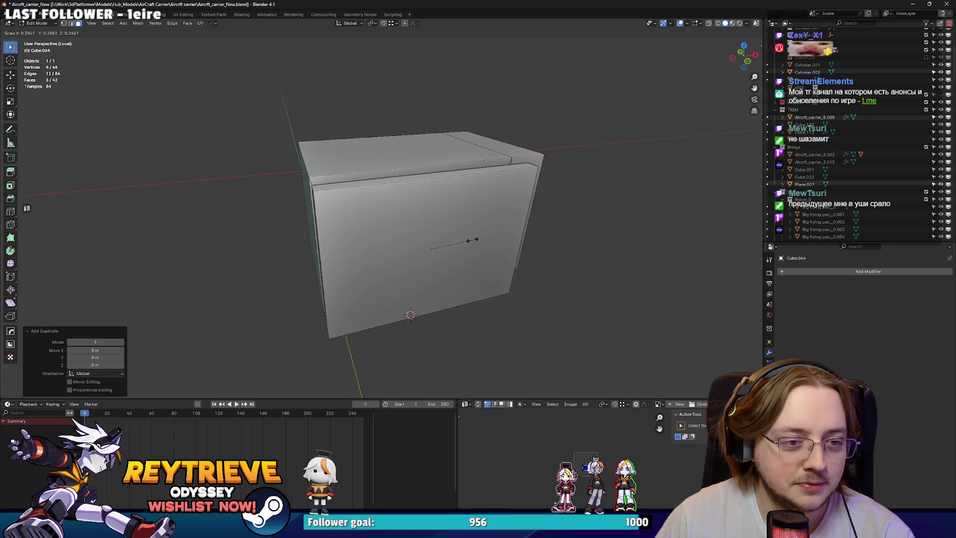
Move the small cube onto the door and scale it into a long flat bar.
key("g")
key("z")
left_click(479, 171)
key("g")
key("y")
left_click(463, 209)
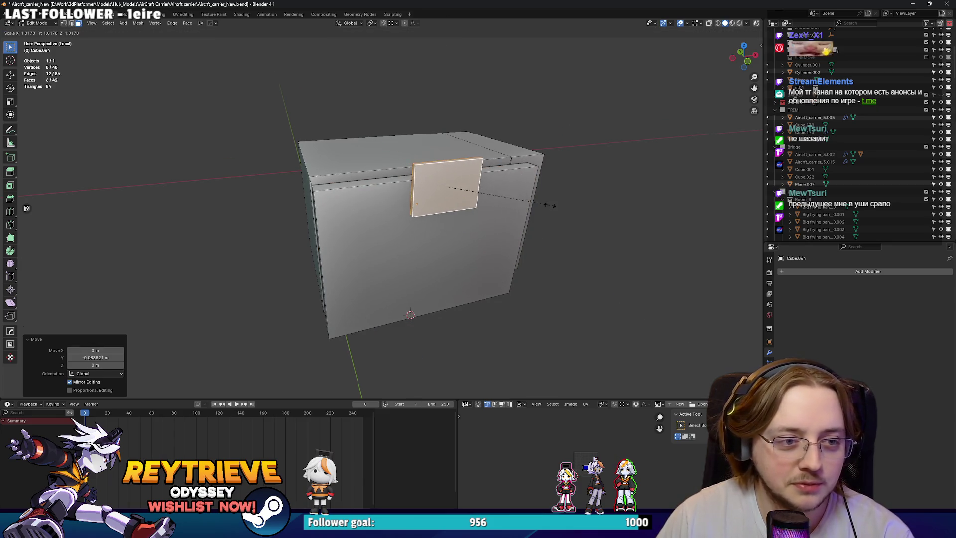
key("s")
key("z")
left_click(465, 205)
key("s")
key("y")
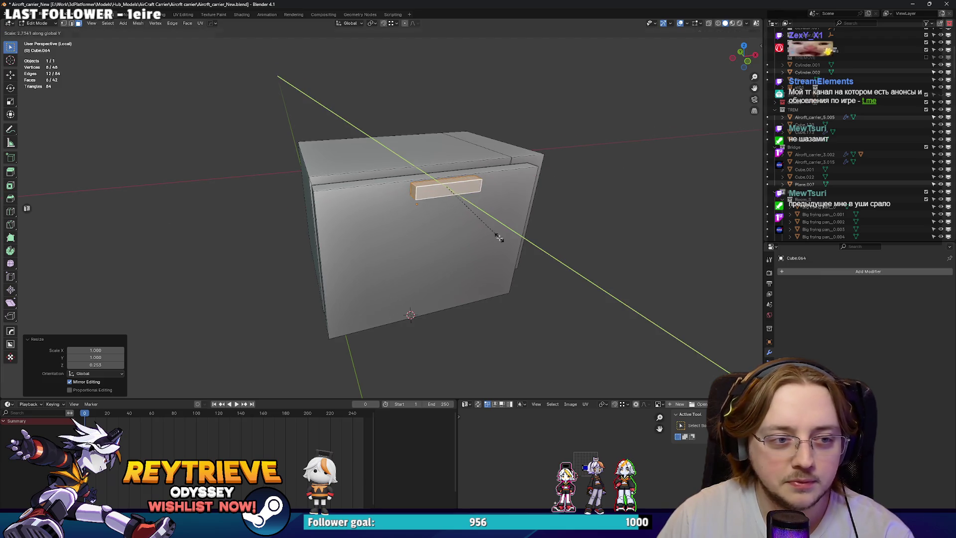
left_click(500, 238)
Lower the handle bar slightly and adjust its thickness along X.
left_click_drag(500, 237, 533, 269)
key("g")
key("y")
key("z")
left_click(503, 286)
key("s")
key("x")
left_click(538, 264)
In top view, spin the bar's end face 90° with 4 steps.
scroll("up", 3)
left_click(483, 244)
key("KP_7")
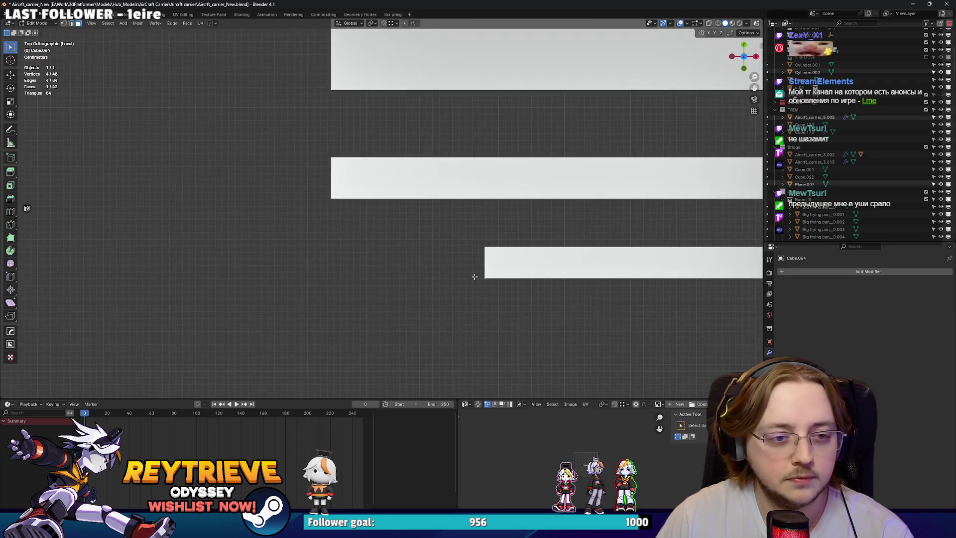
left_click(10, 251)
left_click_drag(516, 183, 454, 339)
type("90")
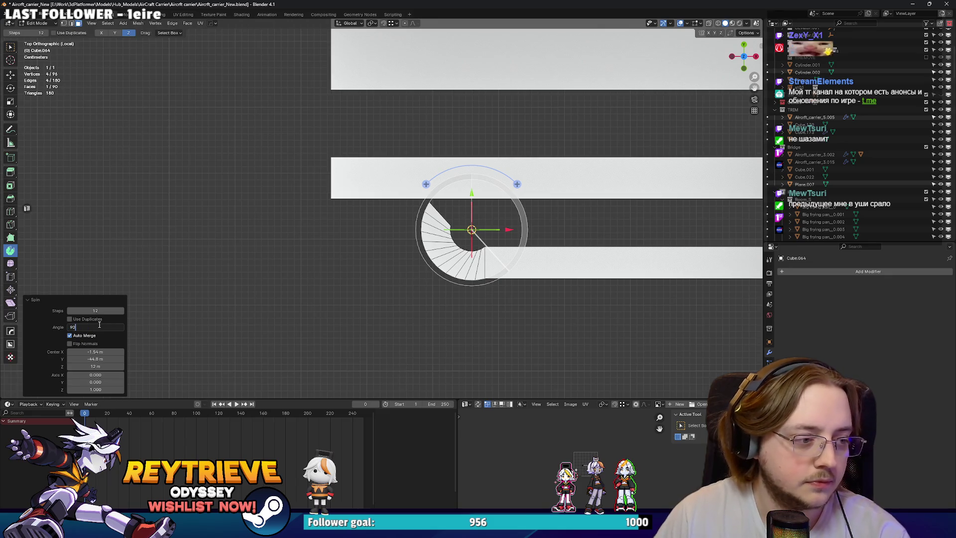
key("Return")
double_click(95, 310)
type("4")
key("Return")
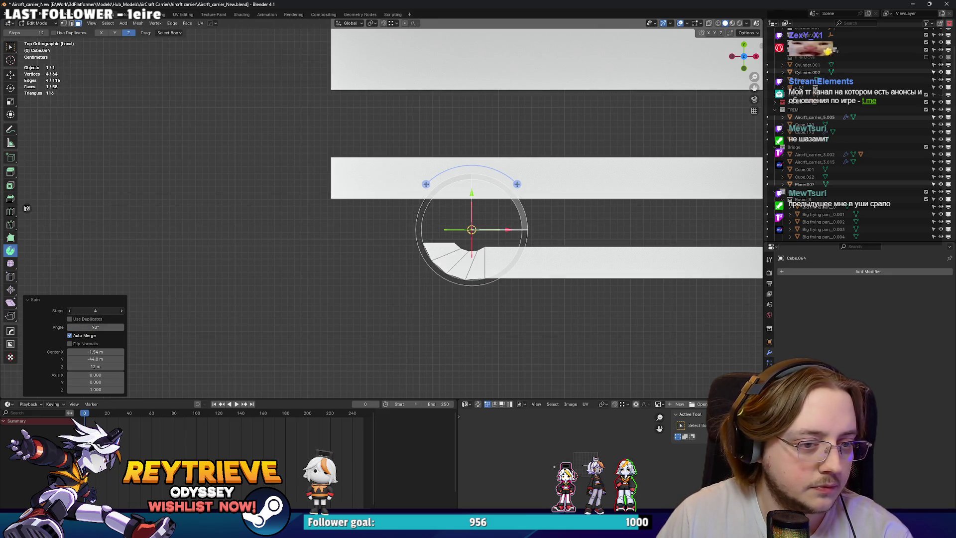
Adjust the spin centre so the curved bend meets the door.
left_click_drag(472, 194, 471, 152)
left_click_drag(509, 185, 519, 189)
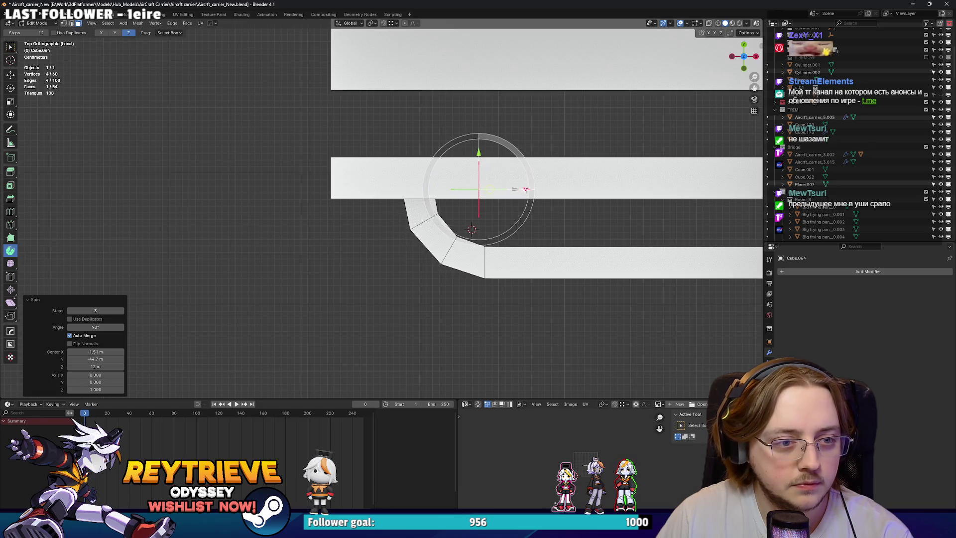
left_click_drag(518, 188, 530, 188)
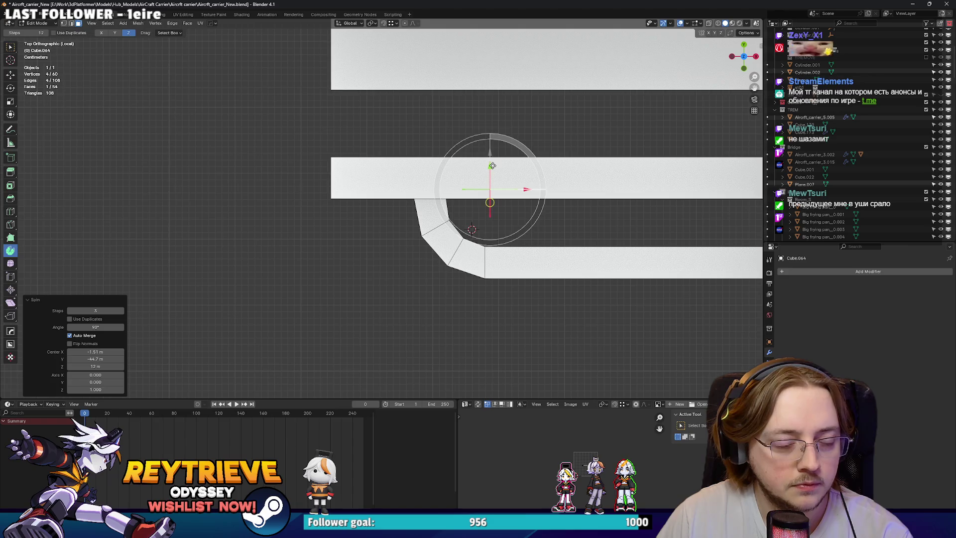
scroll("down", 3)
left_click_drag(492, 166, 161, 165)
key("Tab")
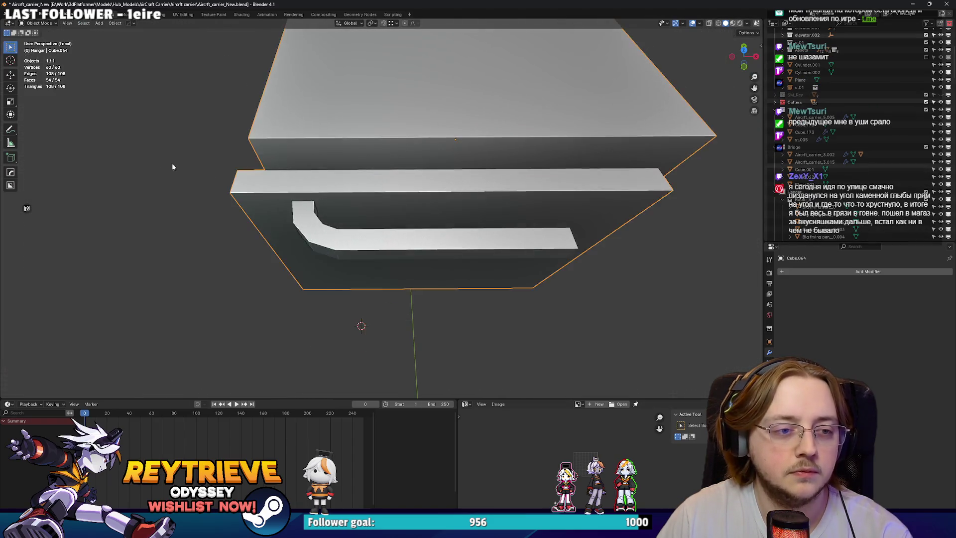
Select the linked handle geometry and separate it into its own object.
scroll("down", 3)
key("Tab")
key("l")
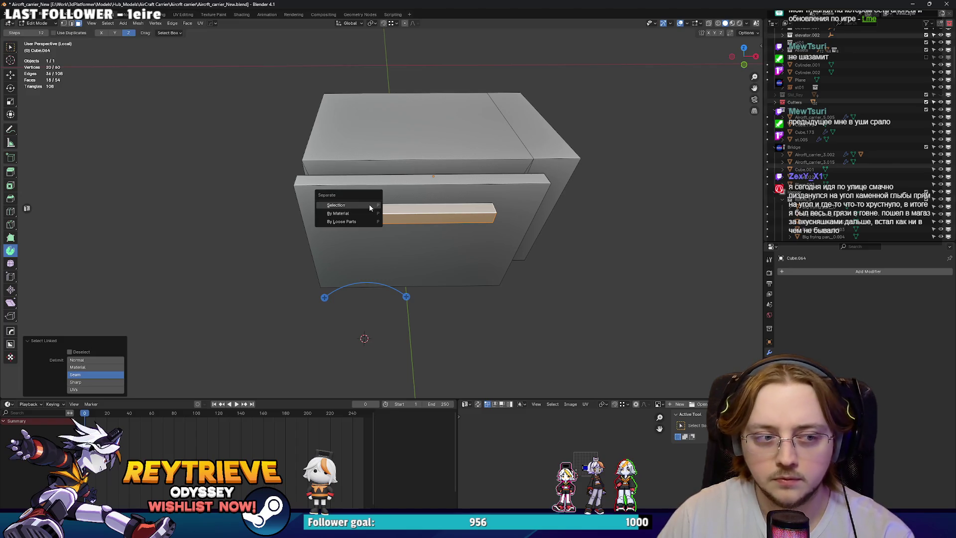
left_click(369, 205)
key("Tab")
Set the handle's origin to geometry and add a mirror on X.
left_click(448, 214)
right_click(353, 239)
mouse_move(358, 239)
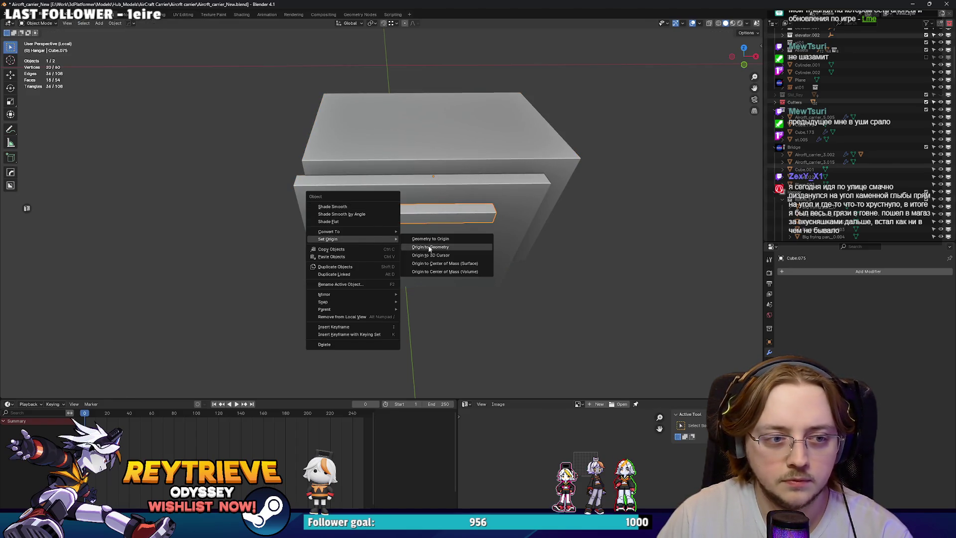
left_click(429, 249)
key("q")
left_click(422, 244)
key("Tab")
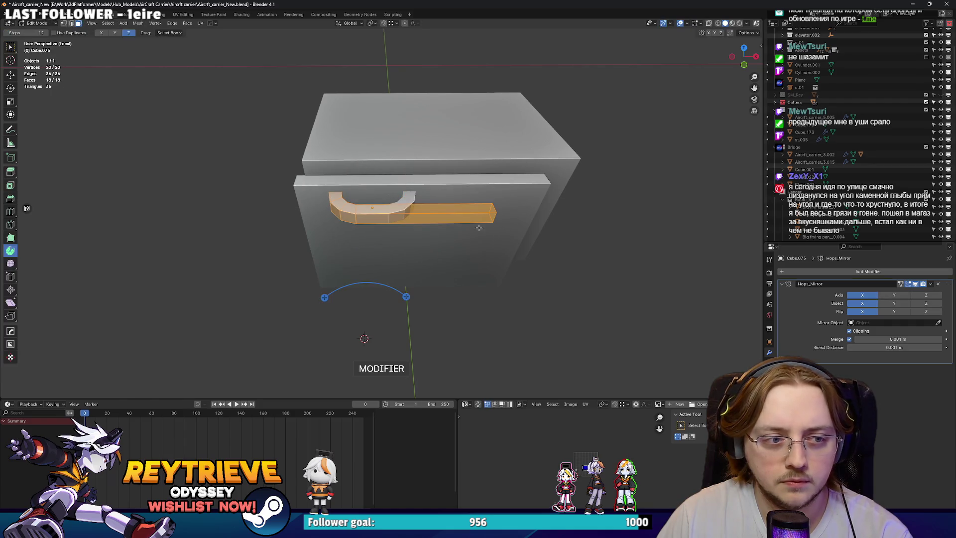
key("Tab")
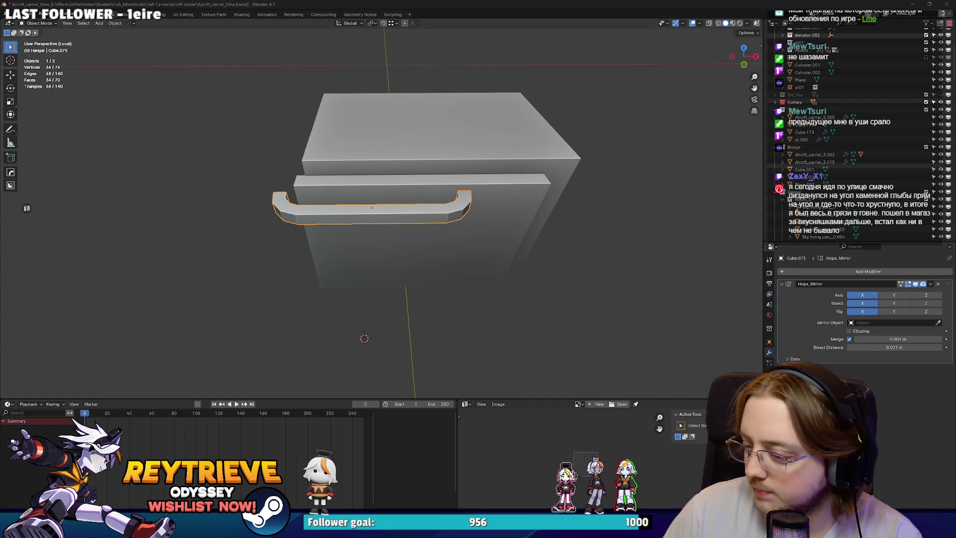
Push the handle slightly along the Y axis into position.
scroll("up", 3)
left_click_drag(372, 168, 389, 183)
right_click(383, 175)
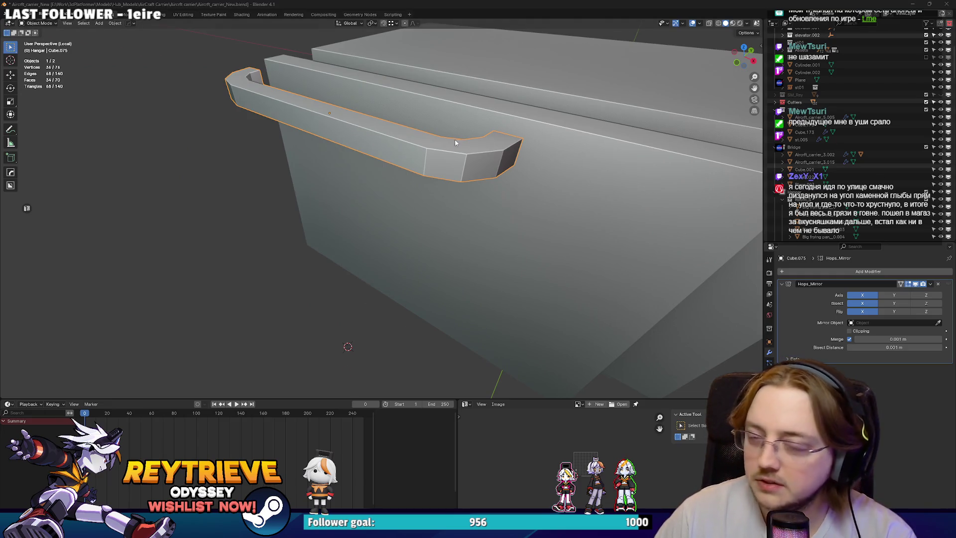
left_click_drag(455, 144, 478, 149)
key("g")
key("x")
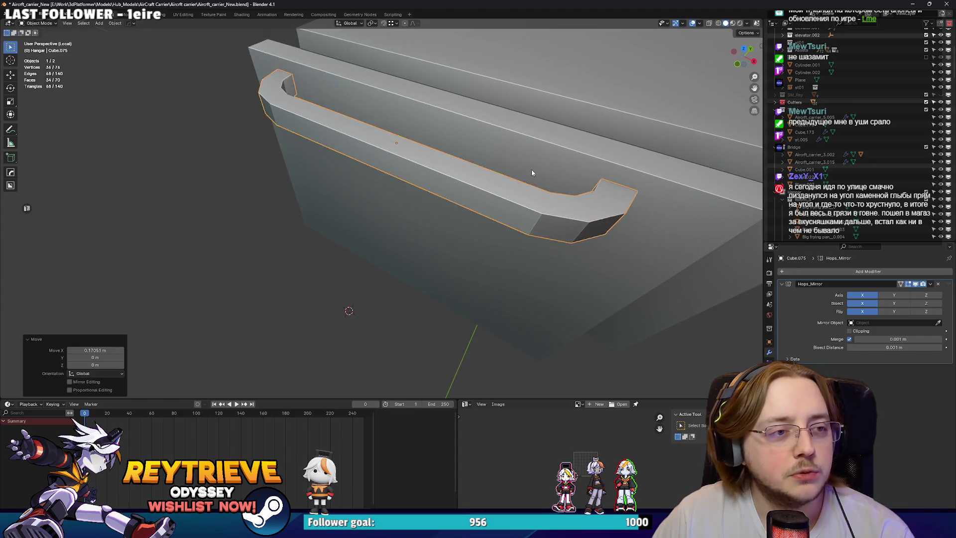
key("y")
left_click(533, 171)
Apply Shade Smooth by Angle to the handle.
left_click_drag(538, 169, 548, 154)
right_click(548, 154)
left_click(513, 140)
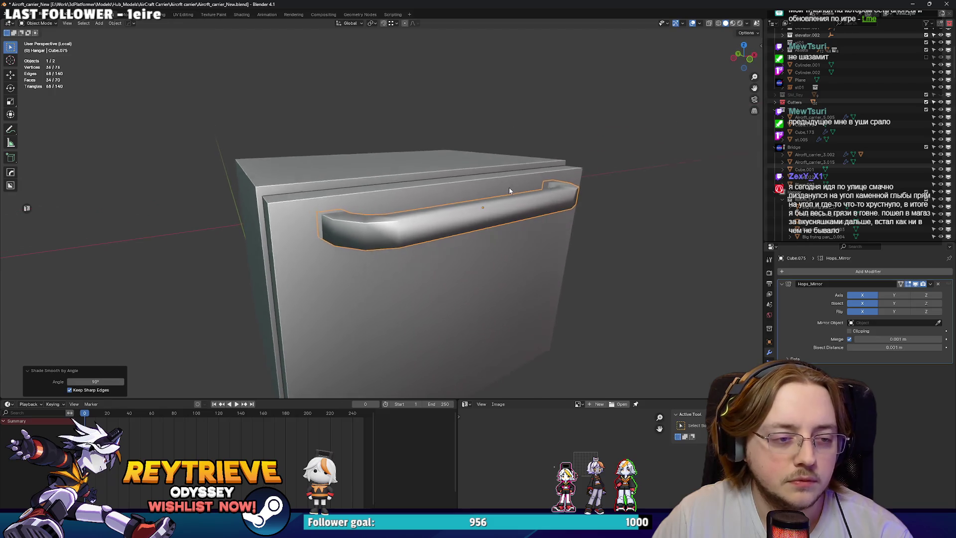
Select the handle's crease edge loops and mark them sharp.
key("Tab")
left_click_drag(509, 191, 486, 201)
left_click(486, 201)
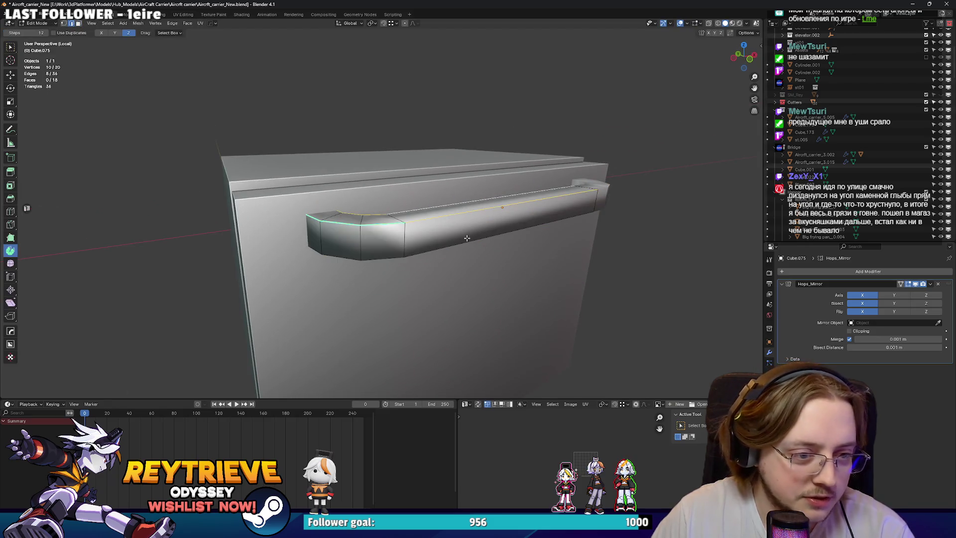
left_click(466, 238)
left_click_drag(466, 238, 457, 176)
right_click(445, 255)
left_click(476, 263)
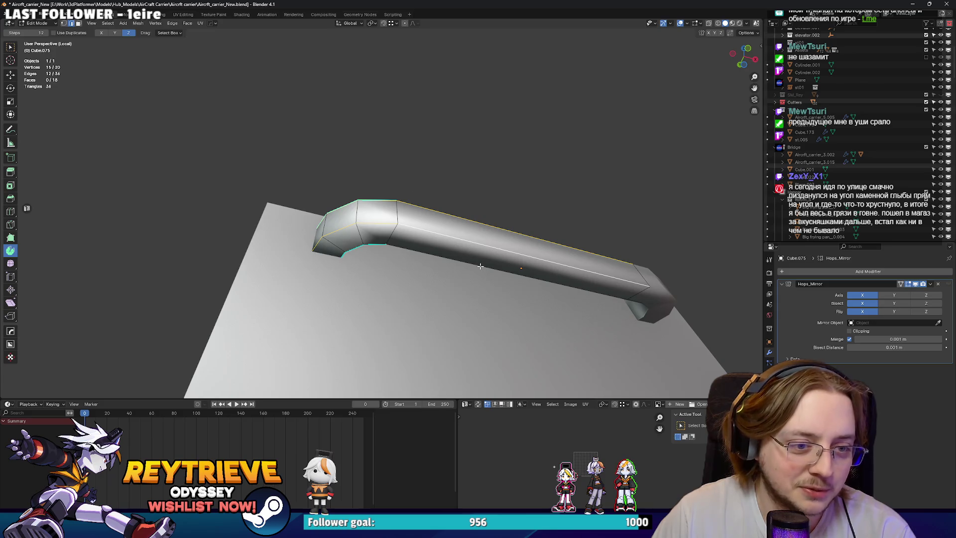
right_click(476, 263)
left_click(443, 421)
left_click_drag(442, 421, 416, 237)
key("Tab")
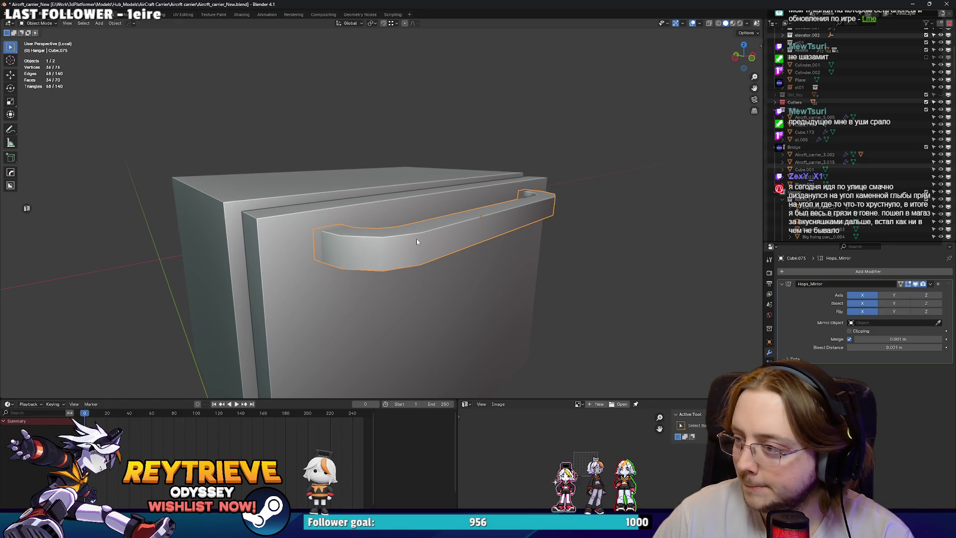
left_click_drag(423, 237, 366, 211)
In Edit Mode on the door, hide blocking geometry and move its inner face along Y.
scroll("up", 3)
left_click(354, 168)
key("Tab")
key("h")
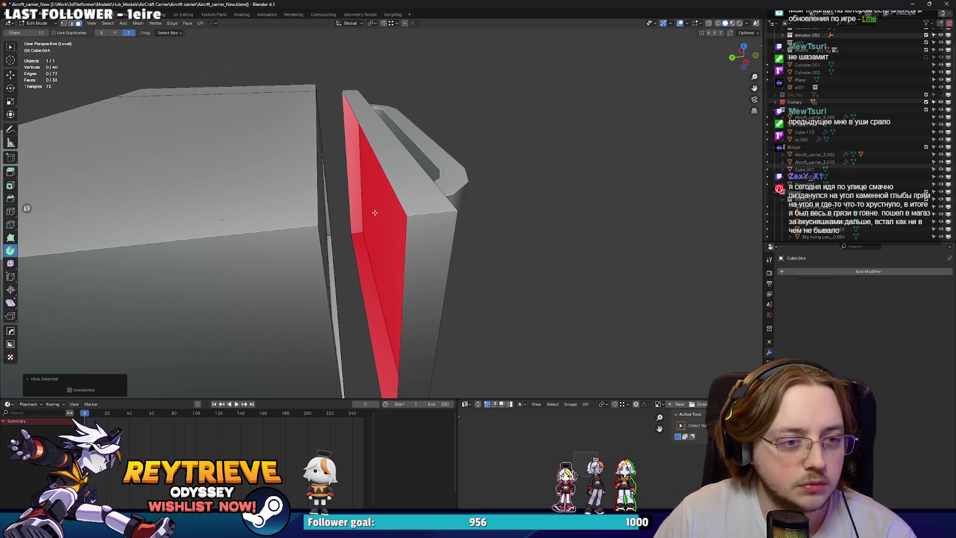
left_click(392, 214)
key("g")
key("y")
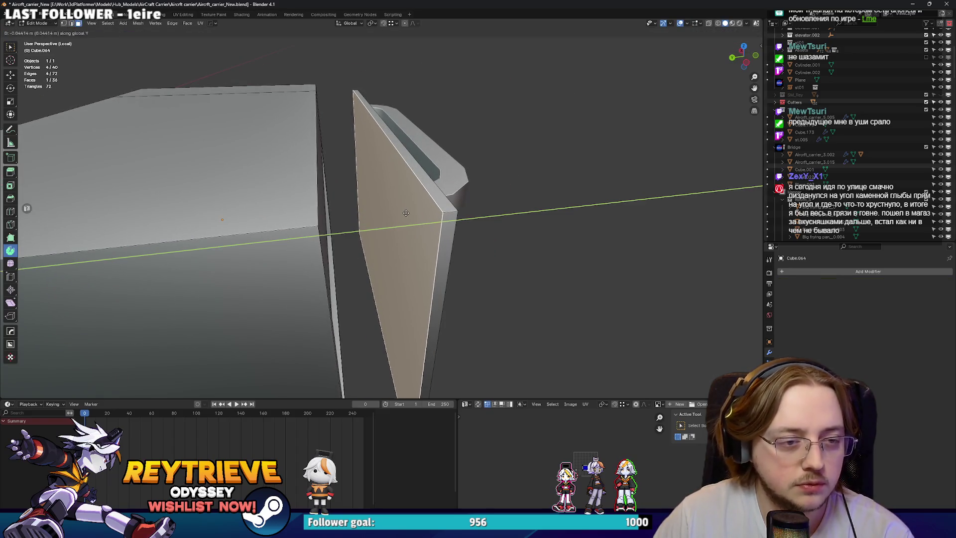
left_click(403, 214)
Inset the door's inner face to create a border.
left_click_drag(404, 214, 415, 207)
key("i")
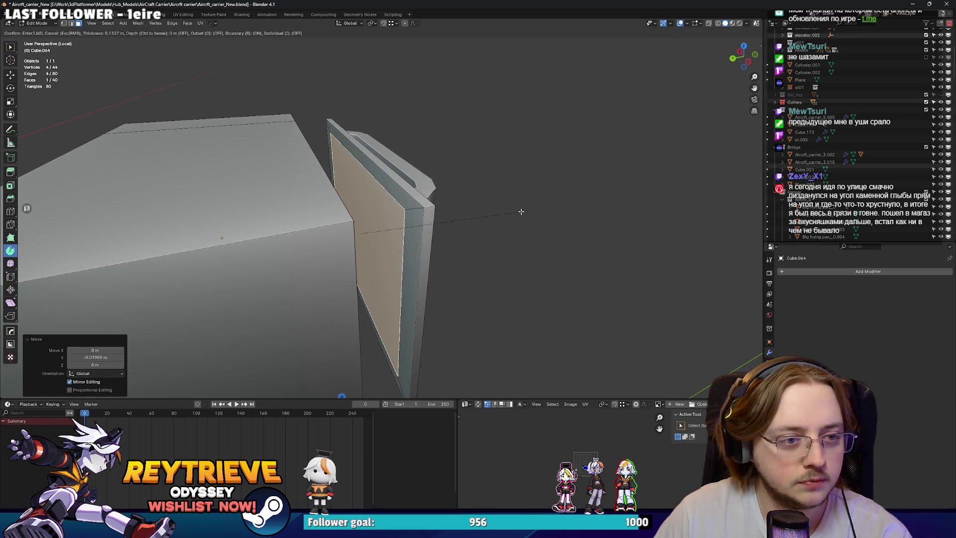
left_click(516, 209)
left_click_drag(517, 209, 497, 362)
key("Tab")
key("Tab")
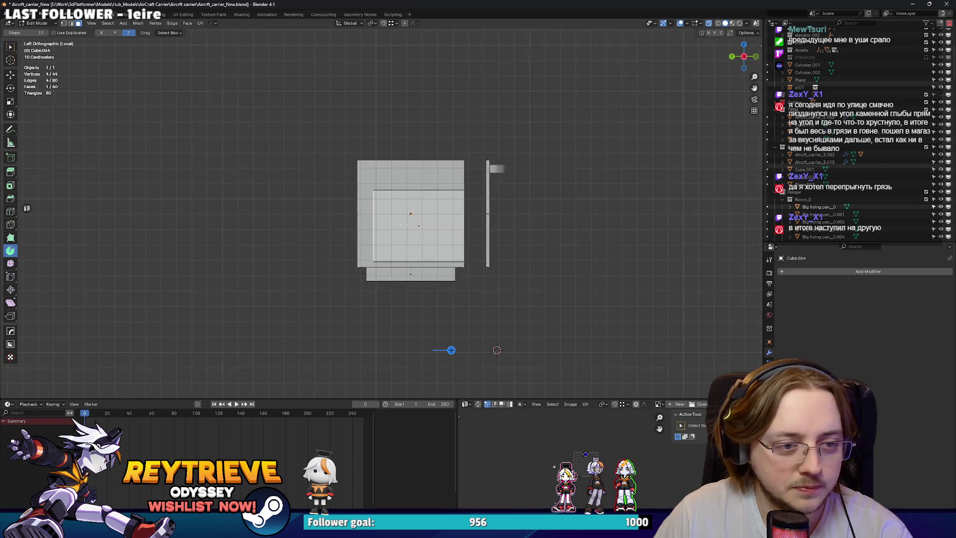
Duplicate the door face and offset the copy along Y.
scroll("up", 3)
key("shift+d")
key("y")
left_click(594, 247)
left_click_drag(594, 248, 464, 308)
In edge mode, lower the panel's top edge along Z to fit the box opening.
key("2")
left_click(496, 189)
key("g")
key("z")
left_click(496, 190)
scroll("up", 3)
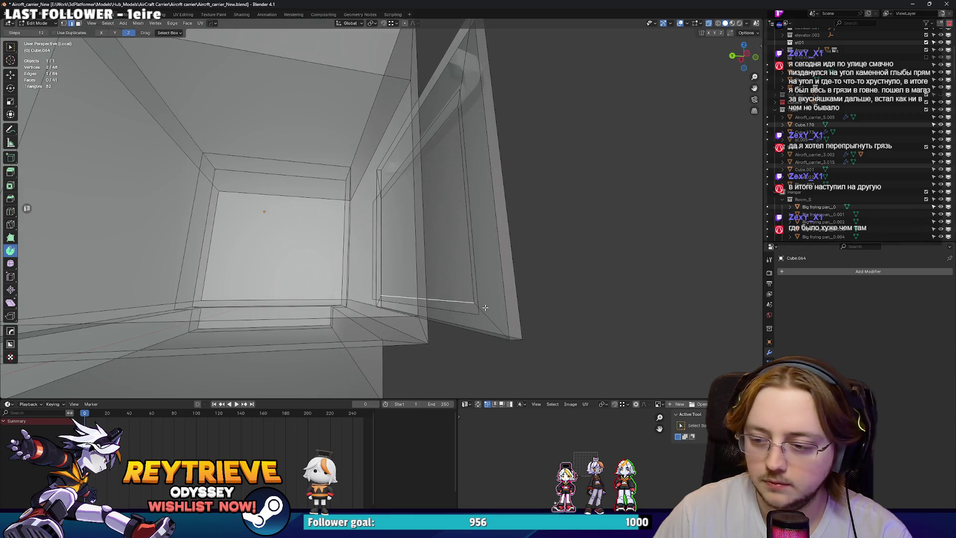
scroll("up", 3)
key("g")
key("z")
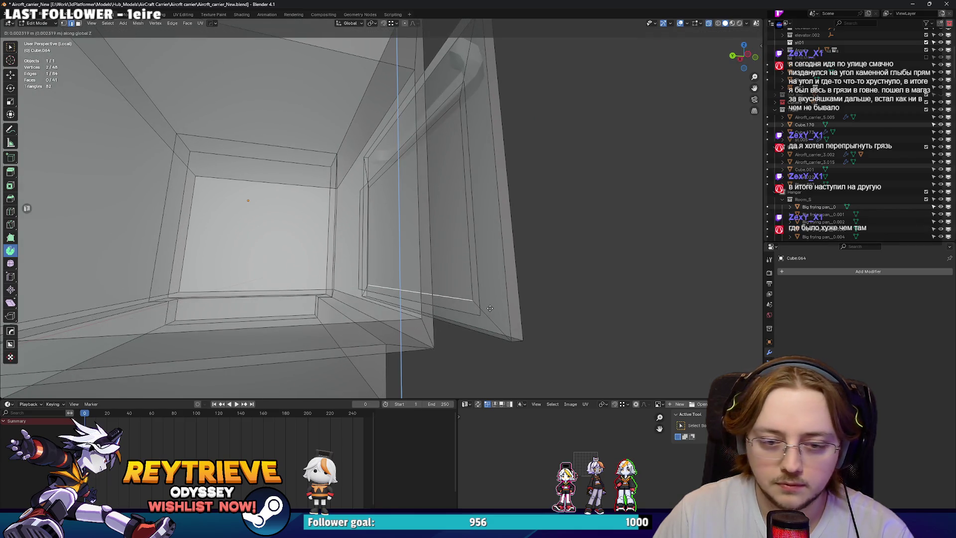
left_click(485, 315)
Preview the box in rendered shading, then return to see-through solid view.
key("alt+z")
key("z")
left_click(466, 193)
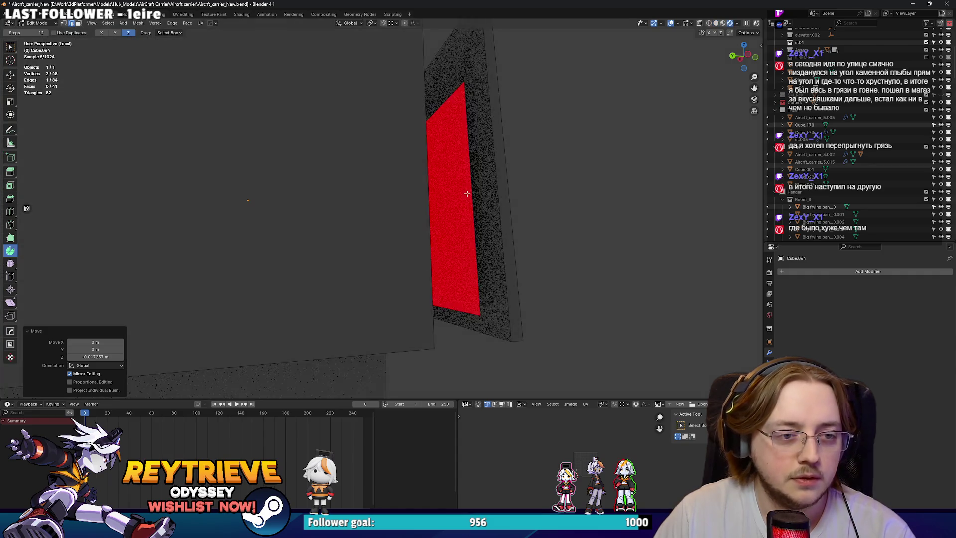
left_click(719, 21)
key("alt+z")
left_click_drag(498, 129, 429, 184)
Shift the panel's vertical edges along X to line up with the opening.
key("g")
key("x")
left_click(449, 156)
left_click(407, 164)
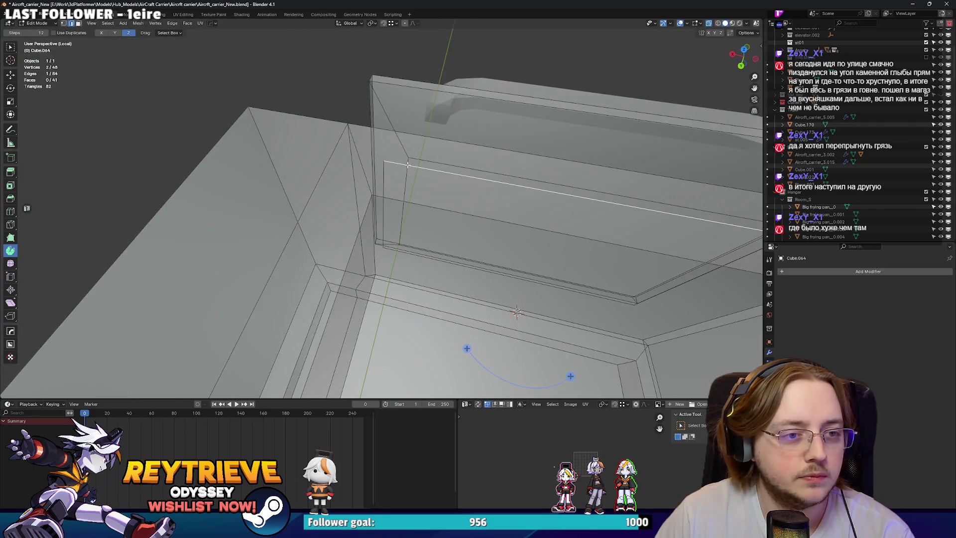
key("x")
left_click(385, 162)
left_click_drag(385, 161, 531, 167)
left_click(725, 23)
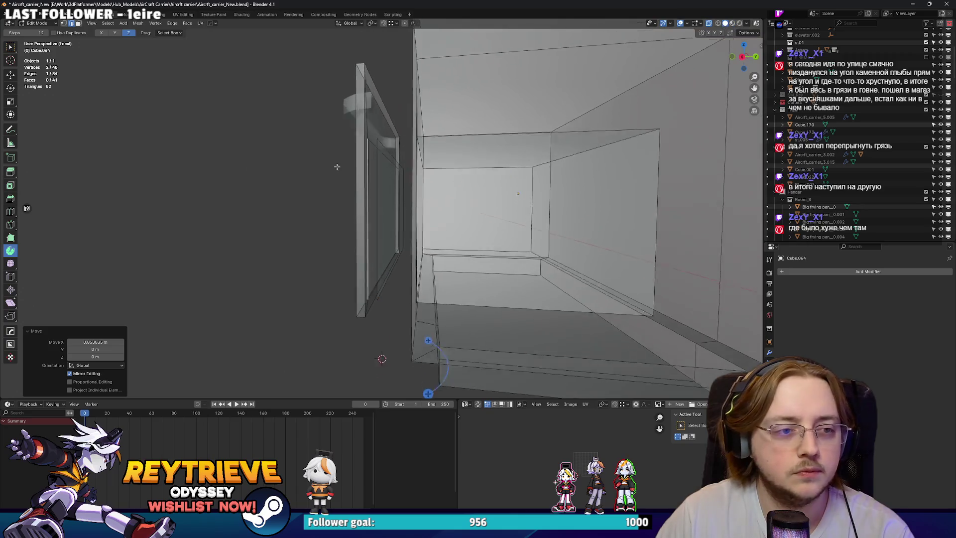
Extrude the red inner panel face outward and return to Object Mode.
left_click(392, 196)
key("x")
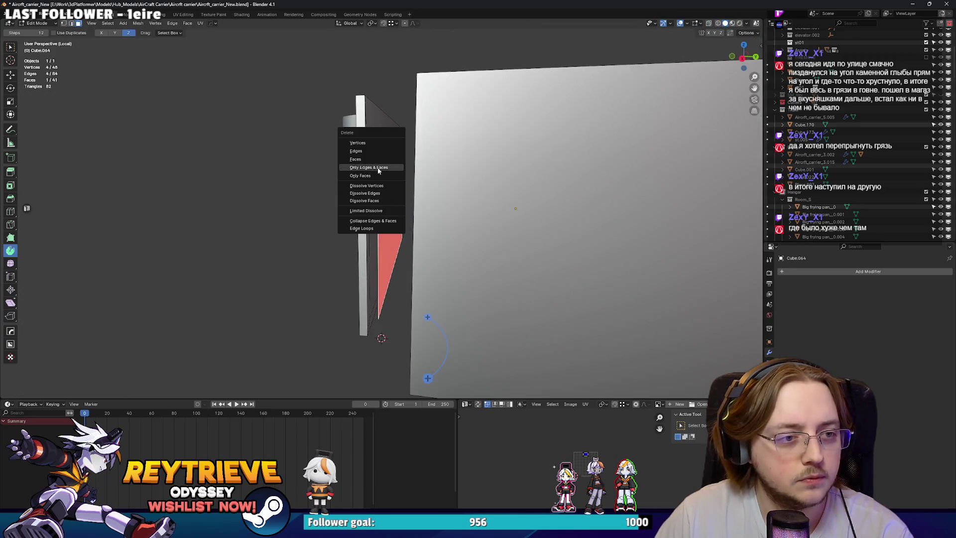
key("Escape")
key("e")
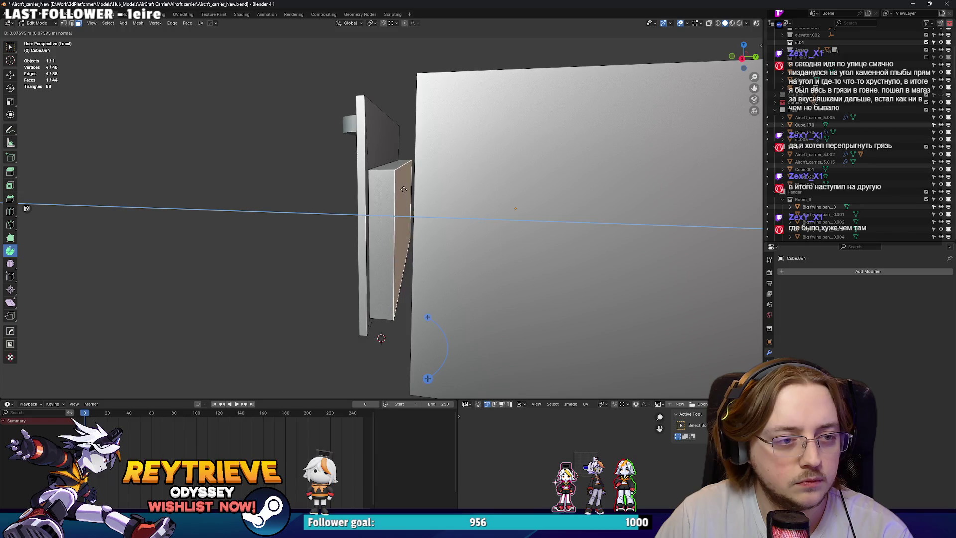
left_click(411, 191)
key("ctrl+Tab")
left_click_drag(411, 190, 378, 185)
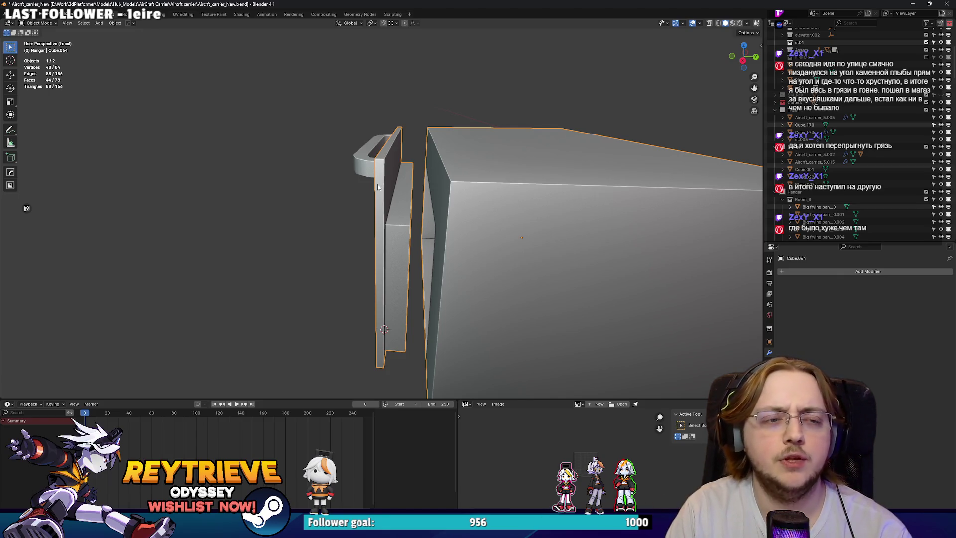
Delete only the panel's stray outer face and shift the remaining geometry along Y.
key("Tab")
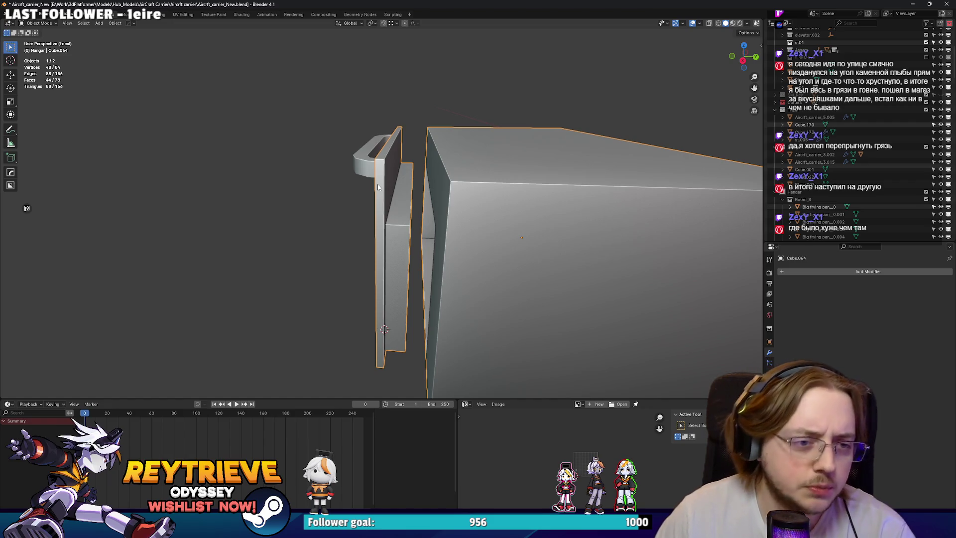
left_click_drag(377, 187, 402, 190)
left_click(402, 190)
key("x")
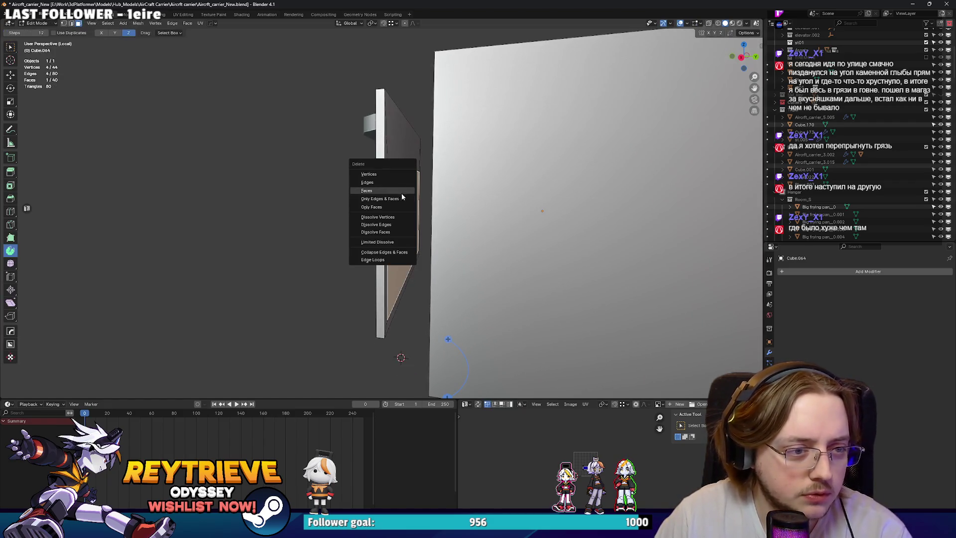
left_click(387, 213)
key("g")
key("y")
left_click(433, 176)
Join the small handle bracket into the door panel with Ctrl+J.
left_click_drag(434, 175, 400, 186)
scroll("down", 3)
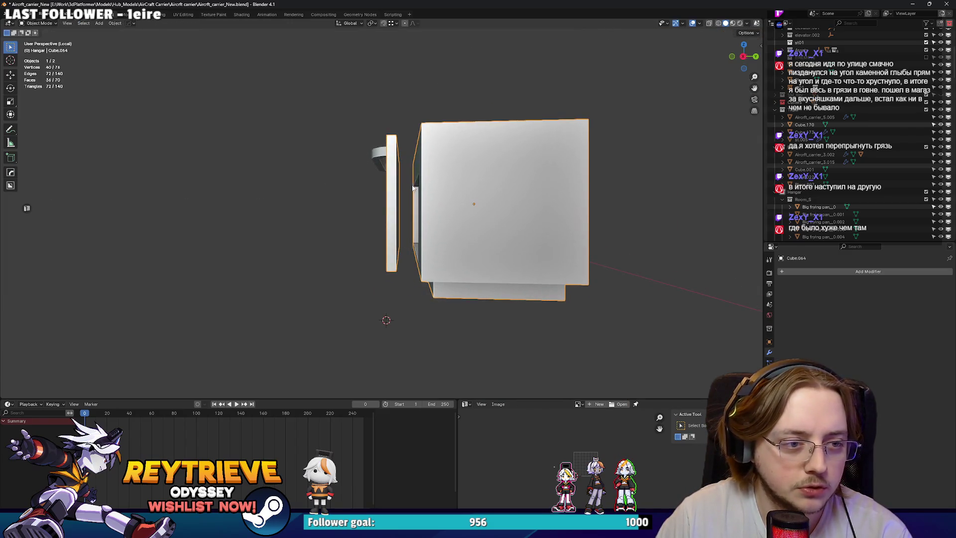
scroll("up", 3)
key("l")
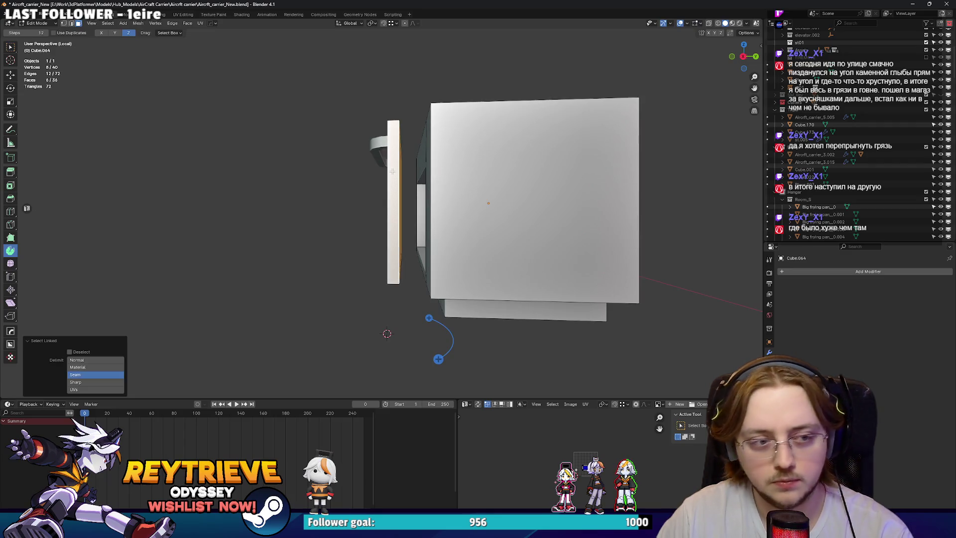
left_click_drag(392, 170, 409, 182)
key("Tab")
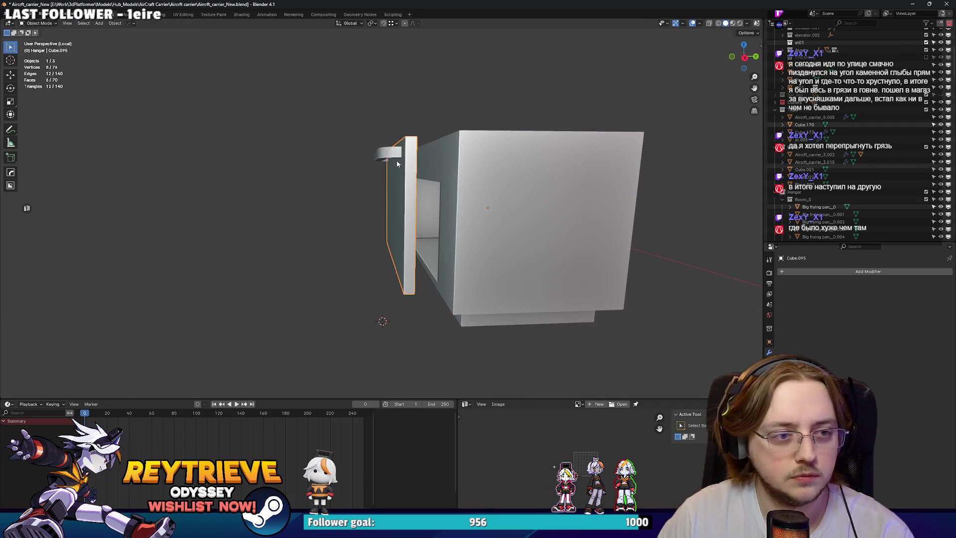
left_click(387, 156)
left_click(411, 199)
key("ctrl+j")
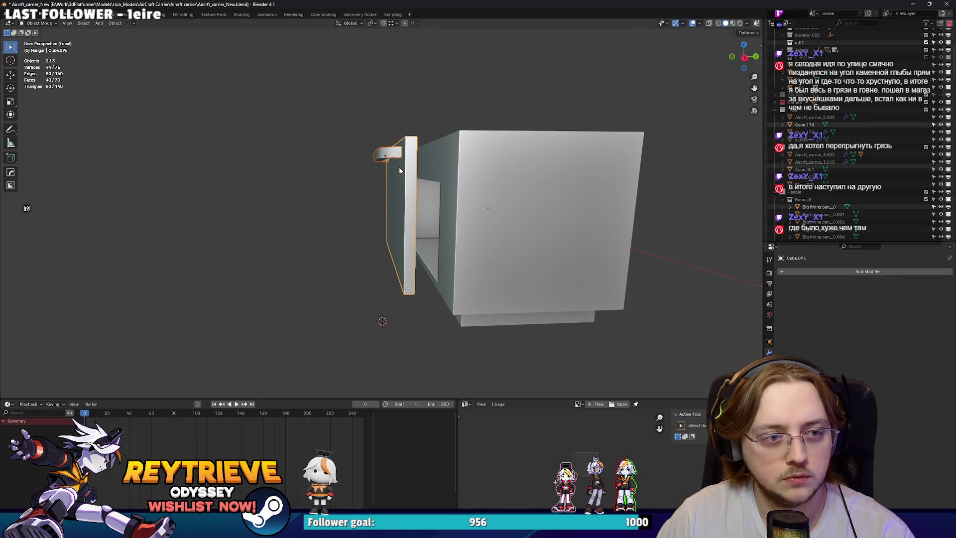
In the side orthographic view, move the door along Y into position.
key("KP_3")
key("g")
key("y")
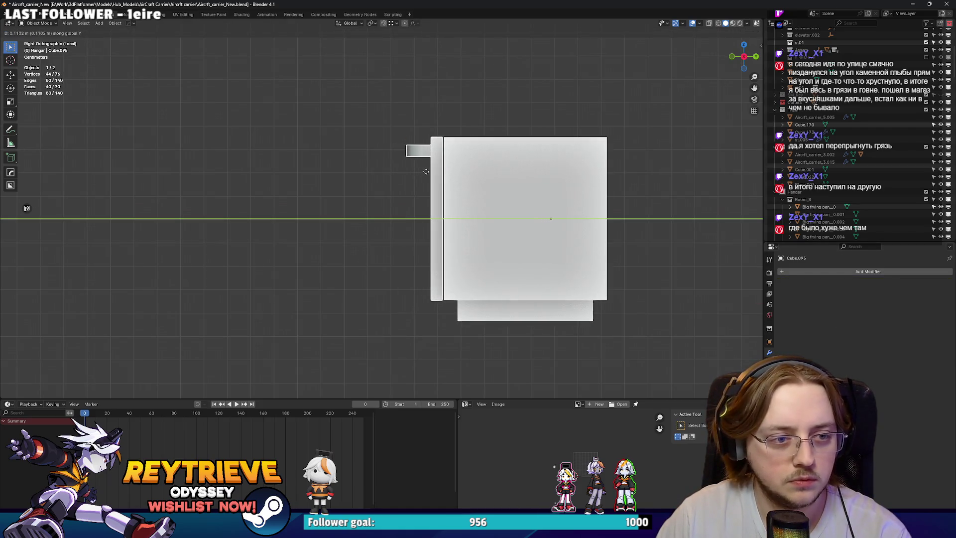
left_click(452, 291)
Set the door's origin to the 3D cursor at its bottom hinge point.
right_click(438, 296)
mouse_move(437, 321)
left_click(493, 335)
right_click(487, 331)
mouse_move(490, 324)
left_click(528, 339)
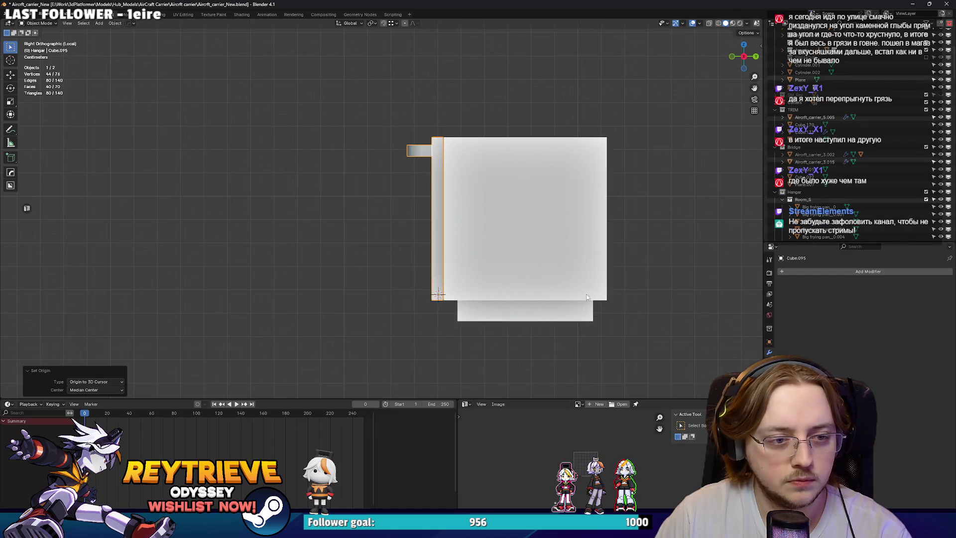
Rotate the door 90° about X so it hangs open.
type("r")
type("90")
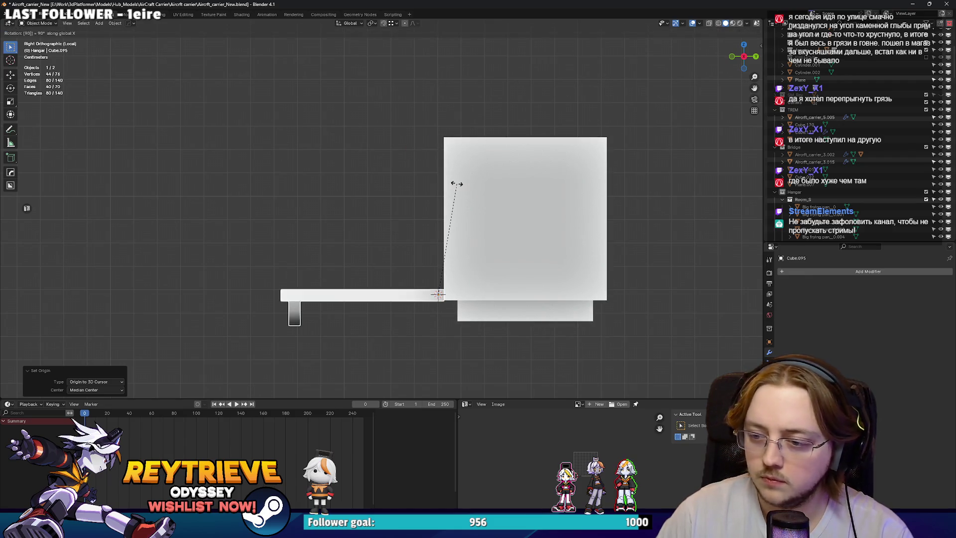
key("Return")
left_click_drag(458, 187, 406, 215)
scroll("up", 3)
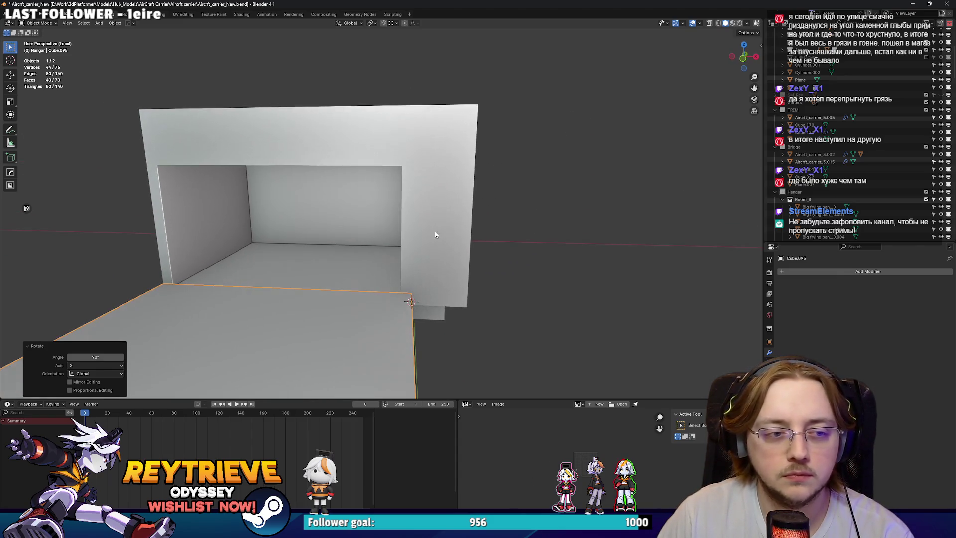
Bevel the box's top front edge with Ctrl+B.
left_click(429, 179)
scroll("down", 3)
key("Tab")
left_click_drag(428, 177, 398, 157)
left_click(378, 152)
key("2")
left_click(432, 161)
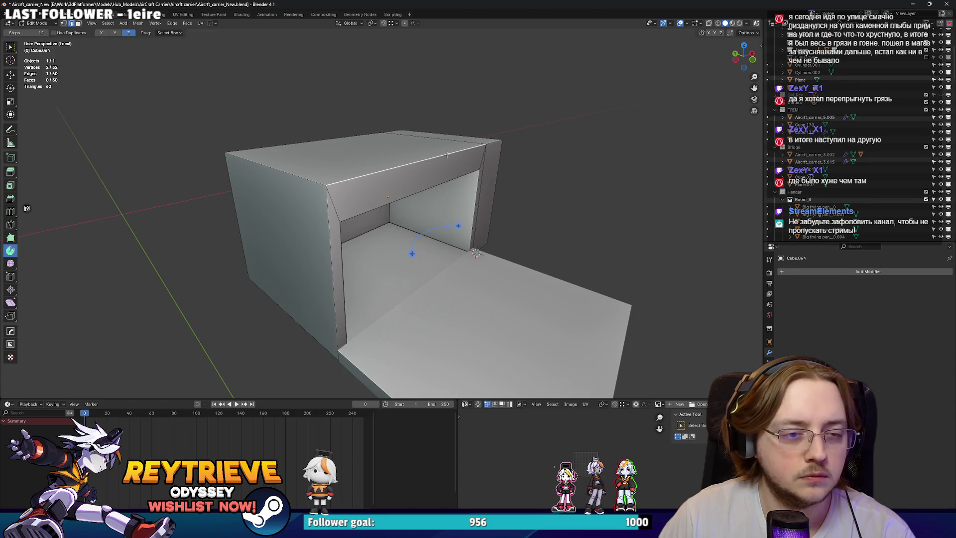
key("ctrl+b")
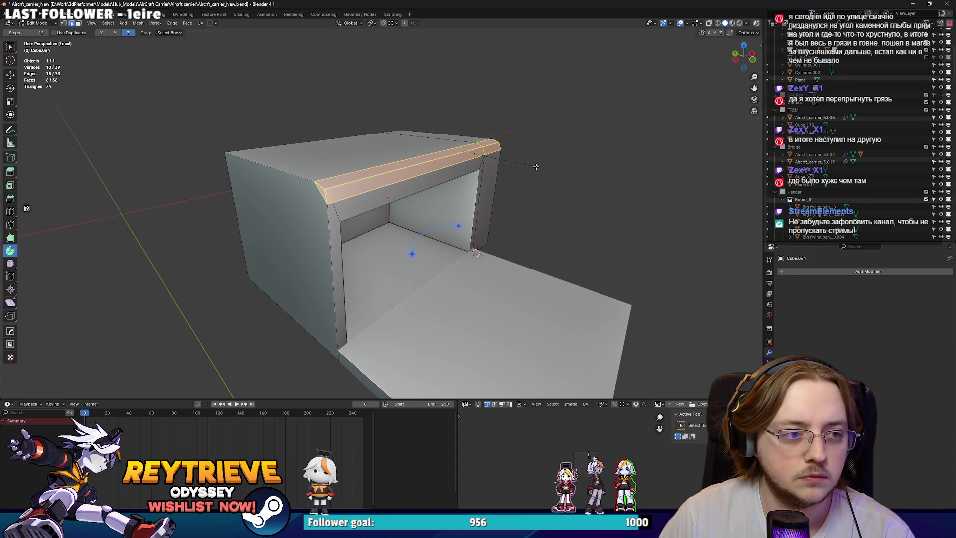
left_click_drag(536, 166, 396, 171)
Apply Shade Smooth to the box in object mode.
key("Tab")
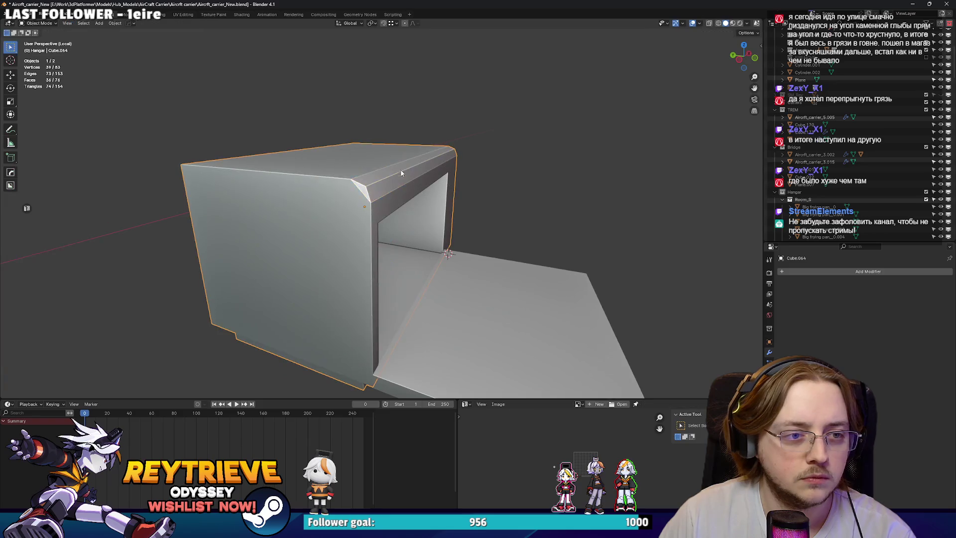
right_click(318, 149)
left_click(319, 142)
left_click_drag(318, 141, 373, 174)
Mark the front corner edge loops of the box as sharp.
key("Tab")
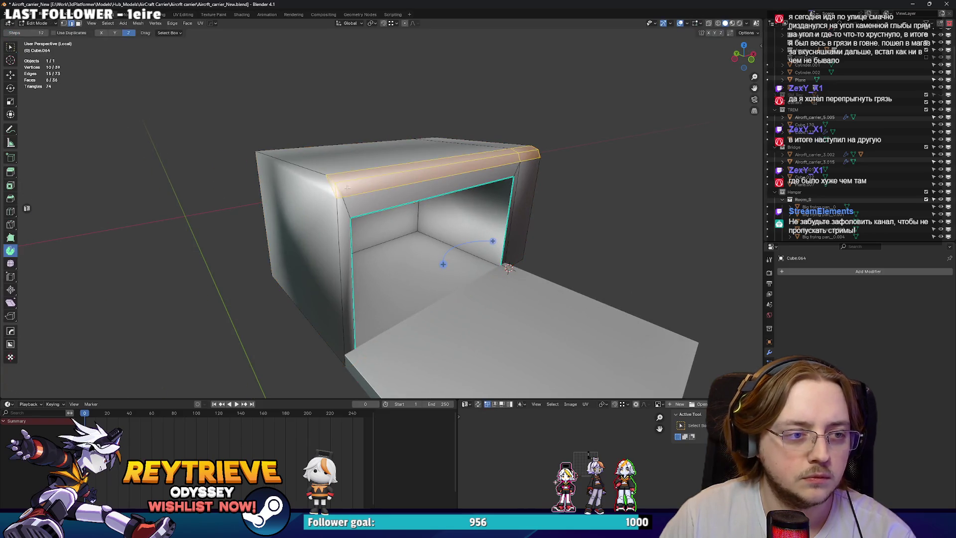
left_click(338, 203)
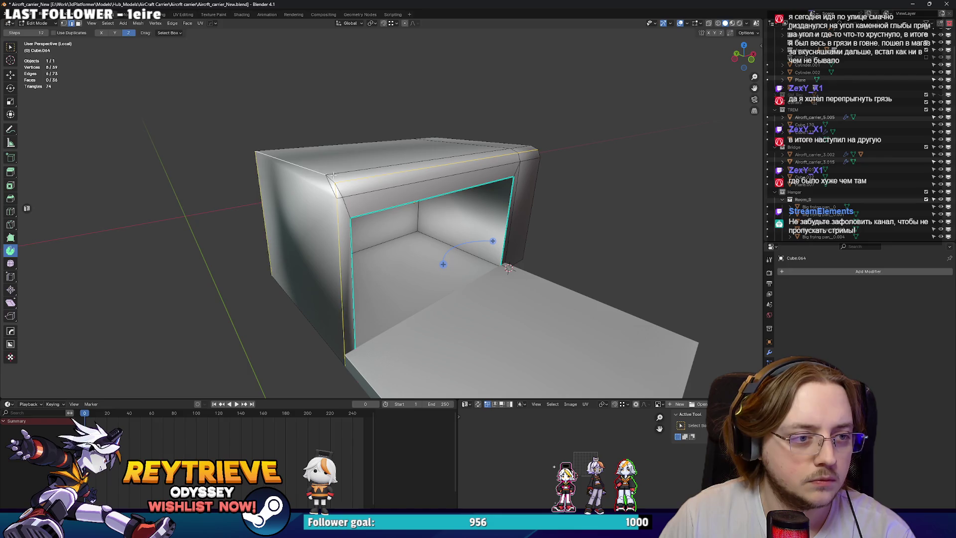
left_click_drag(393, 180, 392, 213)
left_click(392, 213)
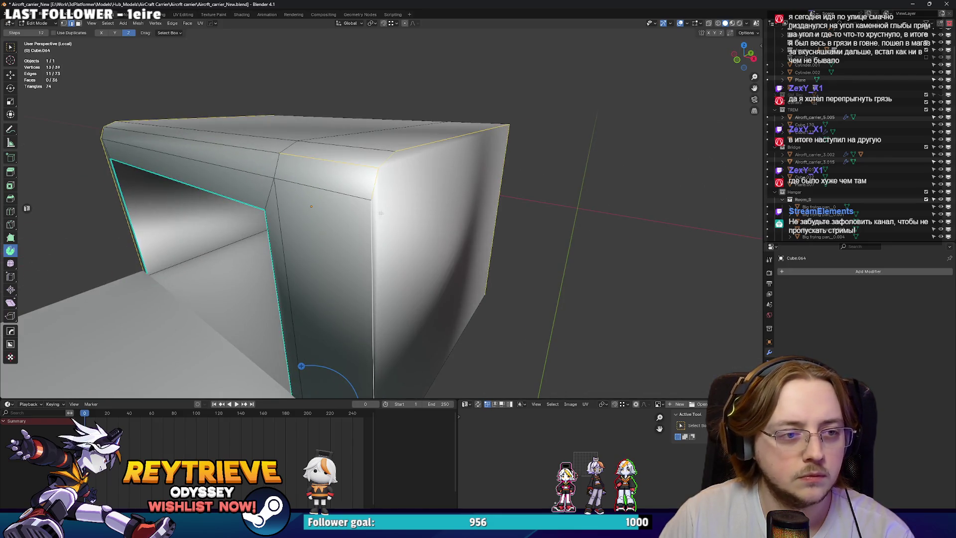
scroll("down", 3)
right_click(387, 214)
key("Escape")
right_click(363, 189)
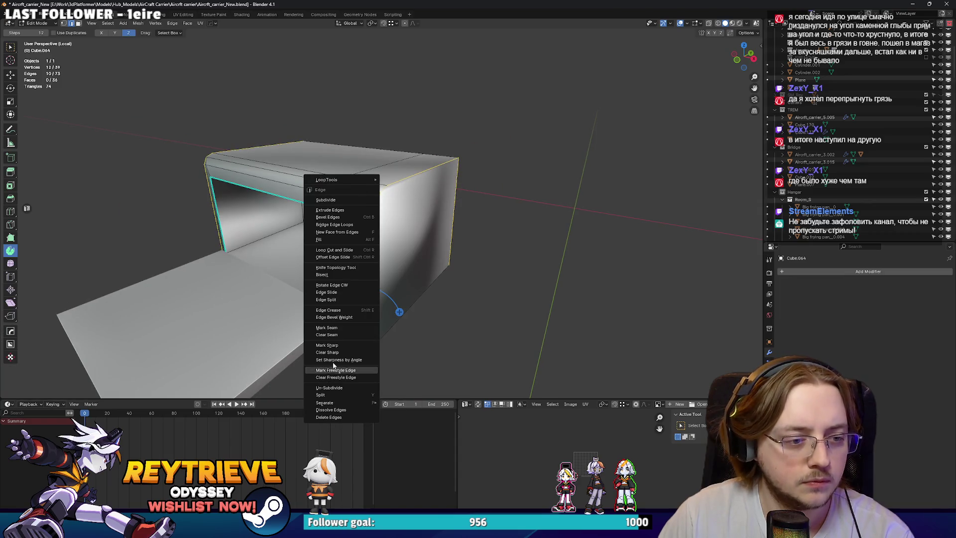
left_click(326, 344)
Mark an edge on the box's front sharp, then dissolve it.
left_click_drag(326, 345, 458, 221)
left_click(437, 228)
key("2")
right_click(458, 222)
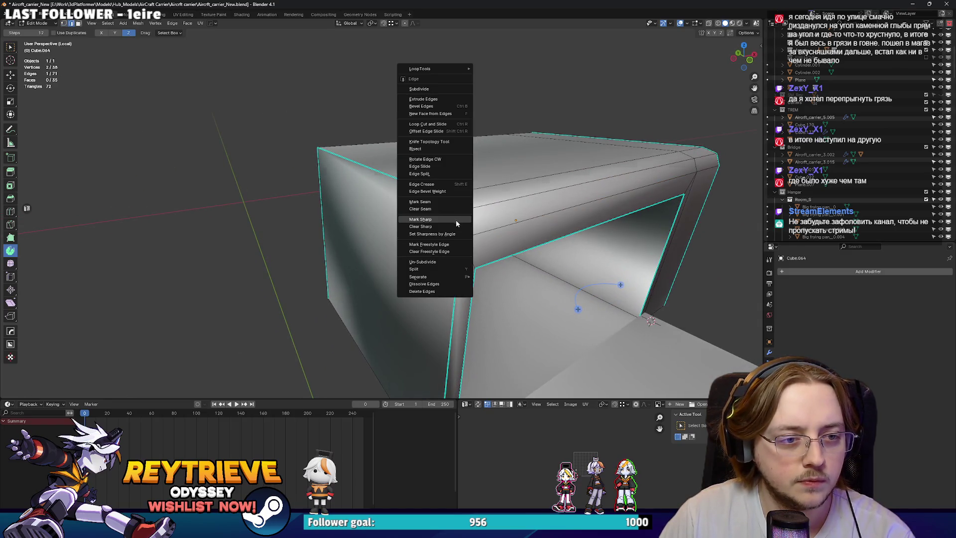
left_click(456, 219)
key("ctrl+x")
Mark the two top rim edge loops as sharp.
left_click_drag(560, 219, 432, 143)
left_click(447, 172)
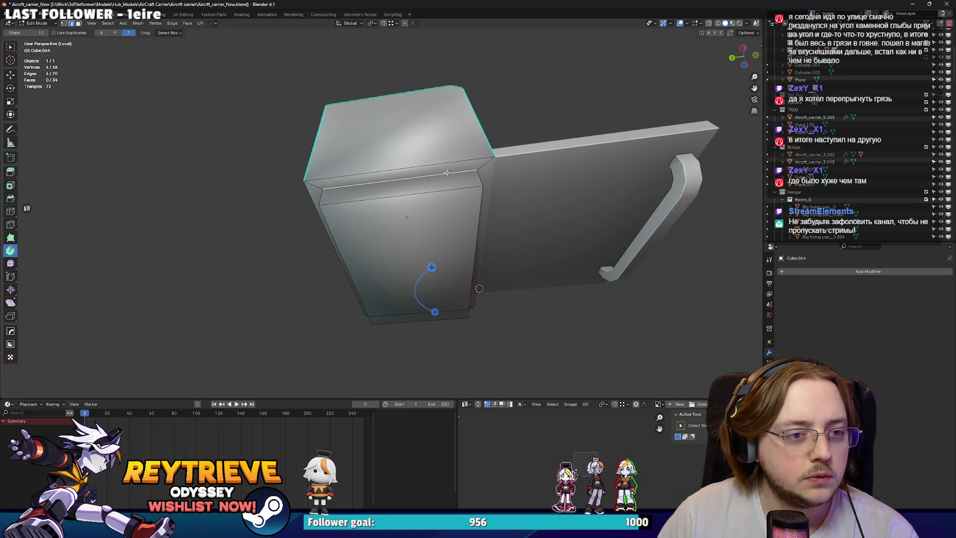
left_click_drag(469, 189, 458, 211)
right_click(450, 161)
key("Escape")
left_click(451, 174)
right_click(408, 179)
left_click(402, 197)
Inspect the box's underside, toggling between edit and object mode.
left_click(458, 212)
right_click(459, 211)
left_click(459, 213)
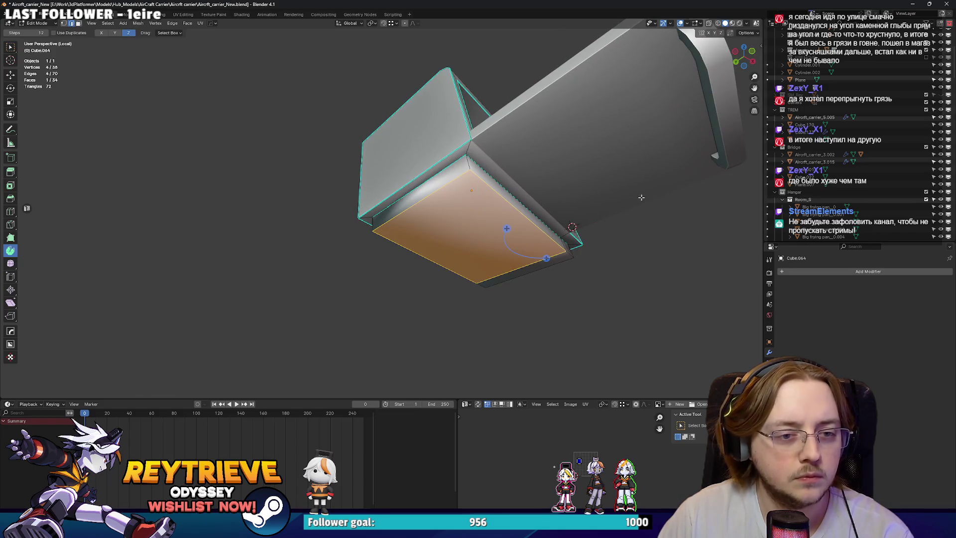
right_click(559, 254)
left_click(559, 254)
key("Tab")
left_click(402, 230)
key("Tab")
left_click_drag(445, 234, 358, 134)
key("Tab")
Mark the box's inner edges as sharp via the Edge menu.
key("Tab")
key("Tab")
Move the floor plane along the Y axis.
left_click(352, 207)
key("g")
key("y")
left_click(352, 207)
left_click(382, 214)
key("Tab")
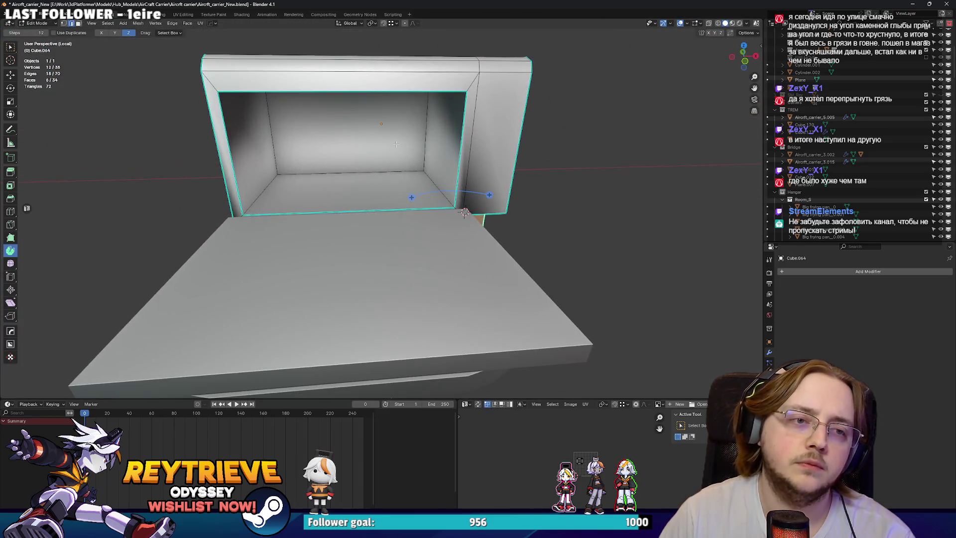
left_click(354, 131)
key("ctrl+KP_Add")
key("ctrl+e")
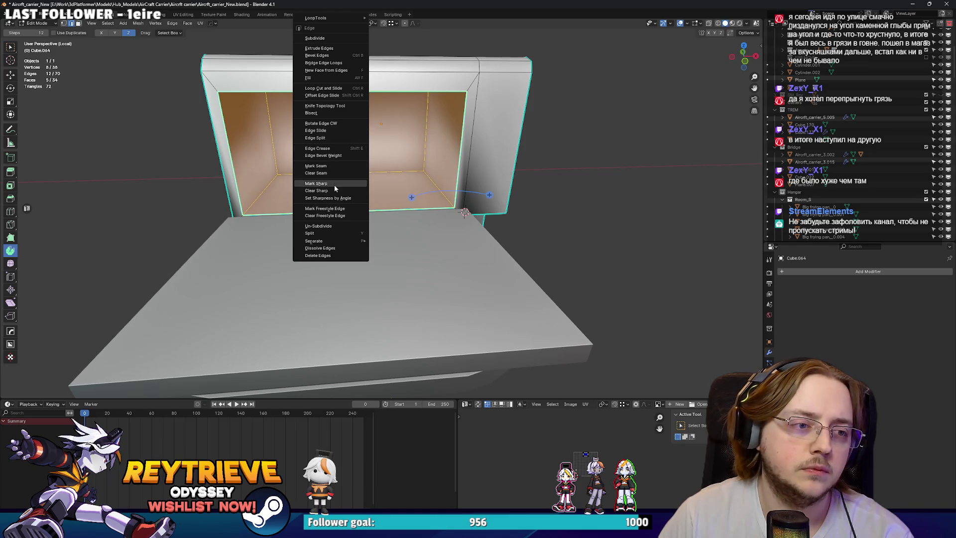
left_click(332, 183)
Mark the edges on the box's underside as sharp.
key("Tab")
left_click_drag(286, 181, 420, 164)
key("Tab")
scroll("up", 3)
key("2")
left_click(324, 198)
key("ctrl+e")
left_click(323, 199)
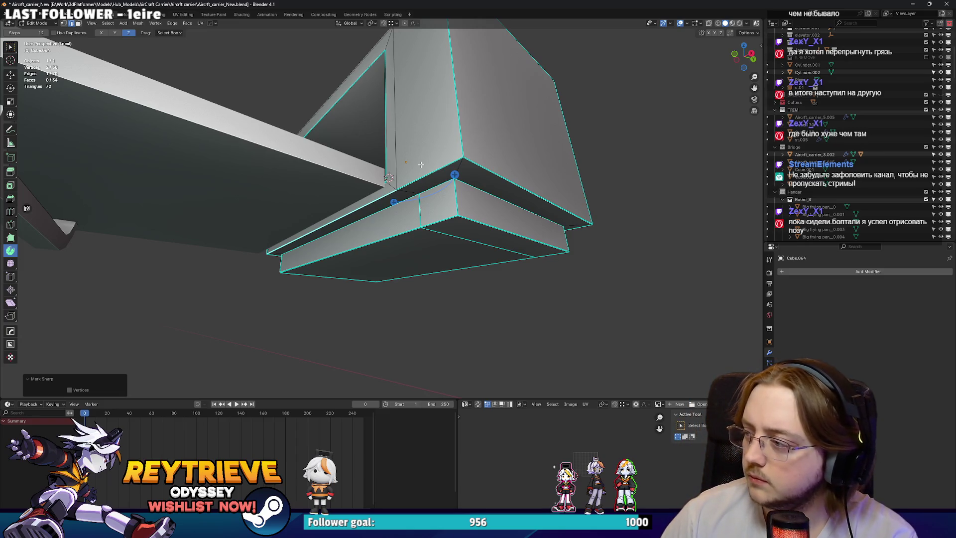
Flatten the linked underside edges to zero on X, undoing an attempted dissolve.
left_click_drag(360, 161, 411, 156)
key("ctrl+l")
key("x")
left_click(420, 253)
key("ctrl+z")
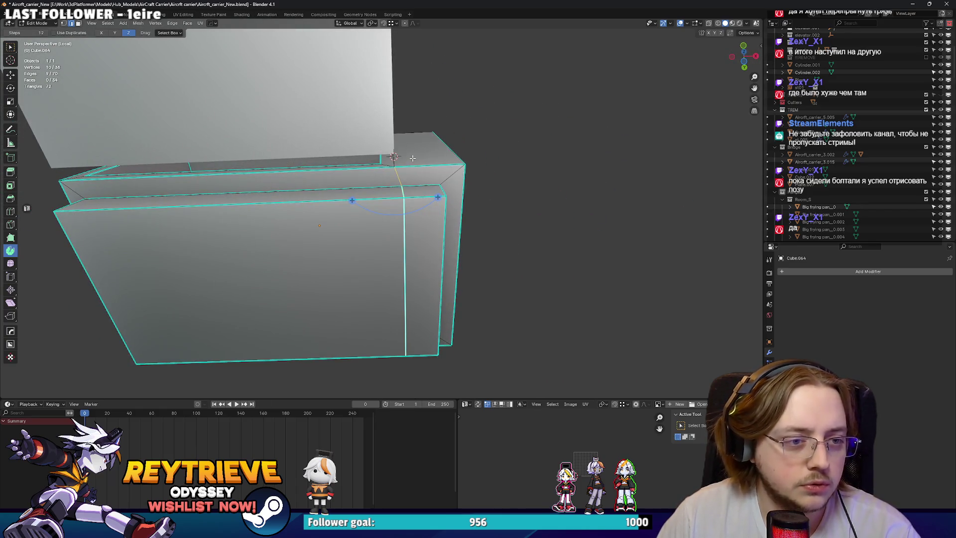
key("s")
type("x0")
key("Return")
Straighten the vertical edge path with scale X 0 and shift it -0.079 m along X.
left_click_drag(446, 204, 418, 184)
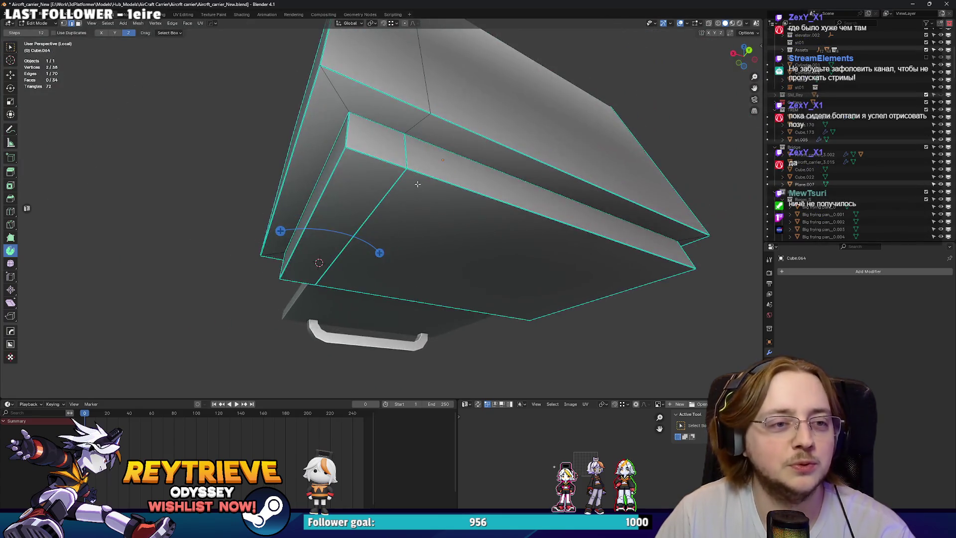
left_click(400, 147)
left_click_drag(401, 148, 400, 132)
key("s")
key("x")
key("0")
key("Return")
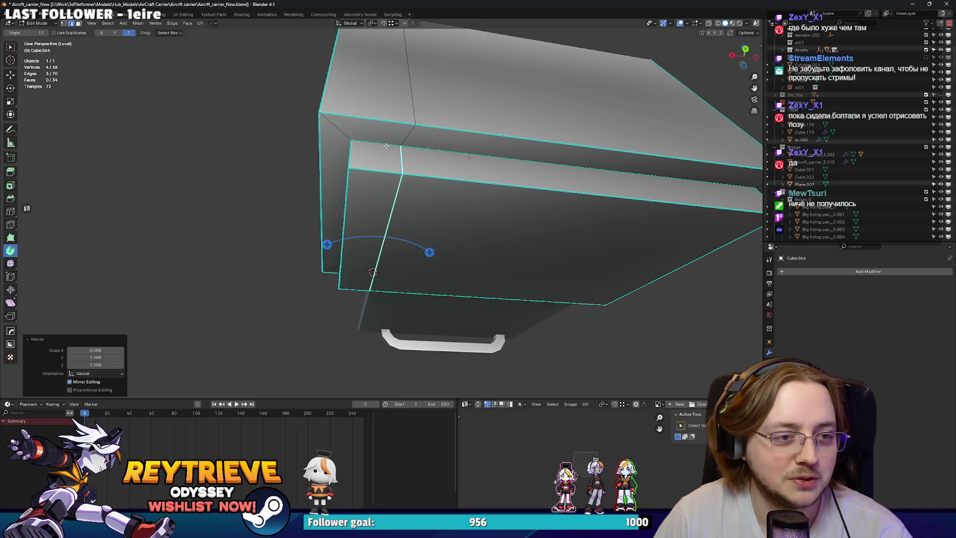
key("g")
key("x")
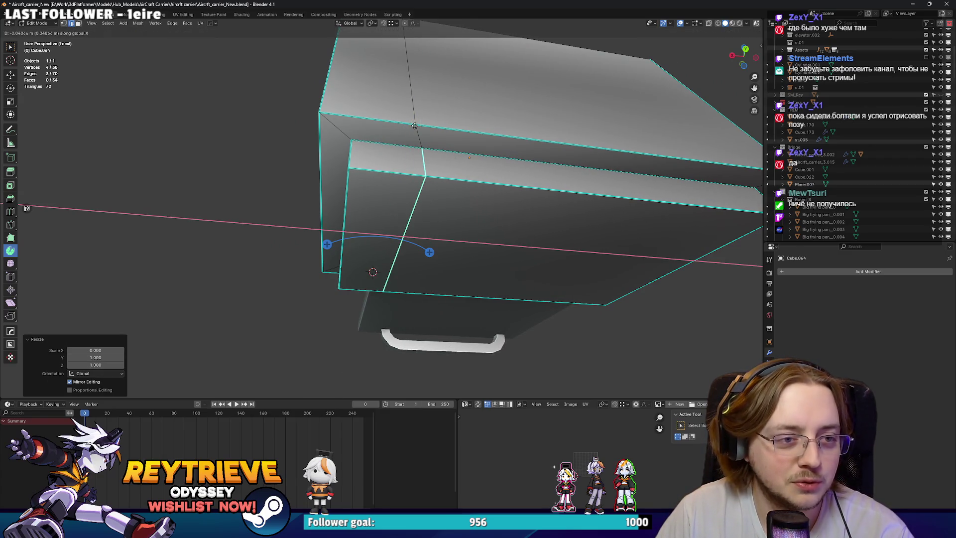
left_click(414, 126)
Clear the seam and sharp marks from the selected edges.
left_click_drag(414, 126, 475, 173)
key("ctrl+e")
left_click(415, 183)
key("ctrl+e")
left_click(418, 196)
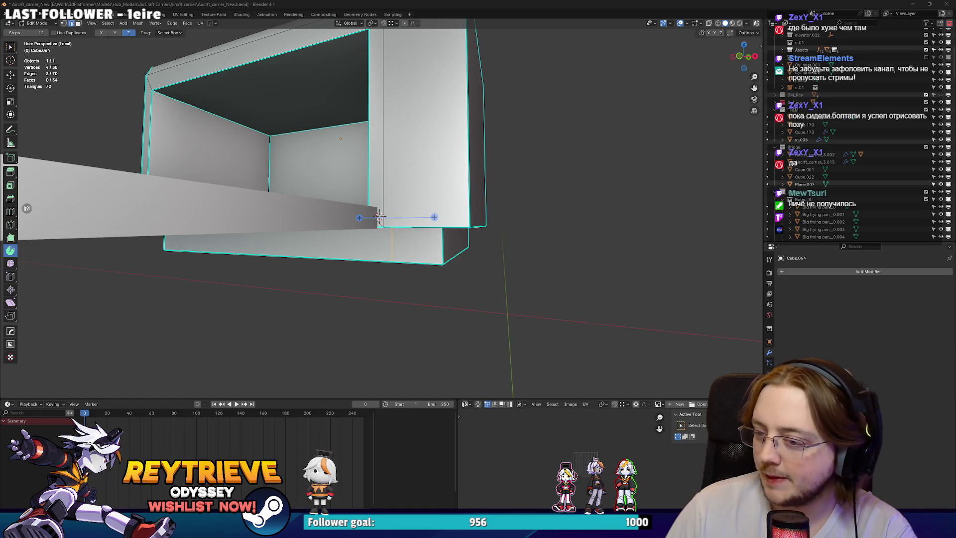
left_click_drag(379, 218, 428, 144)
Dissolve the extra edges on the door handle's end face using X-ray, then exit Edit Mode.
key("Tab")
left_click(401, 222)
key("Tab")
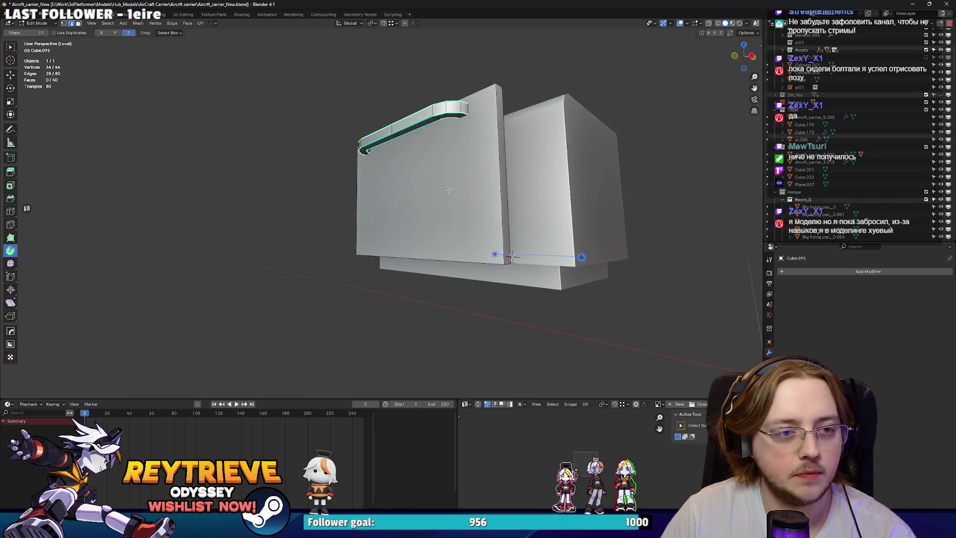
scroll("up", 3)
key("3")
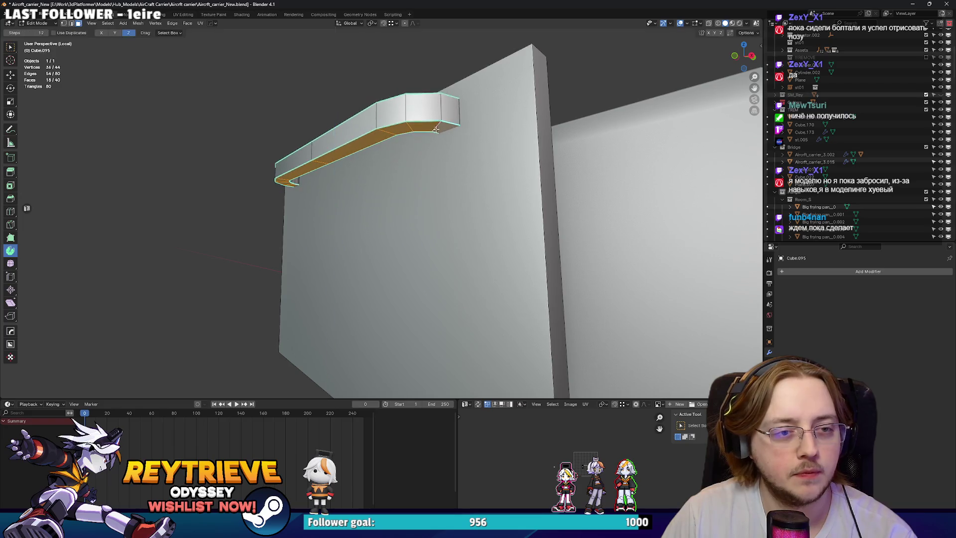
key("alt+z")
left_click(457, 121)
right_click(309, 181)
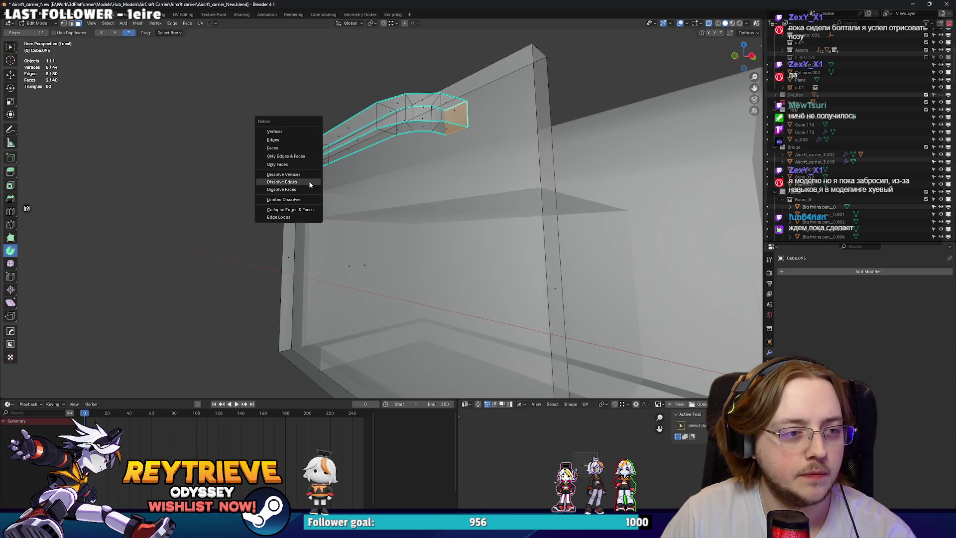
left_click(299, 154)
key("alt+z")
key("Tab")
left_click_drag(378, 165, 437, 170)
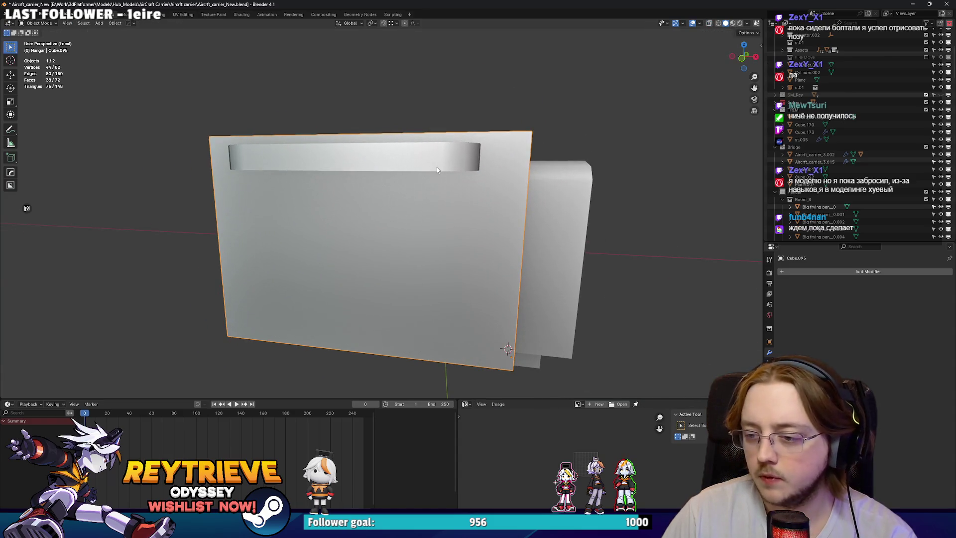
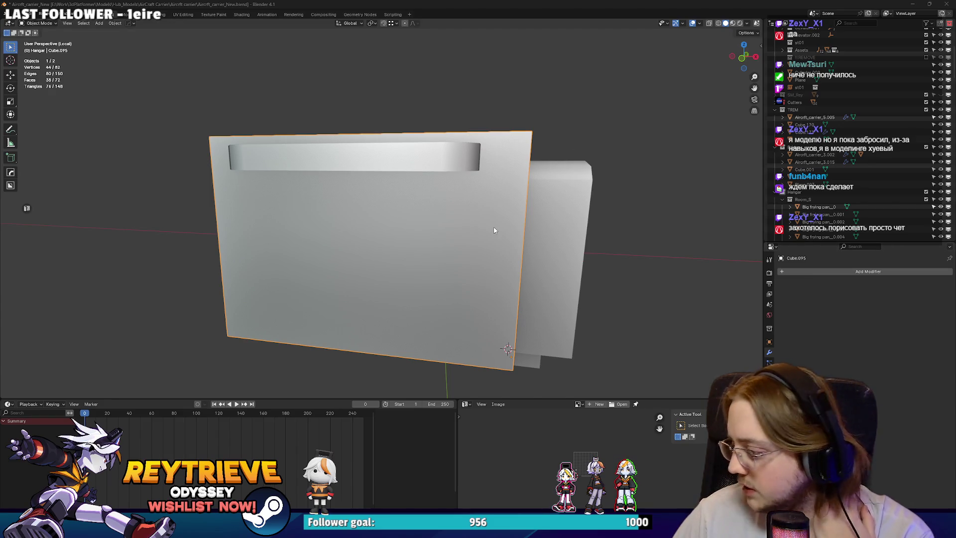
In a side orthographic view, lower the front panel's block and pillar together along Z.
key("Tab")
left_click_drag(348, 179, 348, 137)
key("KP_3")
left_click_drag(292, 79, 565, 194)
key("g")
key("z")
left_click(556, 255)
key("Tab")
left_click_drag(384, 241, 516, 251)
scroll("down", 3)
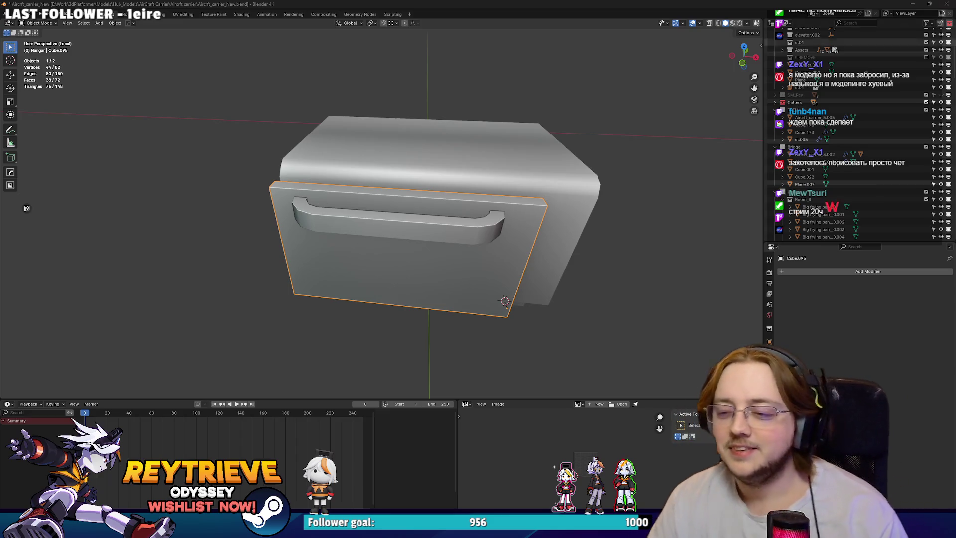
With the box body also in Edit Mode, delete an edge loop across the handle.
left_click(458, 177)
key("Tab")
key("KP_Decimal")
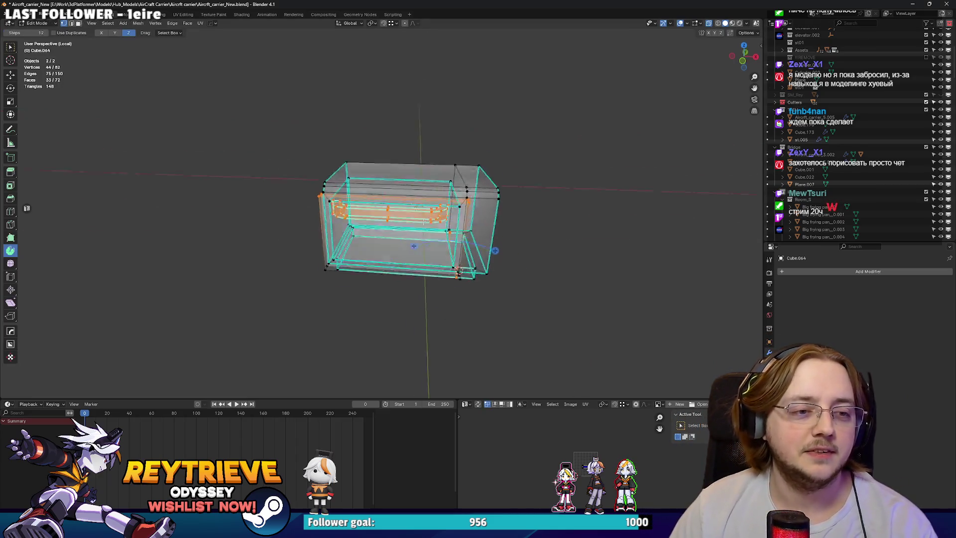
key("2")
left_click(393, 210)
left_click_drag(393, 209, 398, 226)
key("x")
left_click(386, 264)
Slide the handle's left end along Y to close the gap and shorten the handle.
key("1")
left_click_drag(236, 110, 366, 361)
key("g")
key("y")
left_click(451, 312)
key("alt+z")
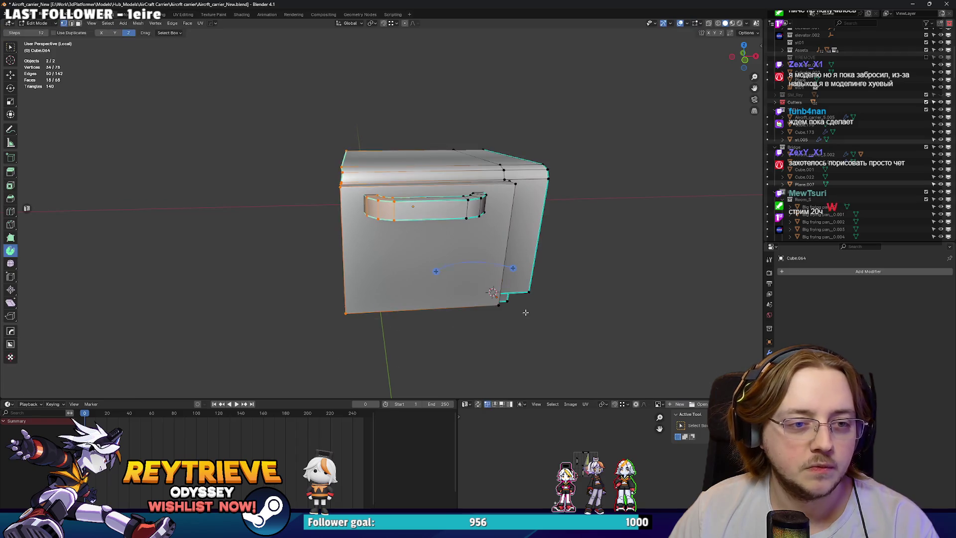
Back in Object Mode, select only the front panel and view the box's side and top.
key("Tab")
left_click_drag(448, 289, 356, 258)
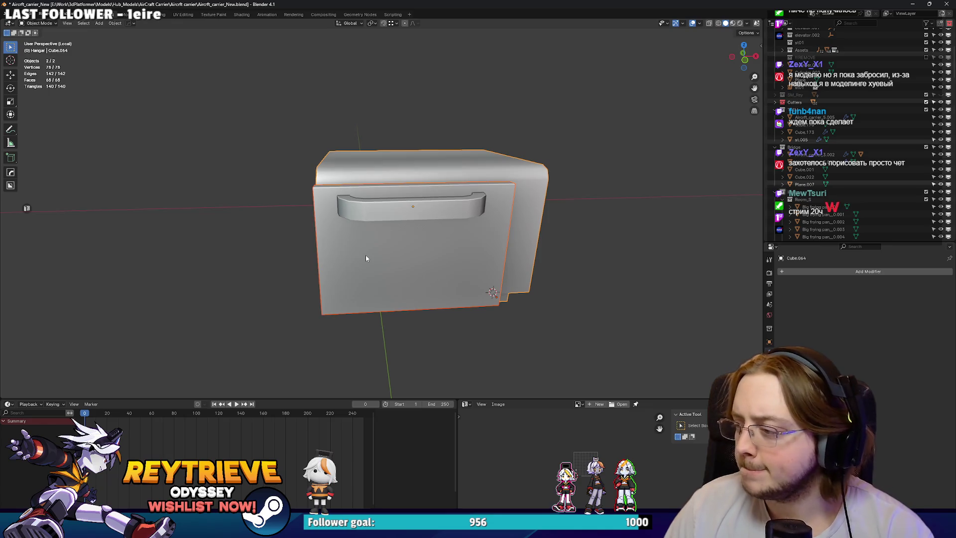
left_click(366, 257)
left_click_drag(405, 252, 559, 241)
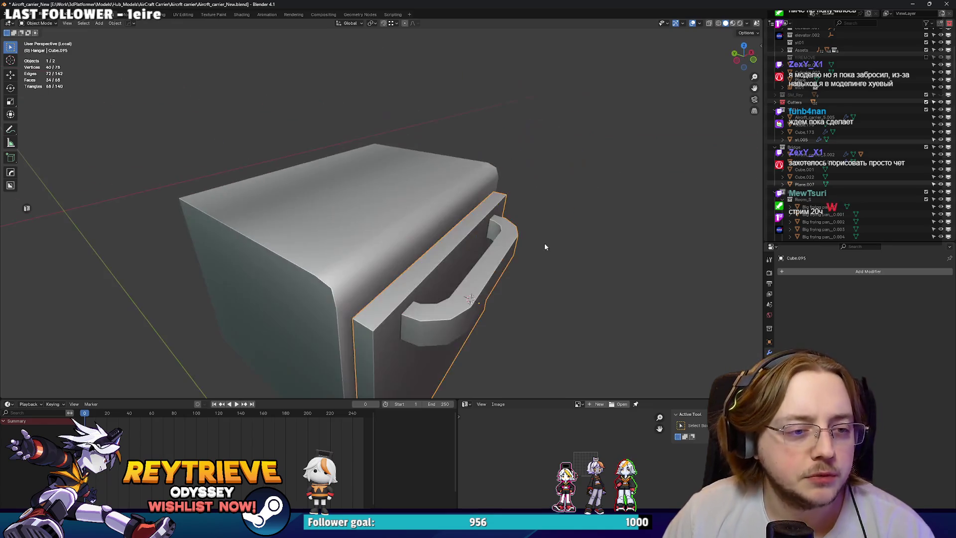
Slide the front panel about 0.27 m out along Y, inspect the box, then undo to compare.
key("g")
key("y")
left_click(455, 267)
left_click_drag(455, 267, 396, 205)
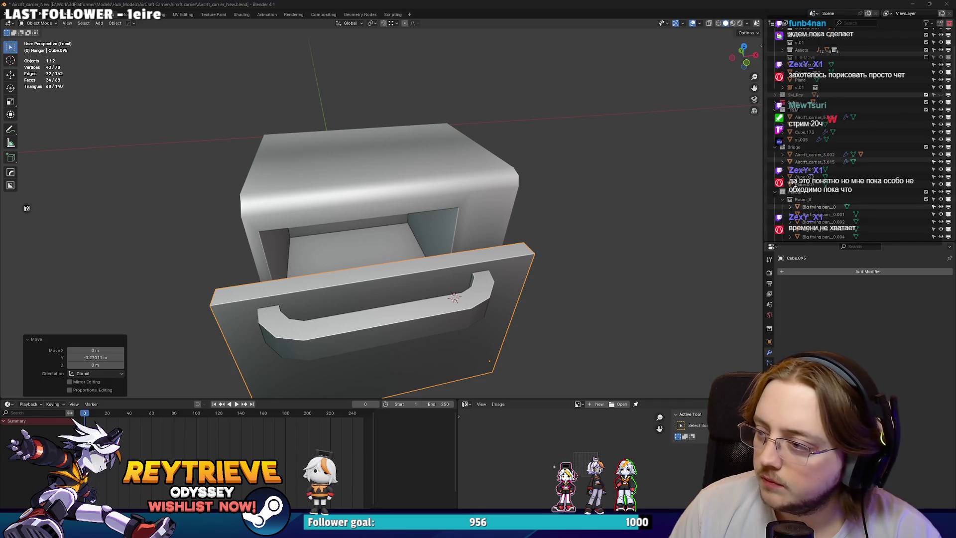
left_click_drag(481, 174, 393, 190)
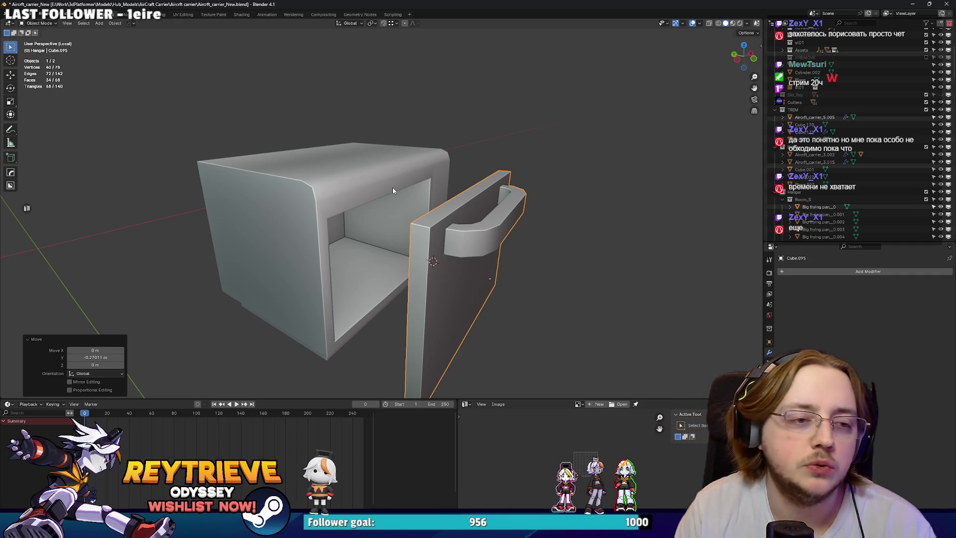
left_click_drag(400, 189, 488, 244)
key("ctrl+z")
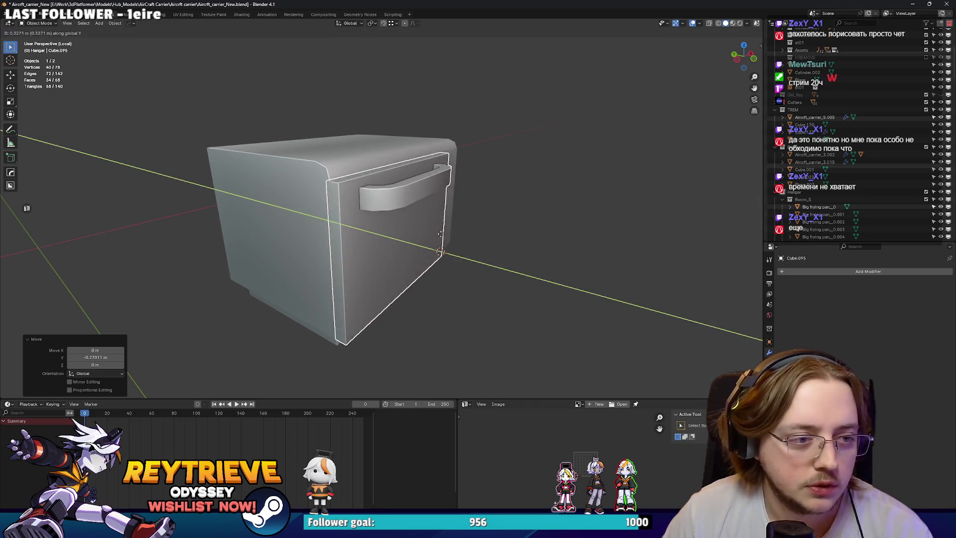
Restore the pulled-out panel and move the whole handle along Y onto the box front.
key("ctrl+shift+z")
key("Tab")
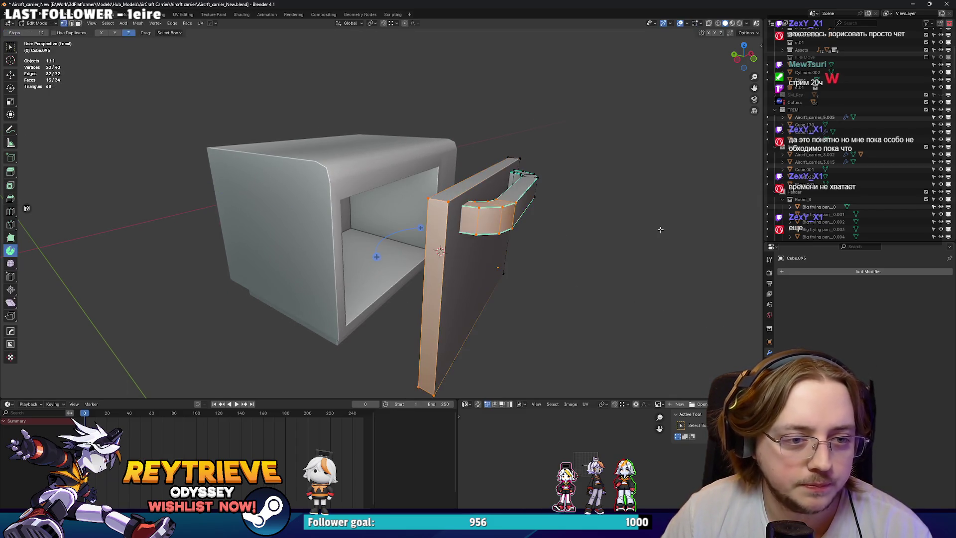
left_click(495, 209)
key("ctrl+l")
key("g")
key("y")
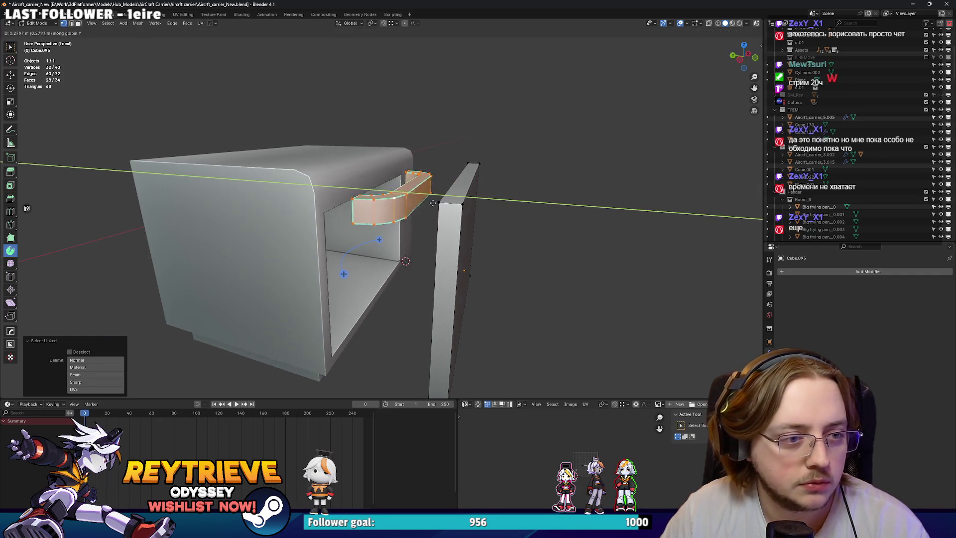
left_click(416, 197)
Delete the door board, leaving the handle on the box.
left_click(475, 218)
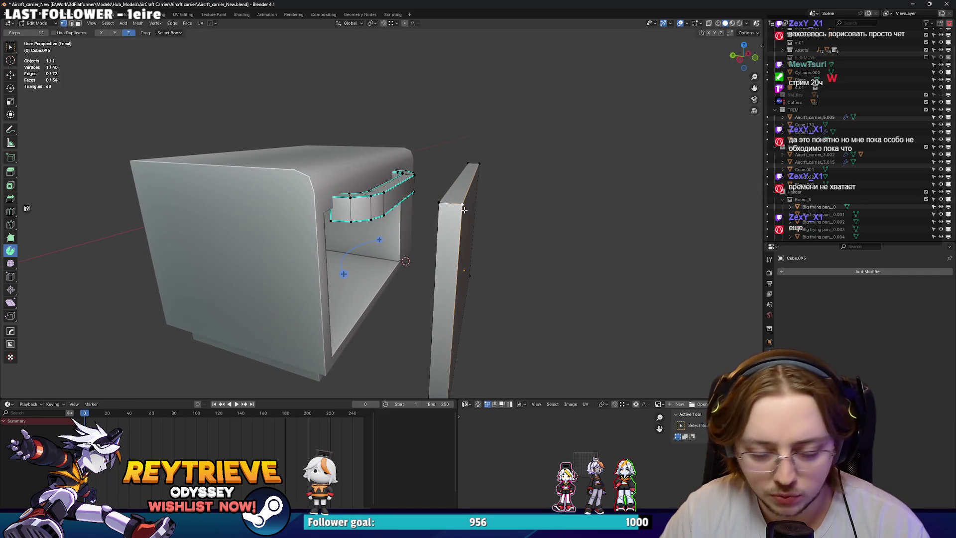
key("l")
key("x")
left_click(443, 172)
left_click_drag(443, 171, 406, 241)
Lower the opening's top face slightly along Z, about 0.05 m.
key("ctrl+Tab")
left_click(373, 187)
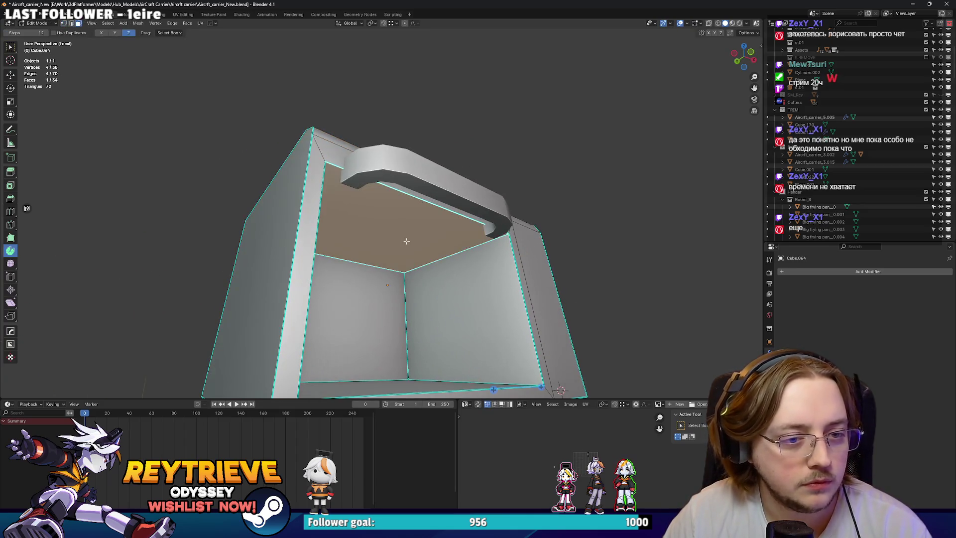
key("g")
key("z")
left_click(689, 263)
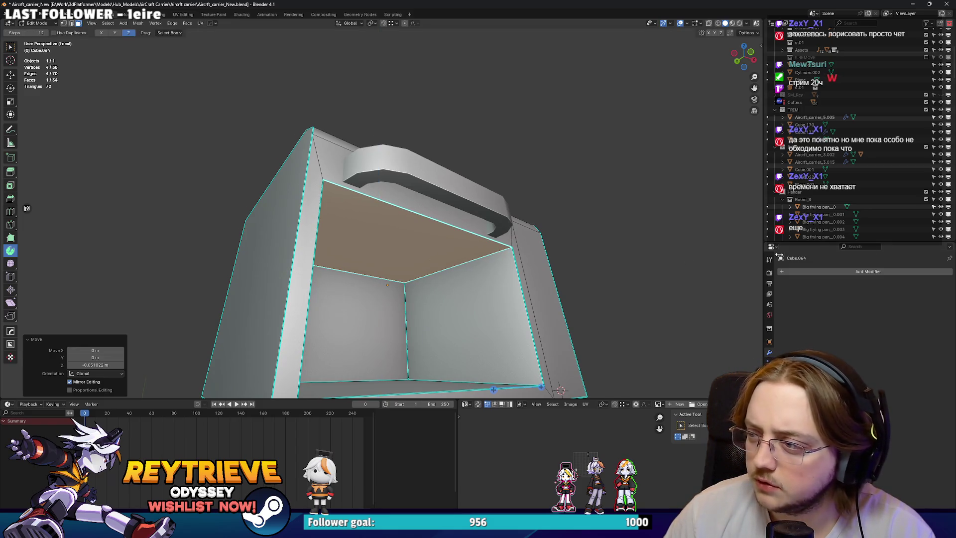
left_click_drag(506, 170, 450, 215)
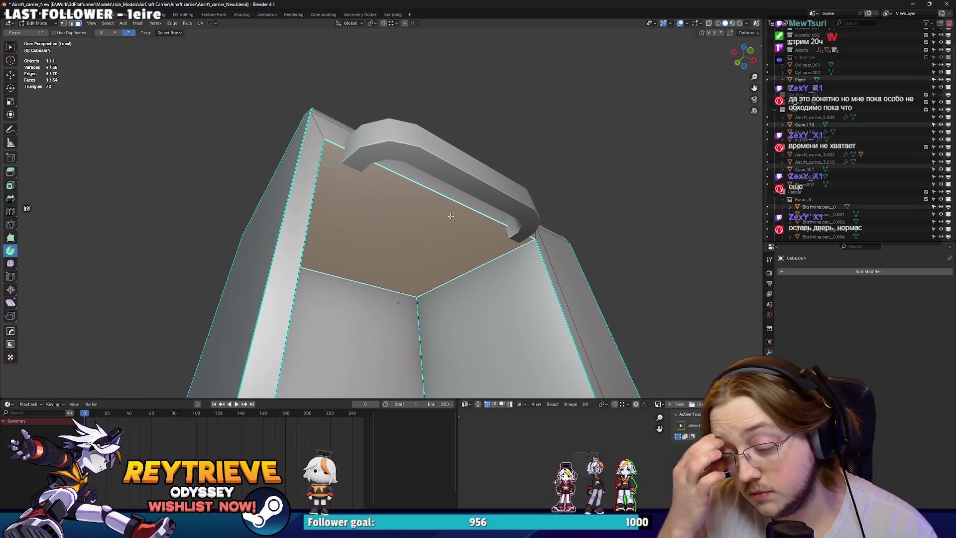
left_click_drag(450, 216, 441, 222)
Loop cut around the box and slide the new loop near the opening's top edge.
scroll("up", 3)
scroll("down", 3)
key("ctrl+r")
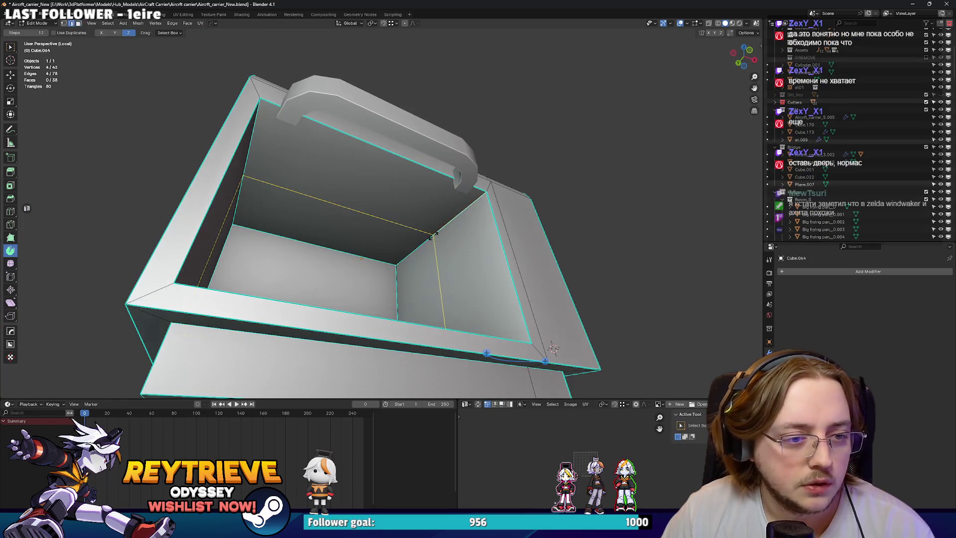
left_click(475, 209)
left_click(476, 207)
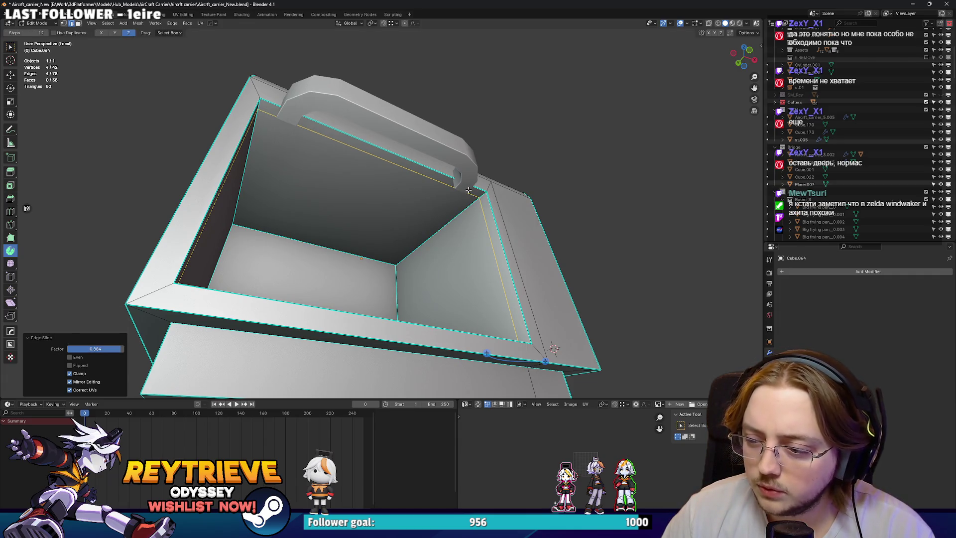
Fill the new loop with a face, cancel the extrusion, then switch to the browser.
key("3")
key("f")
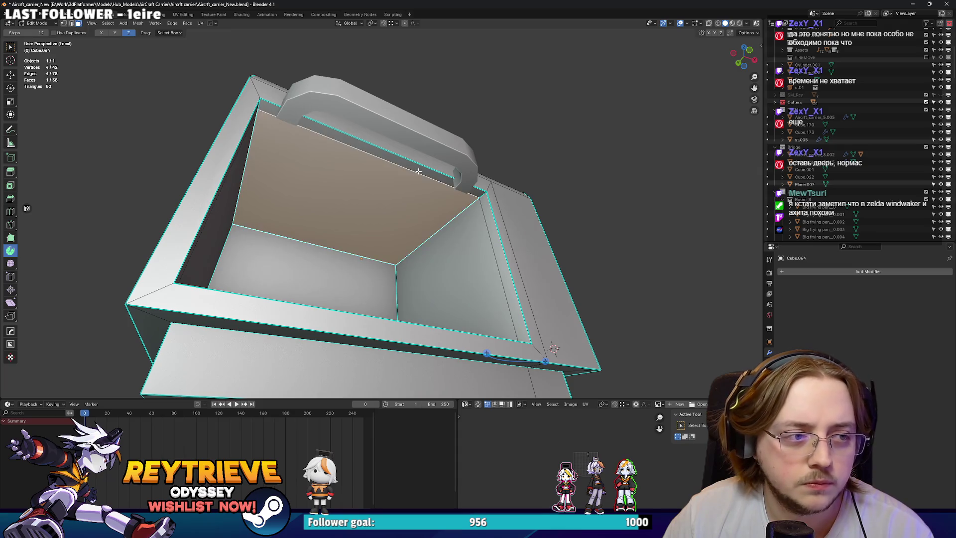
key("e")
key("Escape")
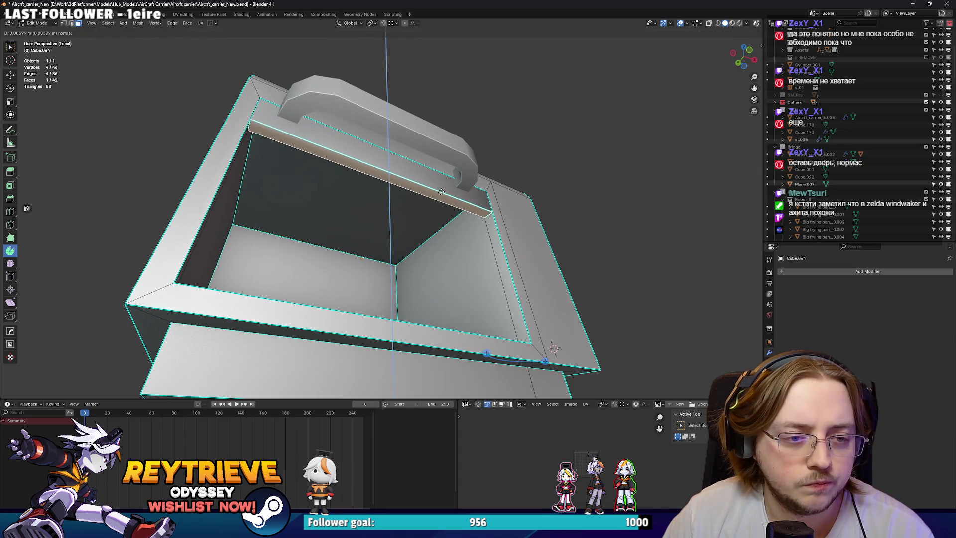
key("ctrl+z")
left_click_drag(490, 207, 492, 215)
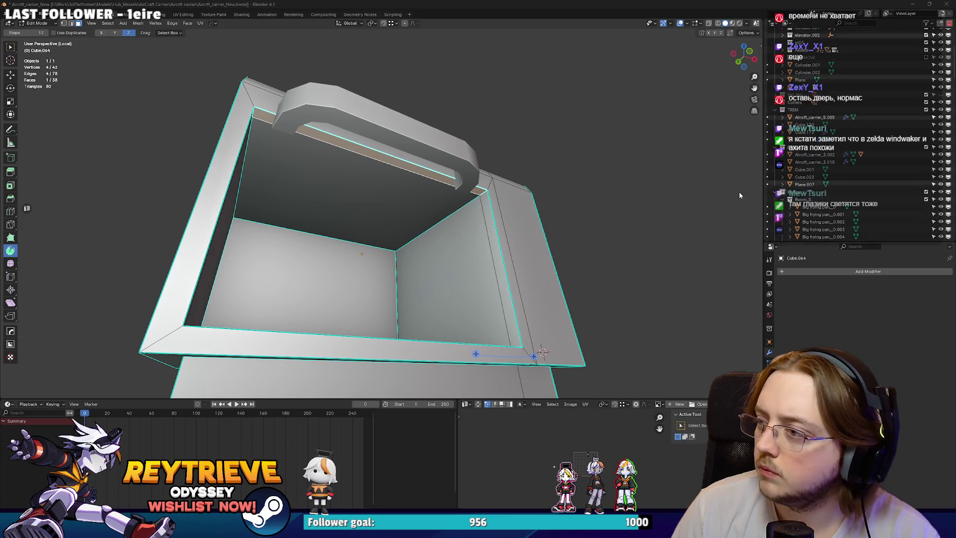
key("alt+Tab")
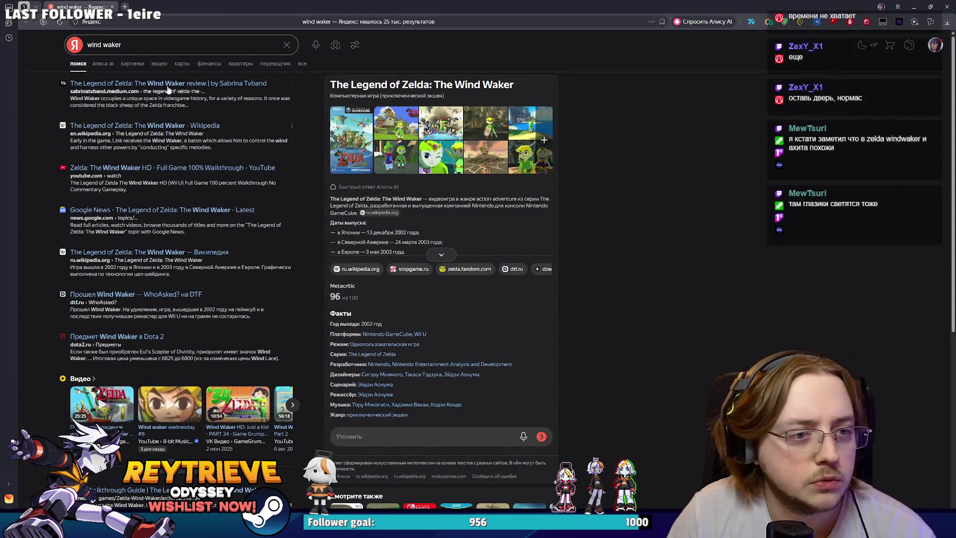
Show wind waker image results and view a screenshot, the Link-with-boat and Voice Acting images.
left_click(132, 64)
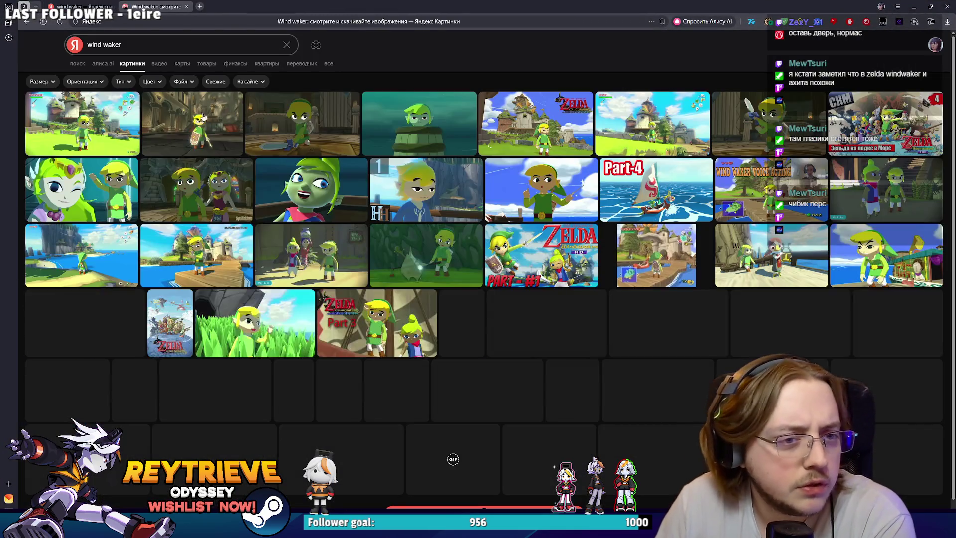
mouse_move(554, 188)
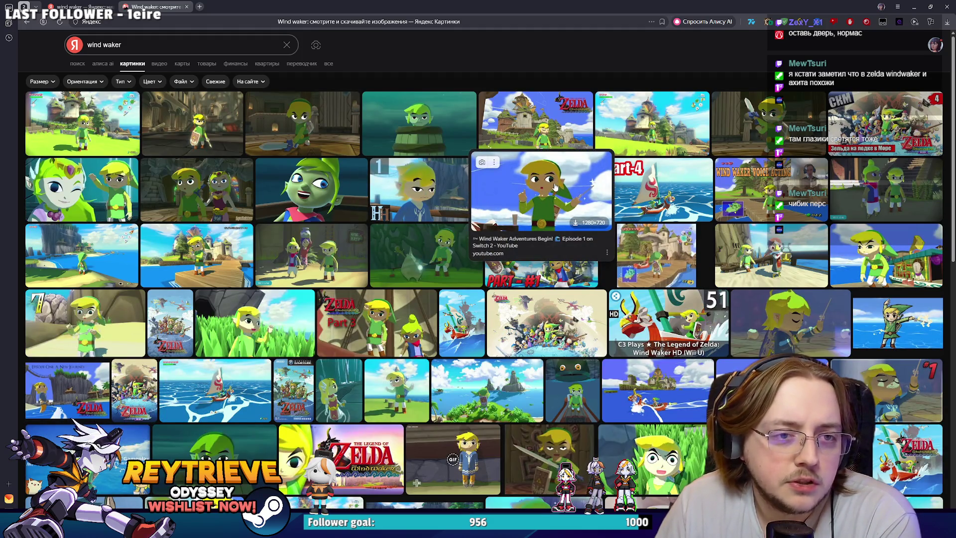
left_click(551, 134)
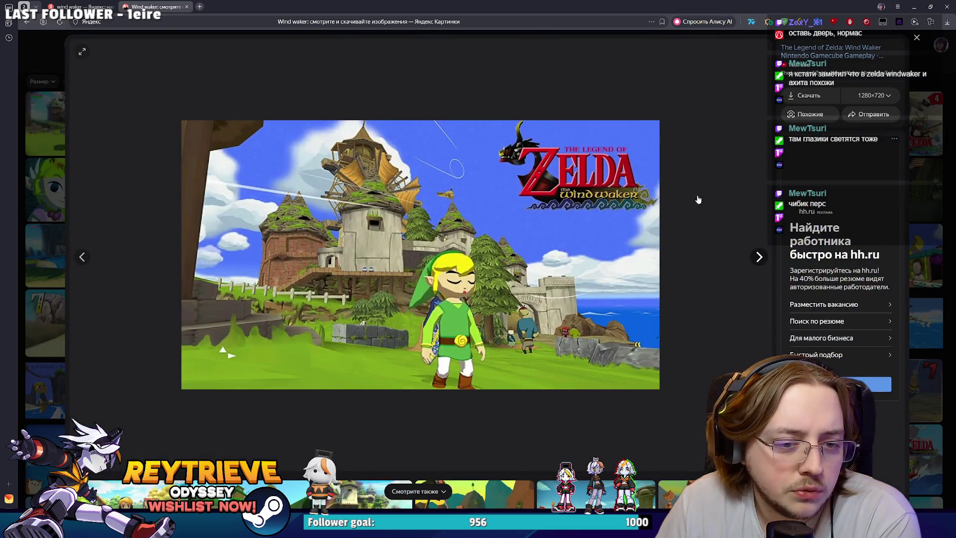
key("Escape")
left_click(873, 266)
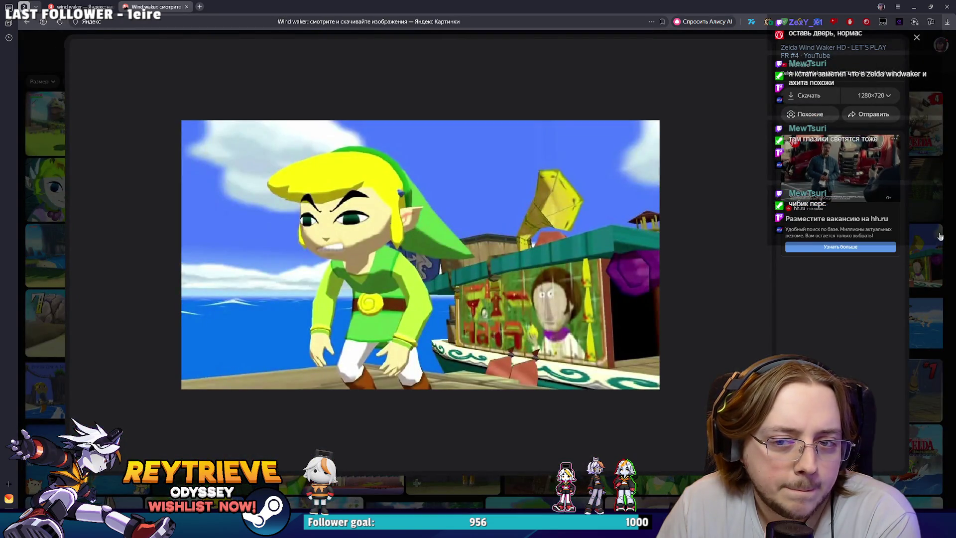
key("Escape")
left_click(795, 197)
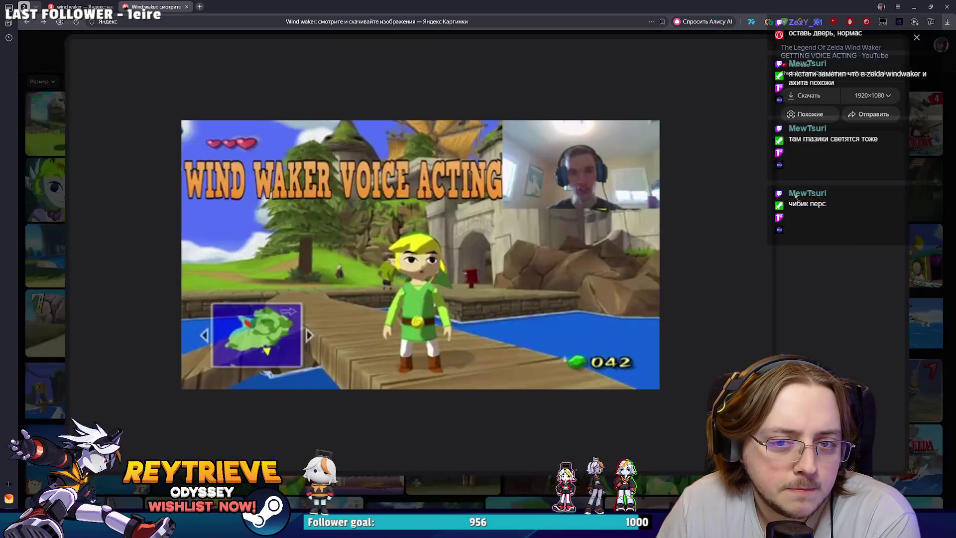
key("Escape")
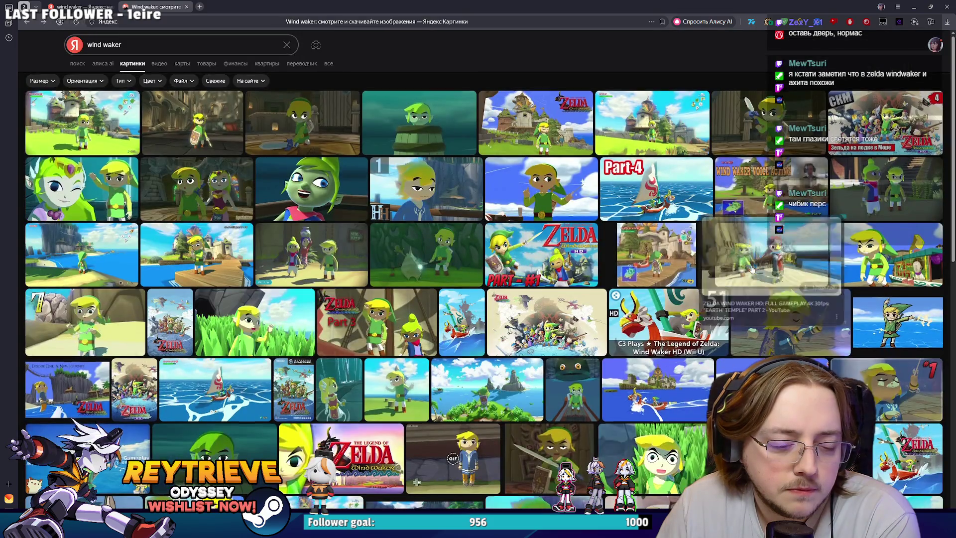
Scroll further through the results and view the Link-with-sword image.
scroll("down", 3)
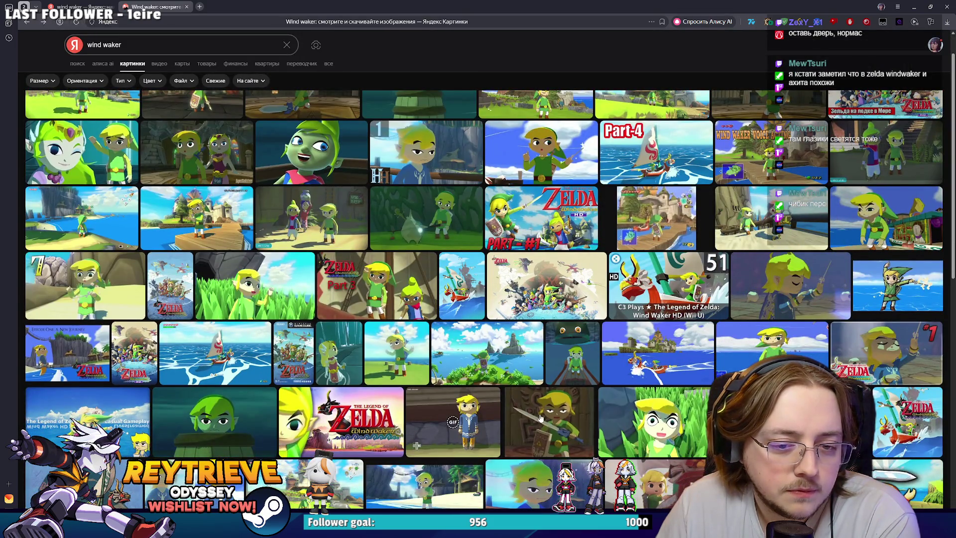
left_click(541, 418)
left_click(930, 279)
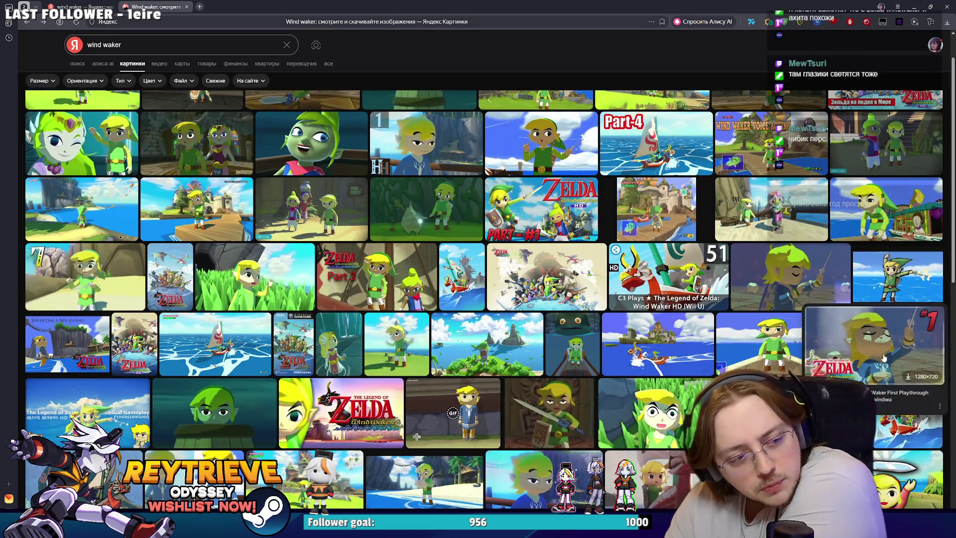
scroll("down", 3)
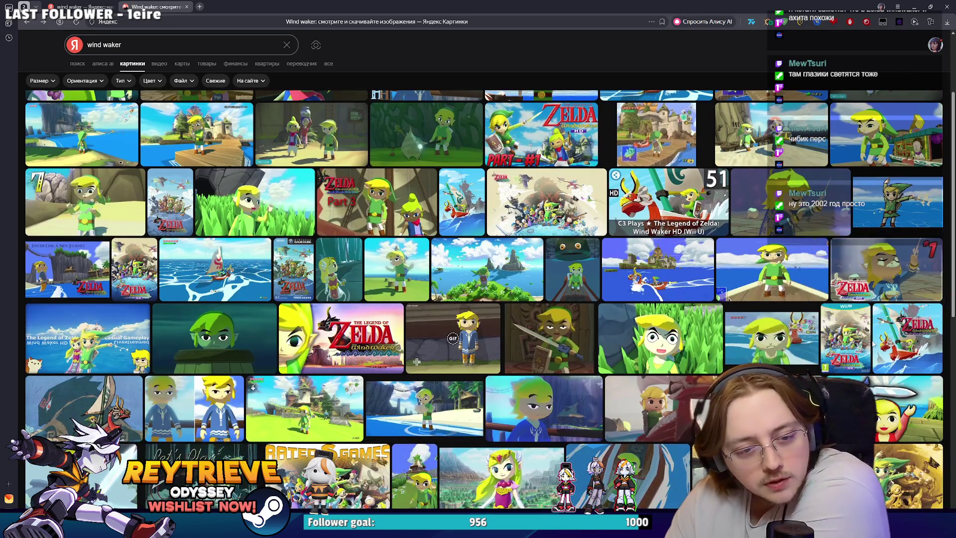
mouse_move(849, 195)
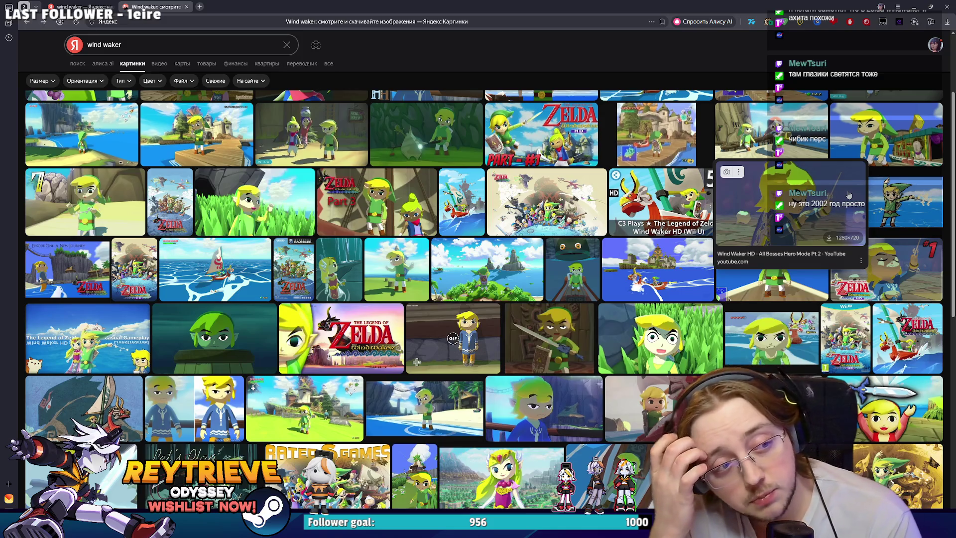
left_click(128, 44)
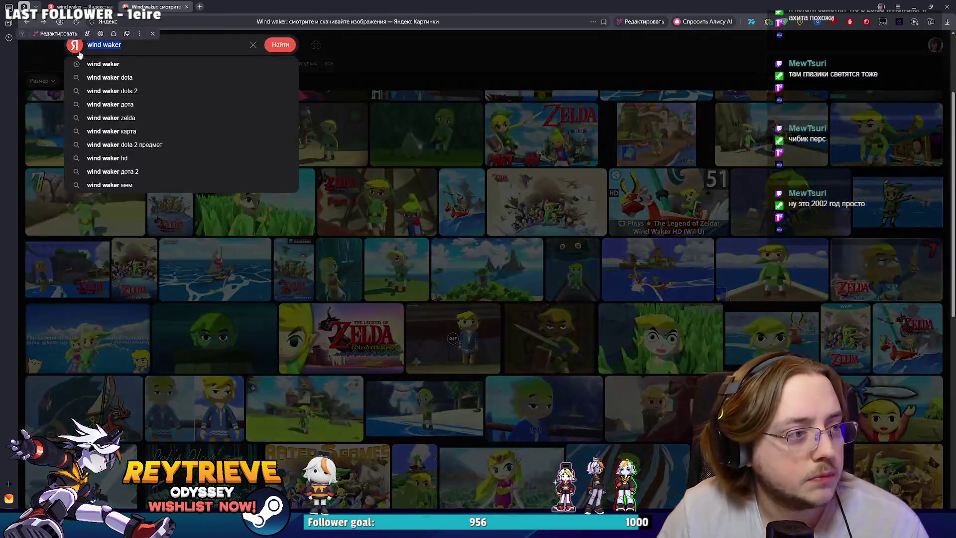
Replace the query and search Yandex Images for 'banjo kazooie'.
key("ctrl+a")
type("Banjo")
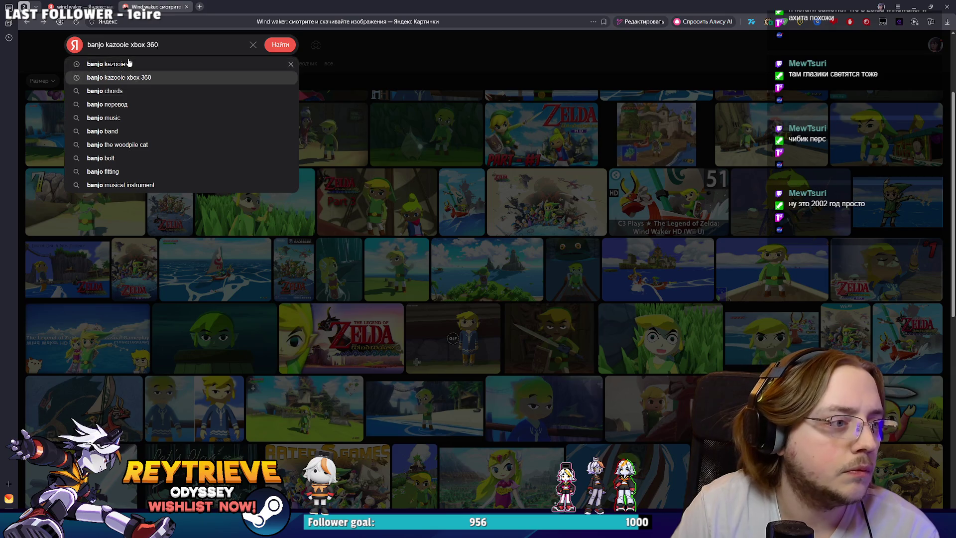
left_click(128, 64)
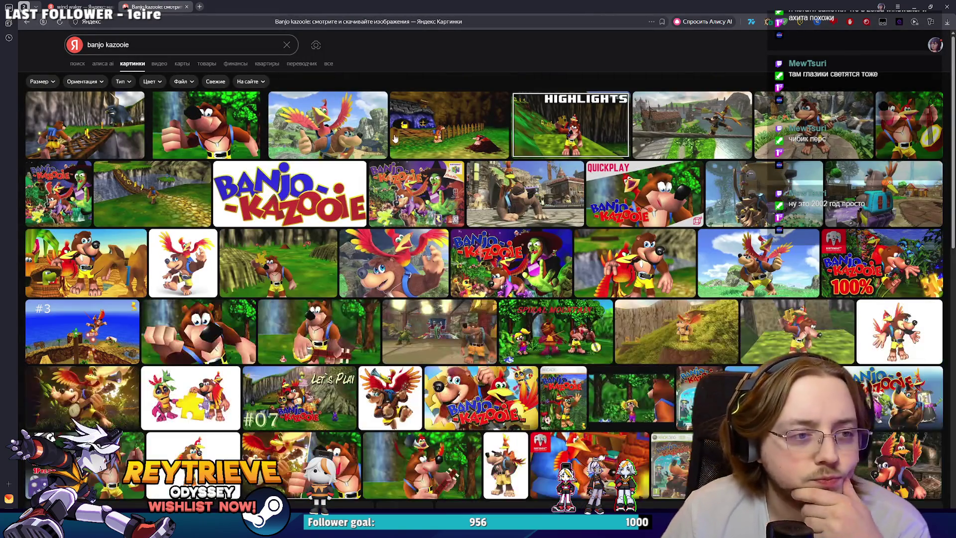
View the HIGHLIGHTS, N64 Banjo and other Banjo-Kazooie images in the viewer.
left_click(551, 138)
left_click(865, 208)
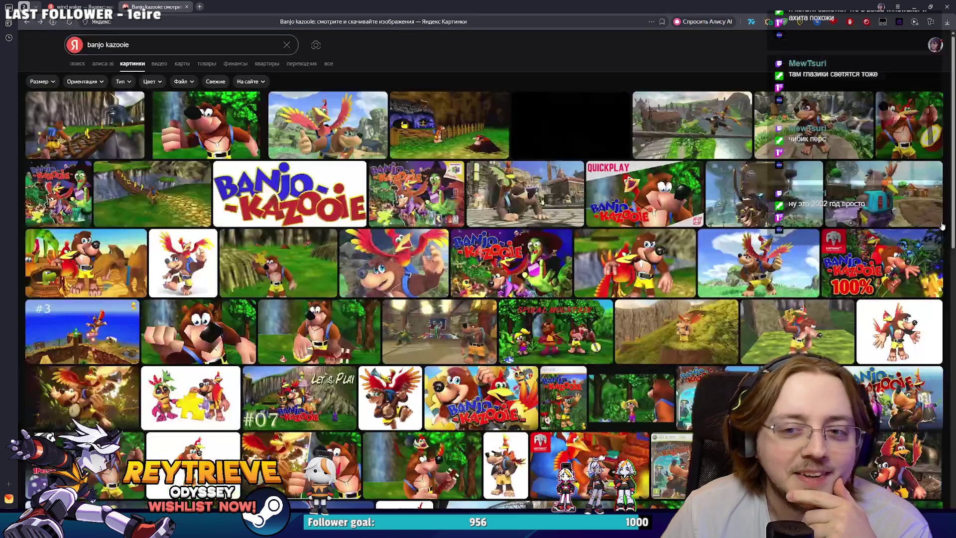
left_click(816, 127)
left_click(918, 142)
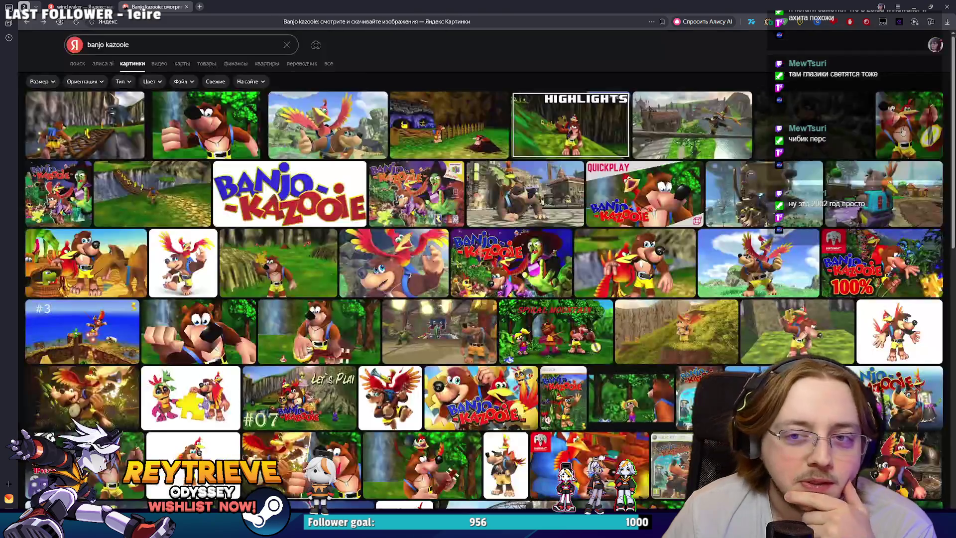
left_click(919, 143)
left_click(944, 161)
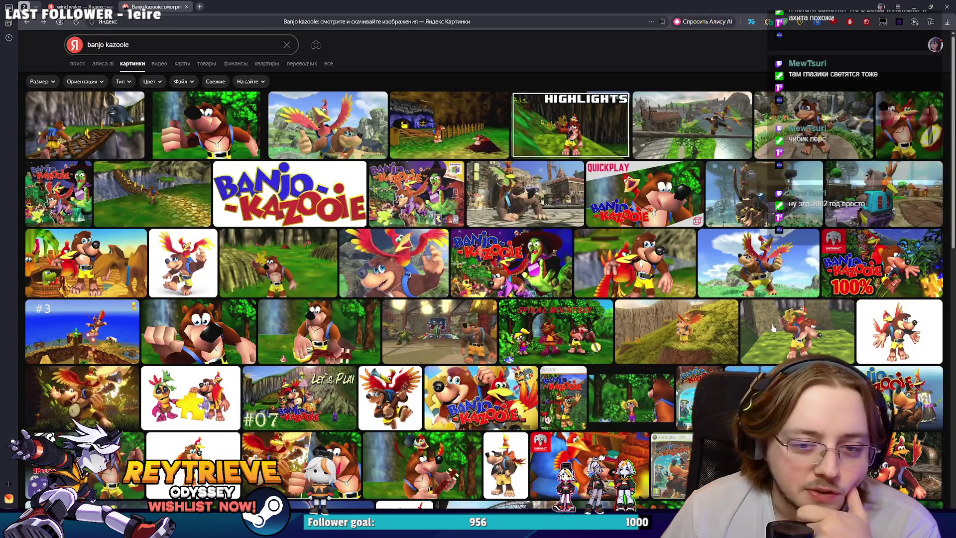
left_click(772, 324)
left_click(921, 319)
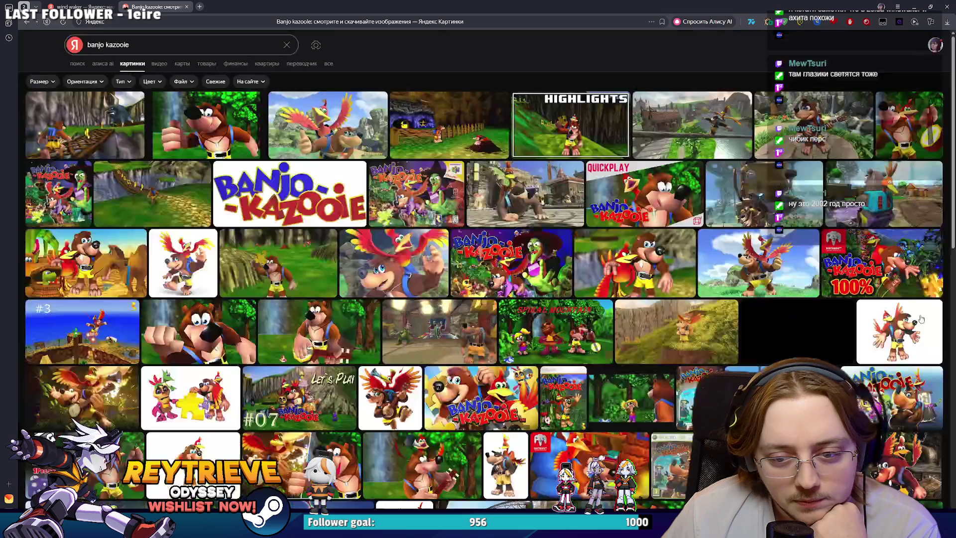
View the #3 Banjo-Kazooie image, then return to Blender and orbit the microwave body.
scroll("down", 3)
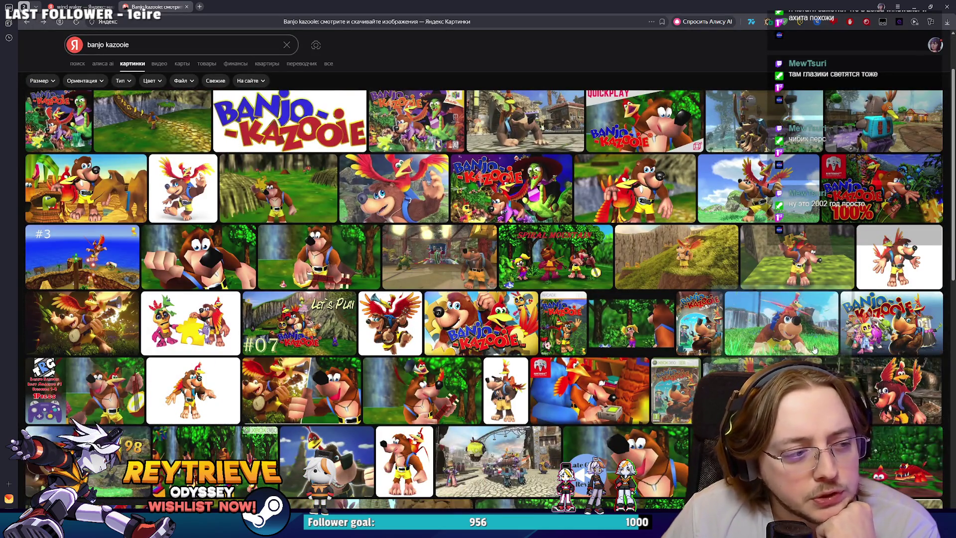
left_click(95, 258)
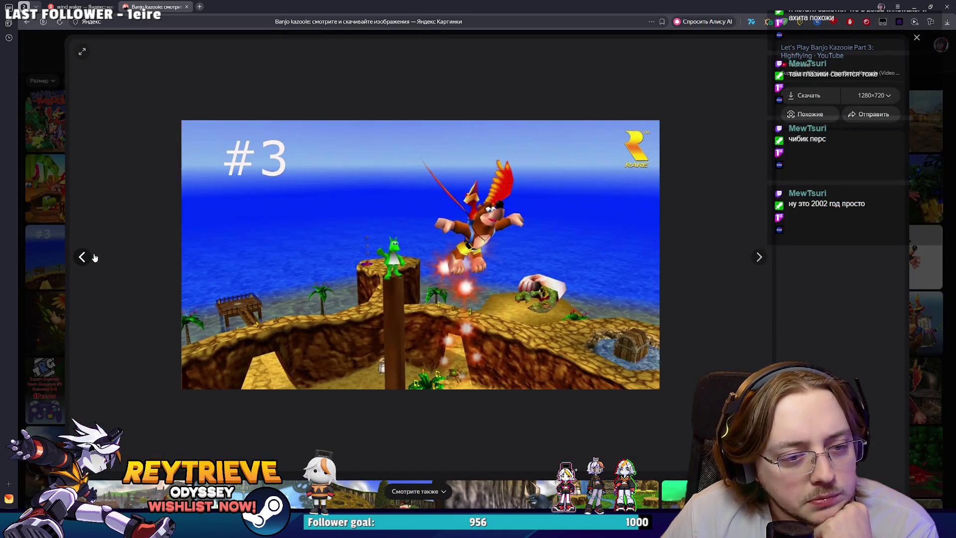
left_click(914, 192)
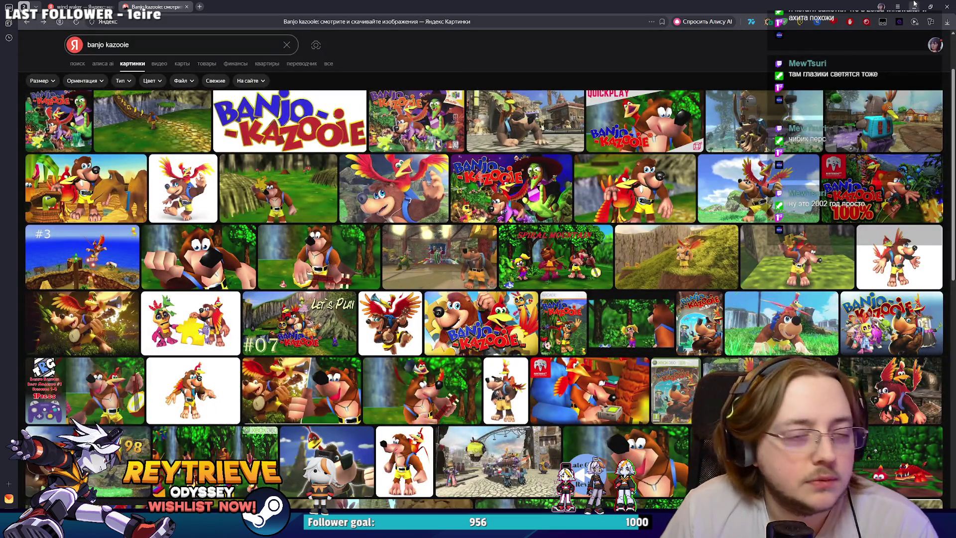
left_click(940, 7)
left_click_drag(518, 214, 481, 211)
Add a loop cut inside the microwave body and shift it along Z.
scroll("up", 3)
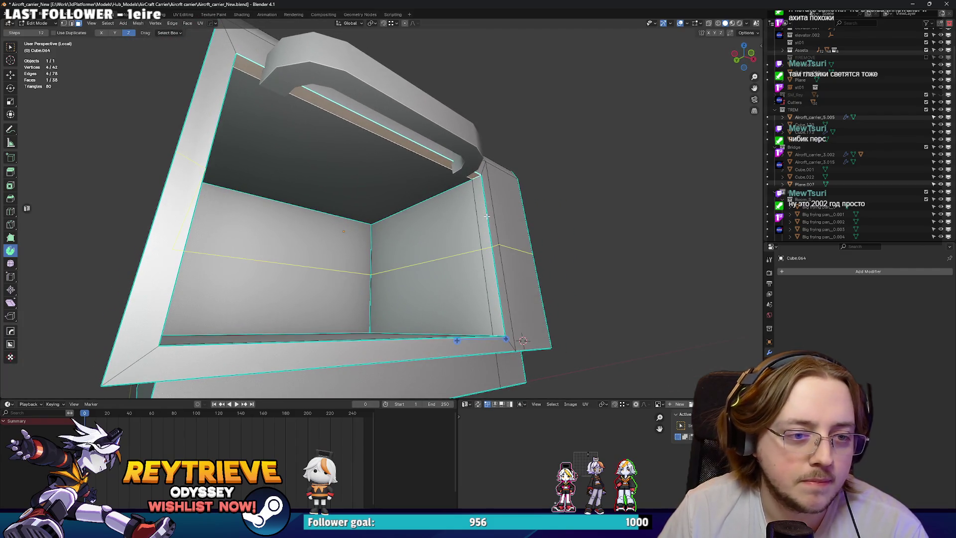
left_click(486, 216)
key("g")
key("z")
left_click(483, 162)
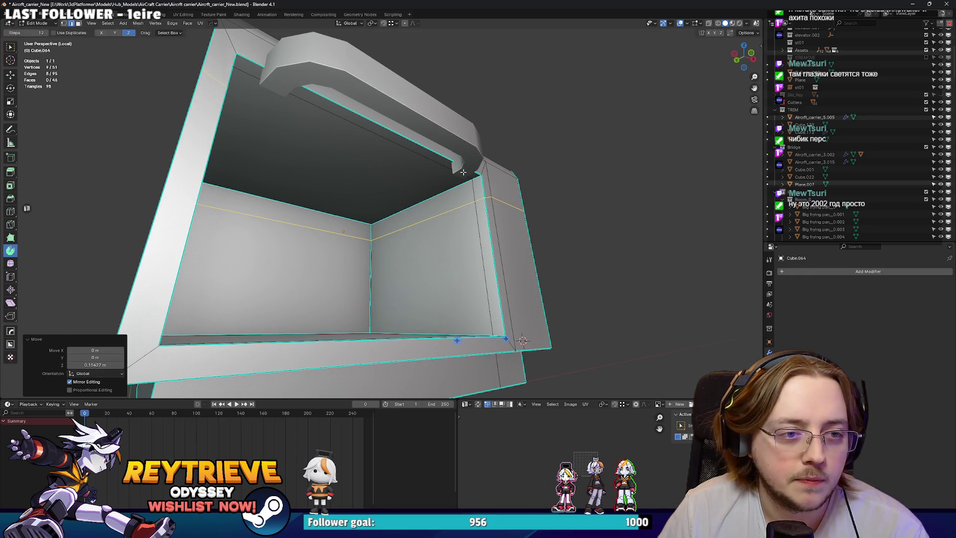
key("alt+a")
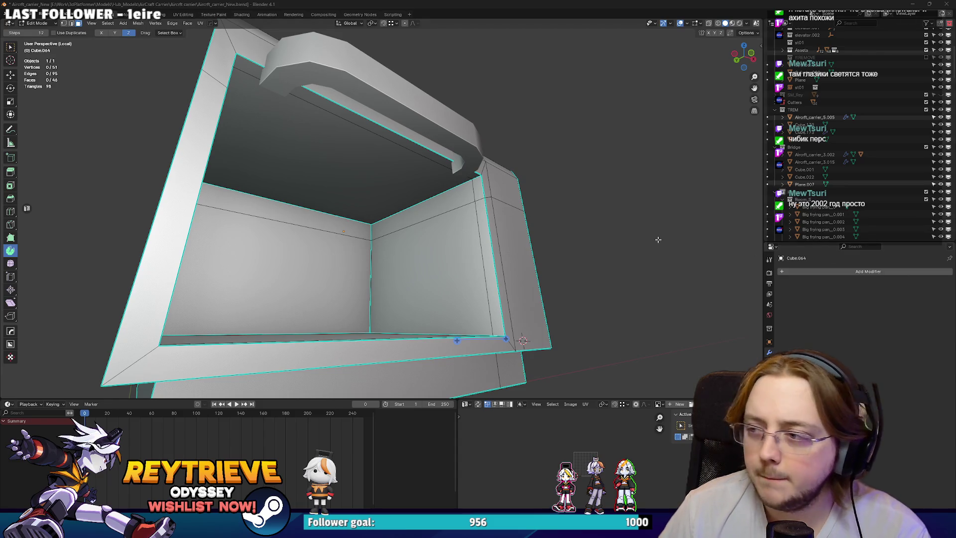
left_click_drag(418, 197, 394, 211)
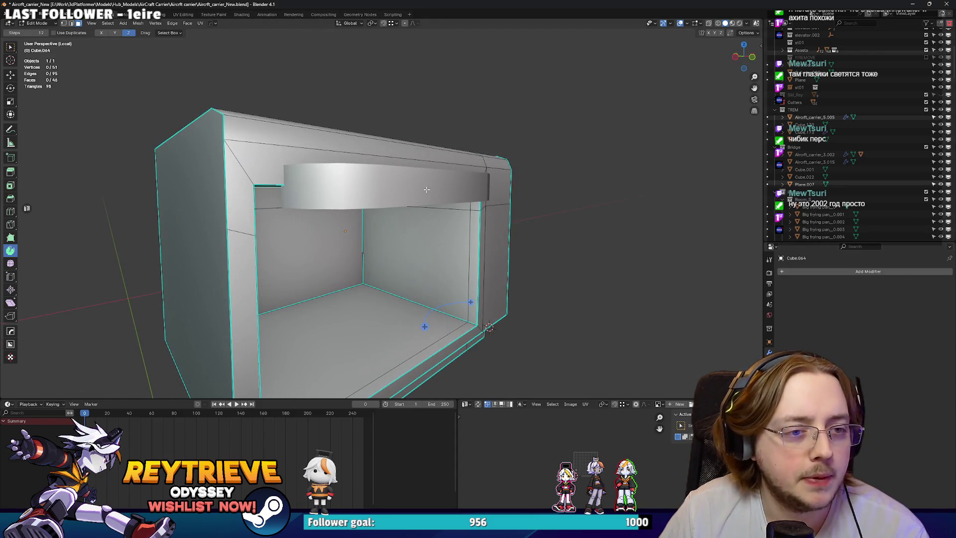
In the body's Edit Mode, fill a new face between the selected edges.
key("Tab")
left_click(363, 191)
left_click(286, 165)
key("Tab")
left_click_drag(285, 165, 348, 170)
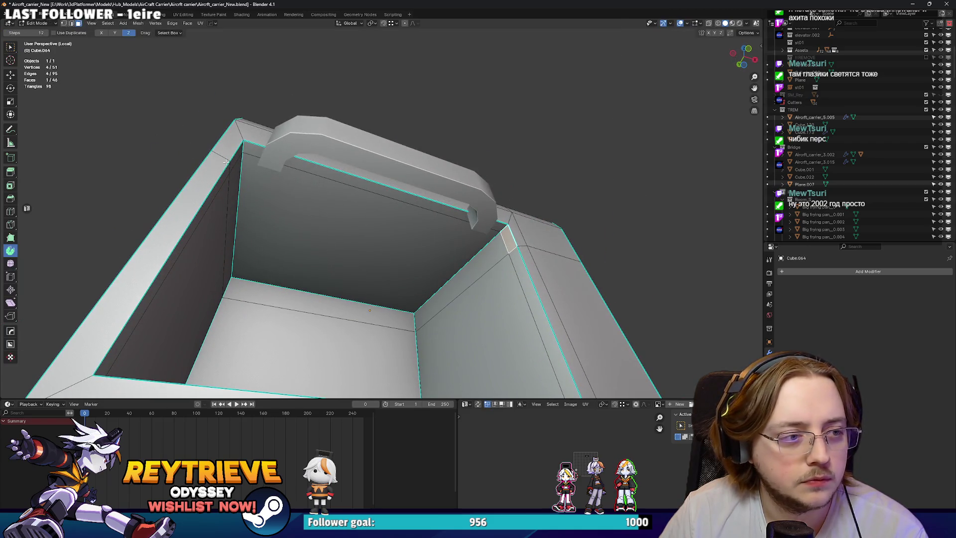
right_click(507, 236)
key("Escape")
key("2")
right_click(504, 230)
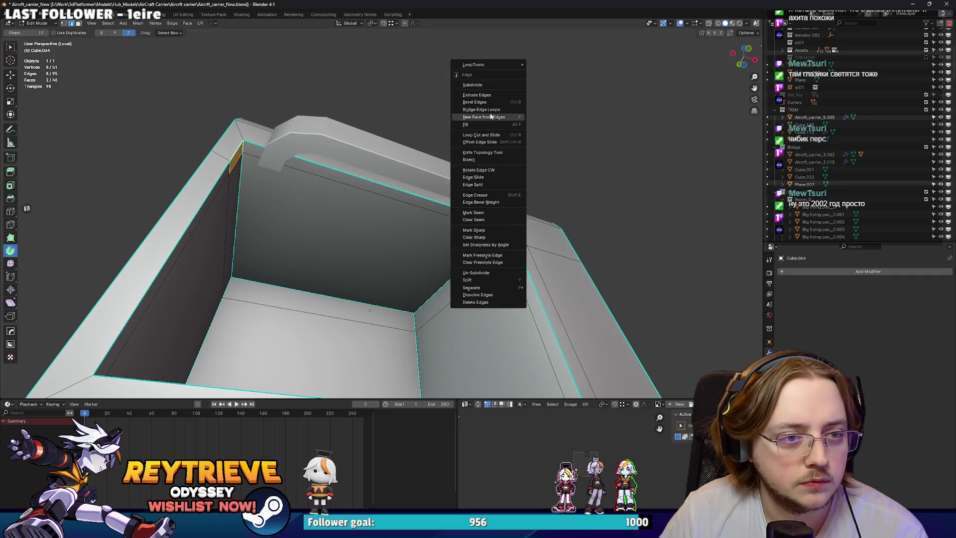
left_click(490, 117)
Delete the stray filled face using see-through face selection.
key("3")
key("alt+z")
left_click_drag(490, 116, 463, 207)
key("x")
left_click(383, 197)
scroll("down", 3)
key("Tab")
scroll("down", 3)
scroll("up", 3)
key("Tab")
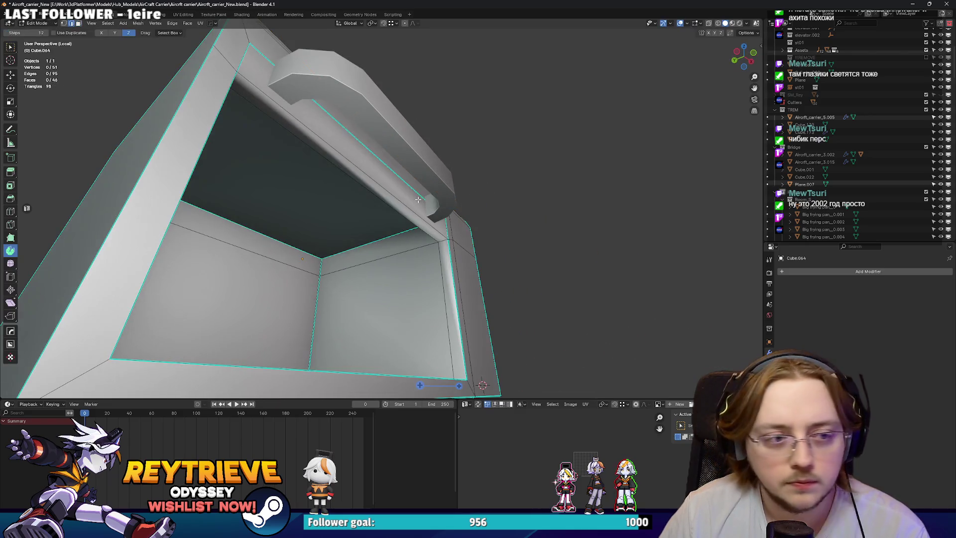
Mark the inner corner edges of the opening sharp.
left_click(399, 209)
right_click(405, 217)
left_click(367, 335)
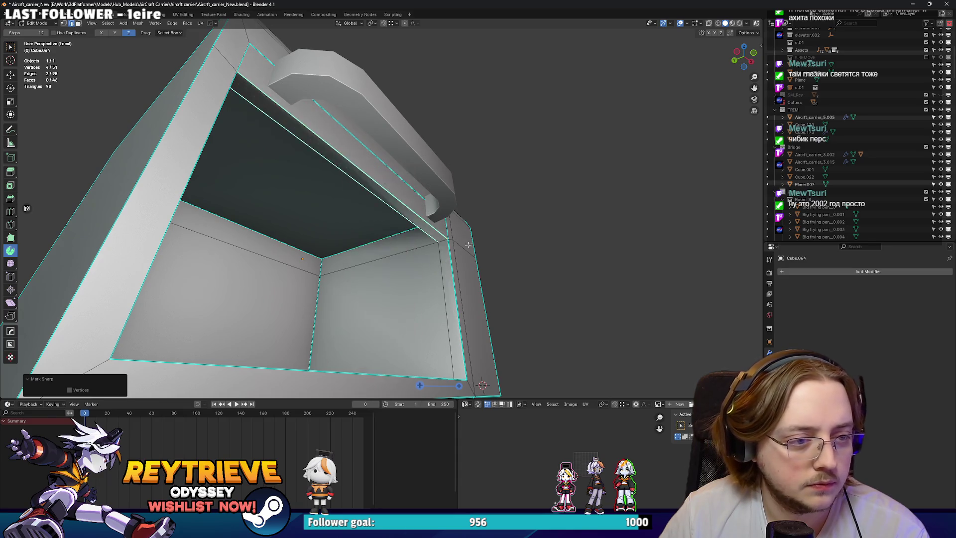
key("Tab")
scroll("down", 3)
left_click_drag(407, 226, 492, 235)
scroll("up", 3)
Add another loop cut on the microwave body.
key("Tab")
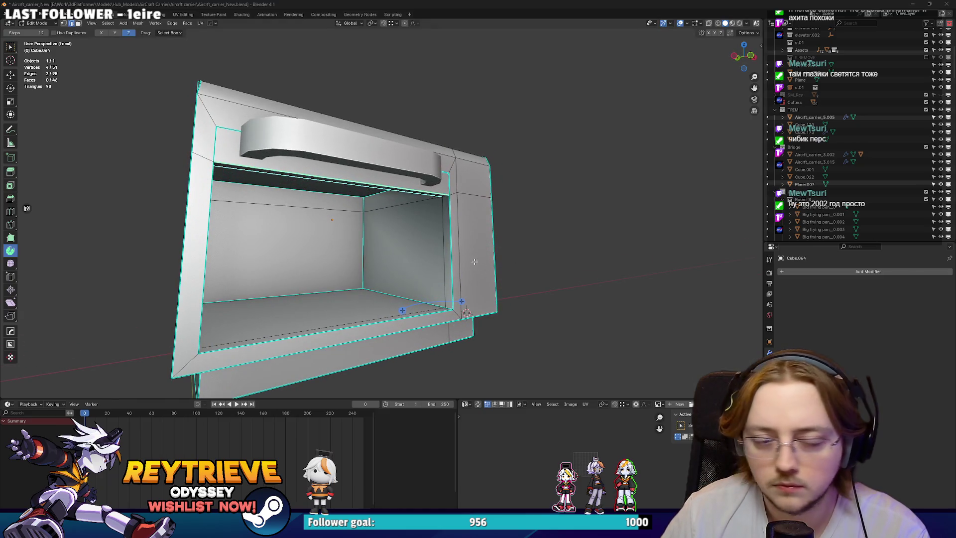
scroll("up", 3)
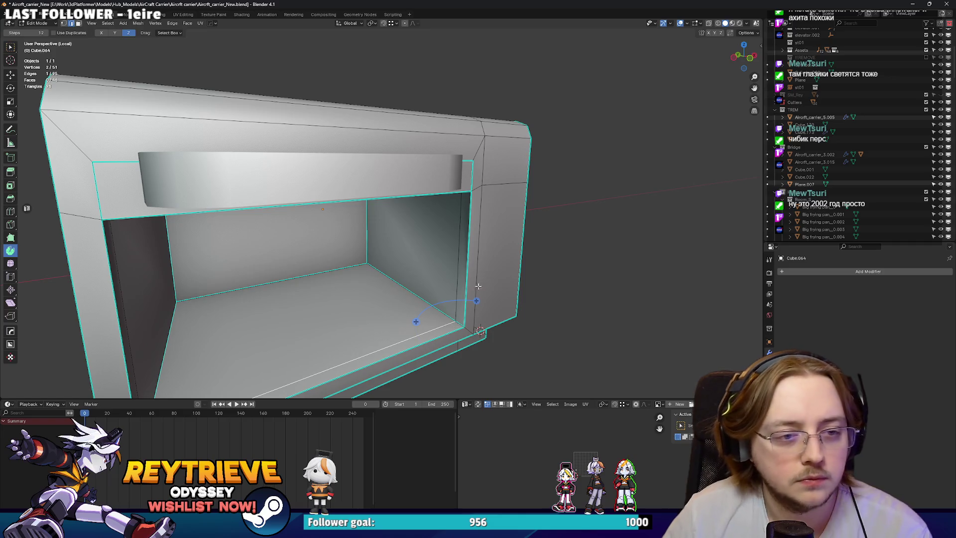
left_click(473, 273)
left_click_drag(473, 273, 470, 204)
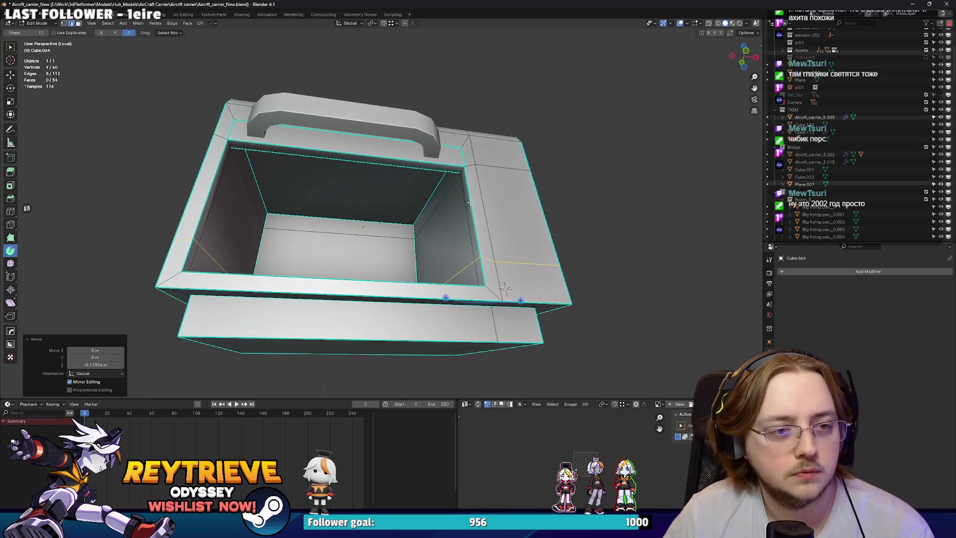
Add a loop cut through the middle faces and bevel the opening's edges.
left_click(447, 162)
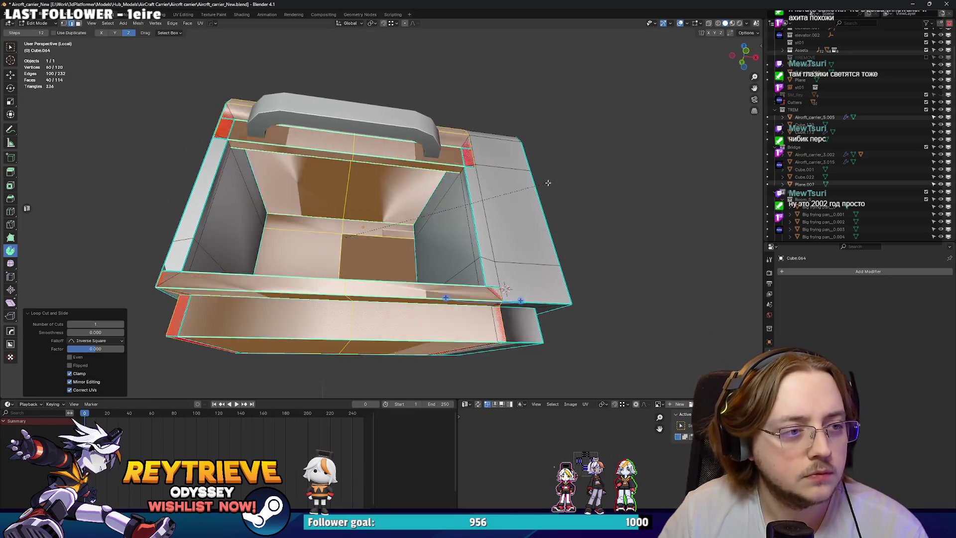
left_click(527, 179)
left_click_drag(527, 179, 503, 265)
Try bridging edge loops on a rim face, then undo the unwanted bridged tube.
left_click(462, 284)
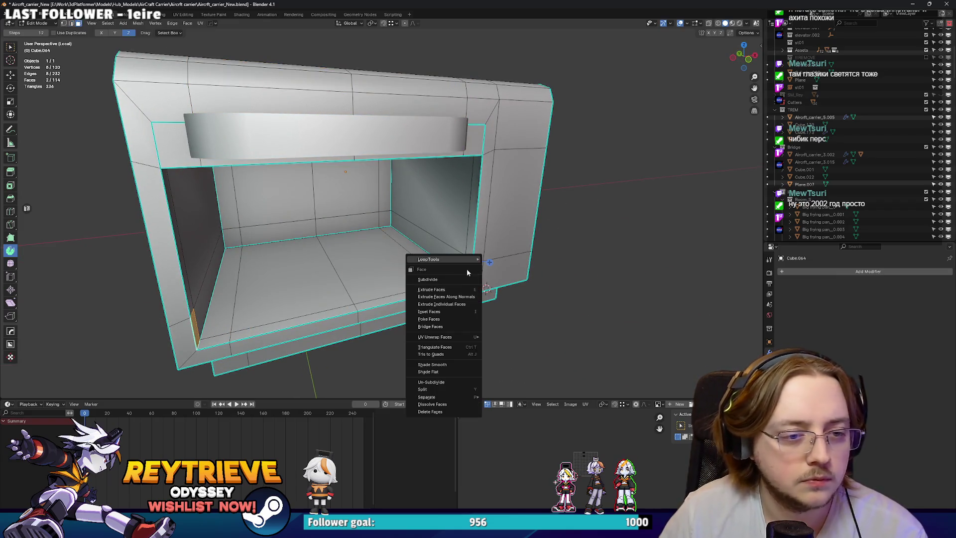
key("2")
key("ctrl+e")
left_click(483, 109)
left_click_drag(482, 108, 471, 238)
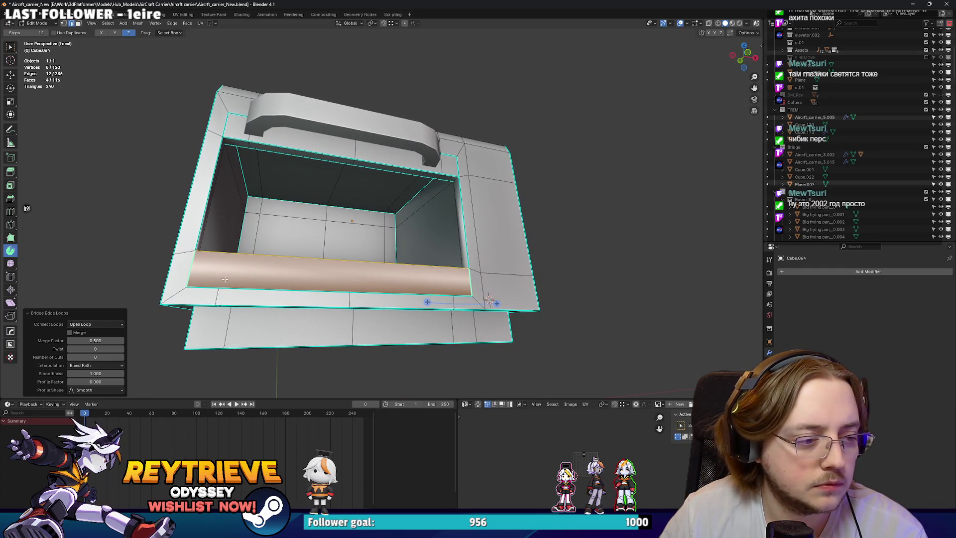
key("ctrl+z")
key("ctrl+z")
key("ctrl+z")
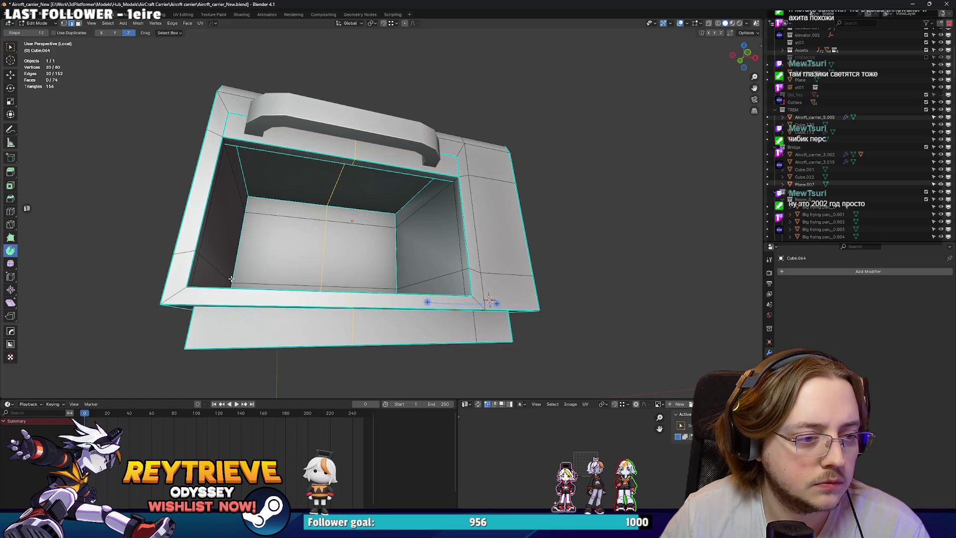
Bridge two edges into a face strip across a gap in the opening's wall.
left_click_drag(469, 259, 452, 285)
key("alt+a")
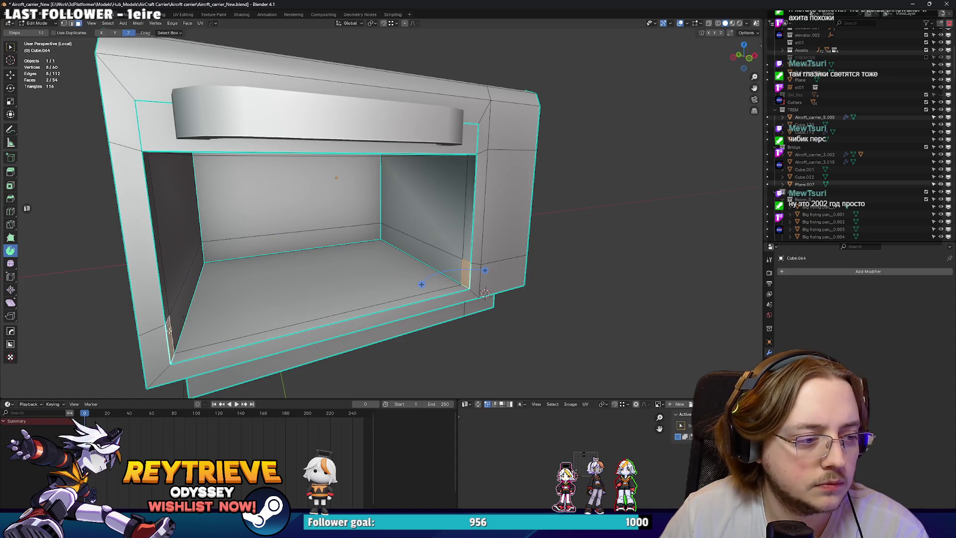
right_click(170, 329)
left_click(152, 408)
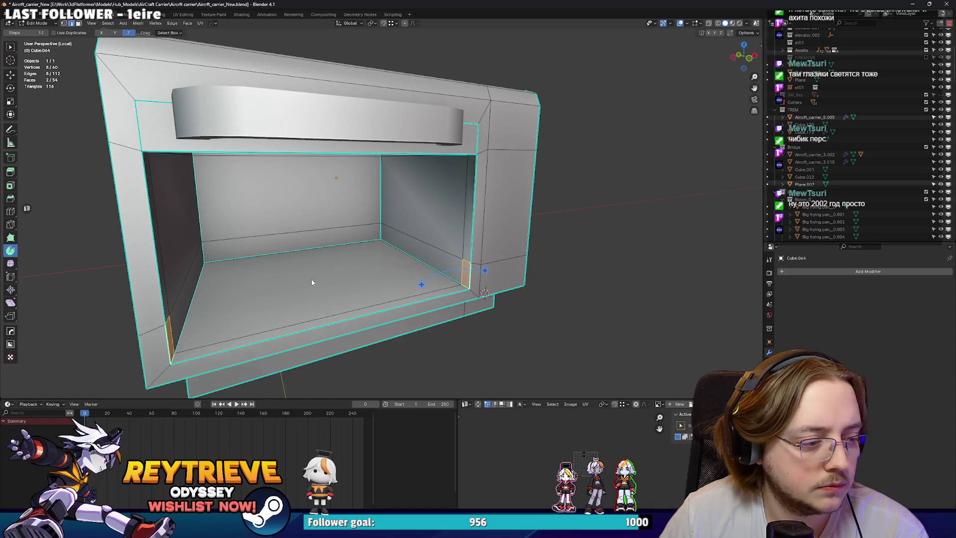
right_click(312, 280)
left_click(304, 279)
left_click_drag(304, 279, 456, 304)
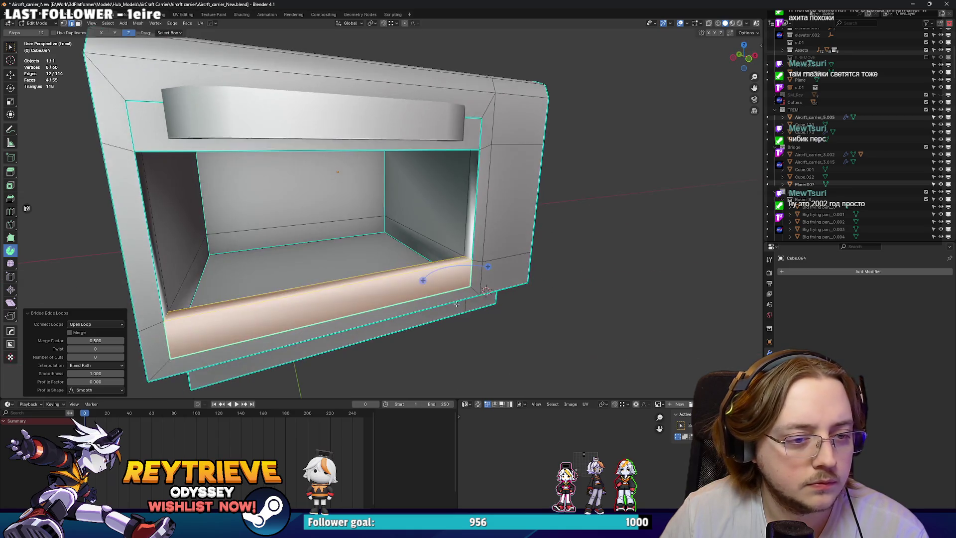
Delete the unwanted face left behind, using see-through view to reach it.
key("alt+z")
left_click(337, 313)
key("x")
left_click(347, 312)
key("alt+z")
left_click_drag(347, 312, 429, 271)
Add two centred loop cuts across the body and scale them along X.
left_click(389, 283)
right_click(390, 283)
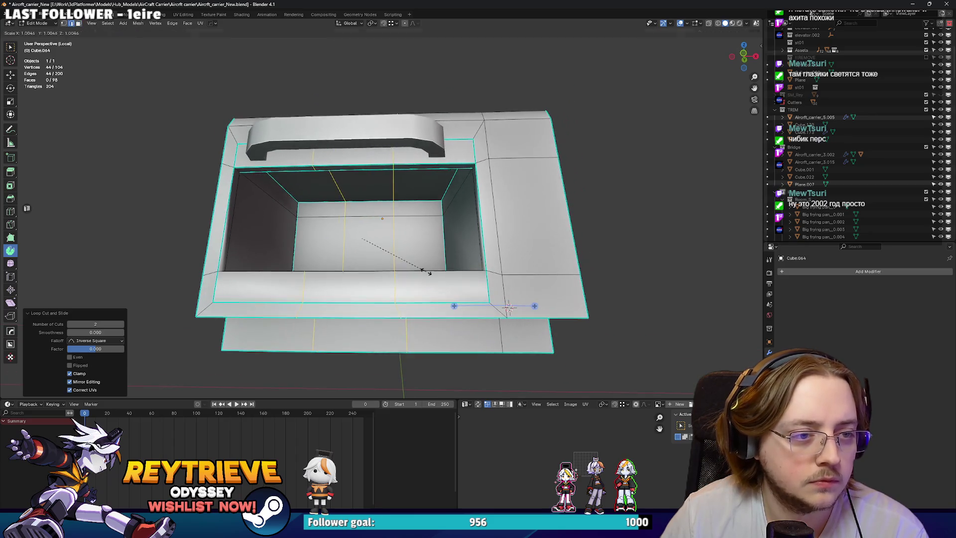
key("s")
key("x")
left_click(520, 280)
Bridge edge pairs to close the inner back wall and another front gap.
left_click_drag(521, 280, 463, 209)
left_click(453, 190)
right_click(300, 199)
key("Escape")
key("2")
key("ctrl+e")
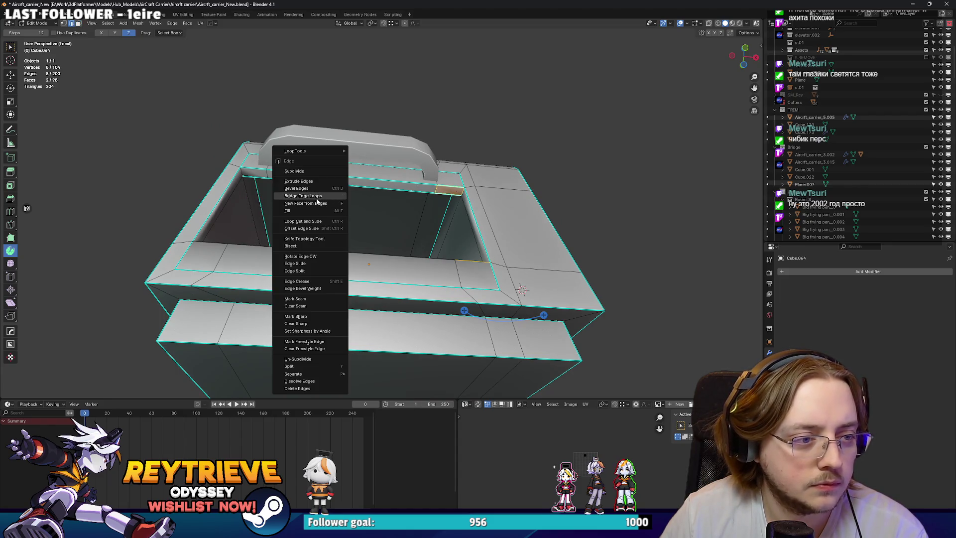
left_click(316, 197)
left_click_drag(317, 197, 239, 234)
key("ctrl+e")
left_click(286, 274)
Delete the leftover selected faces and return to solid shading.
scroll("up", 3)
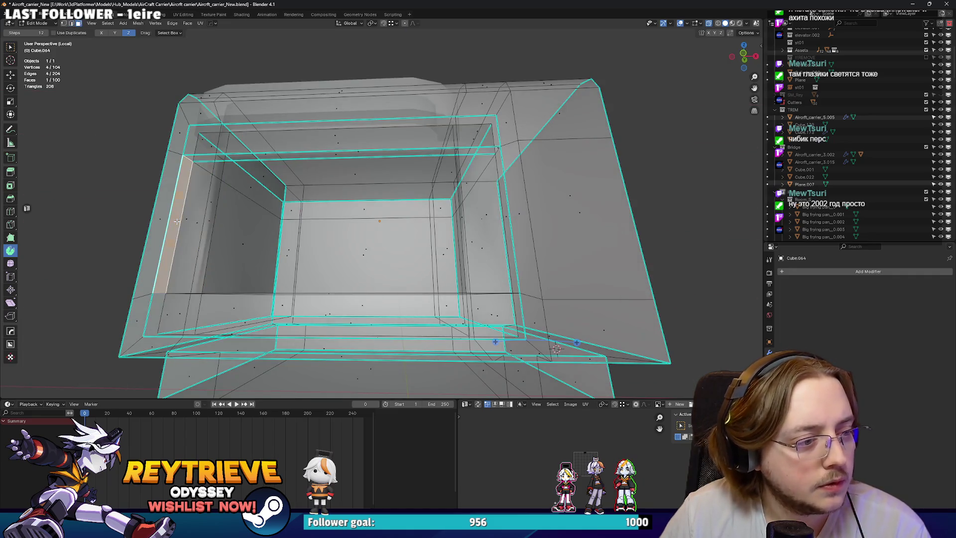
key("x")
left_click(511, 215)
key("z")
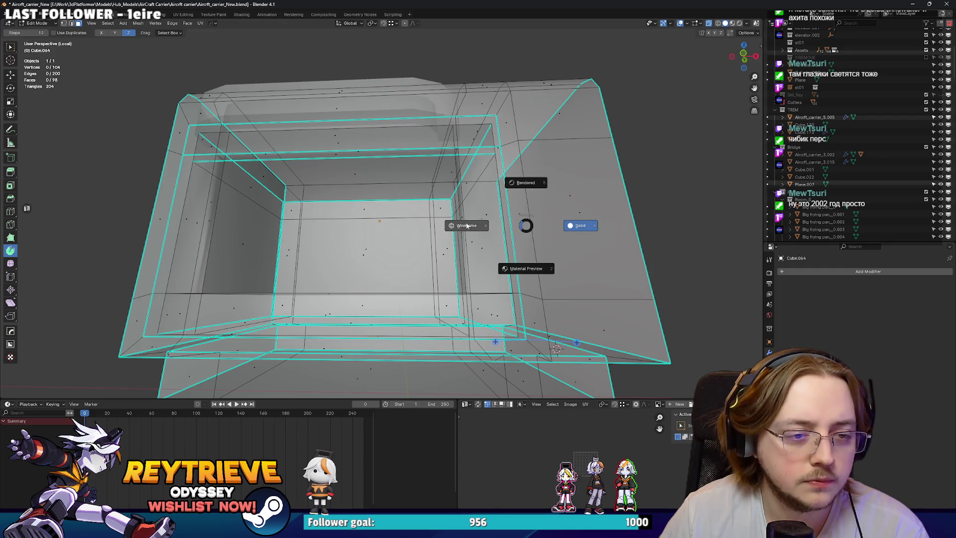
left_click(459, 225)
key("shift+z")
key("alt+z")
key("Tab")
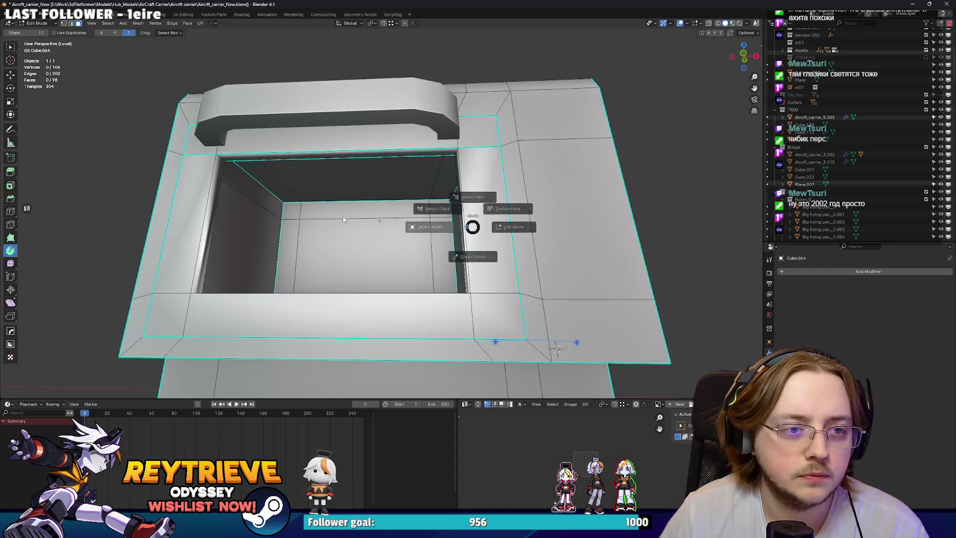
Select the first rim edges around the opening and mark them sharp.
left_click_drag(474, 223, 488, 182)
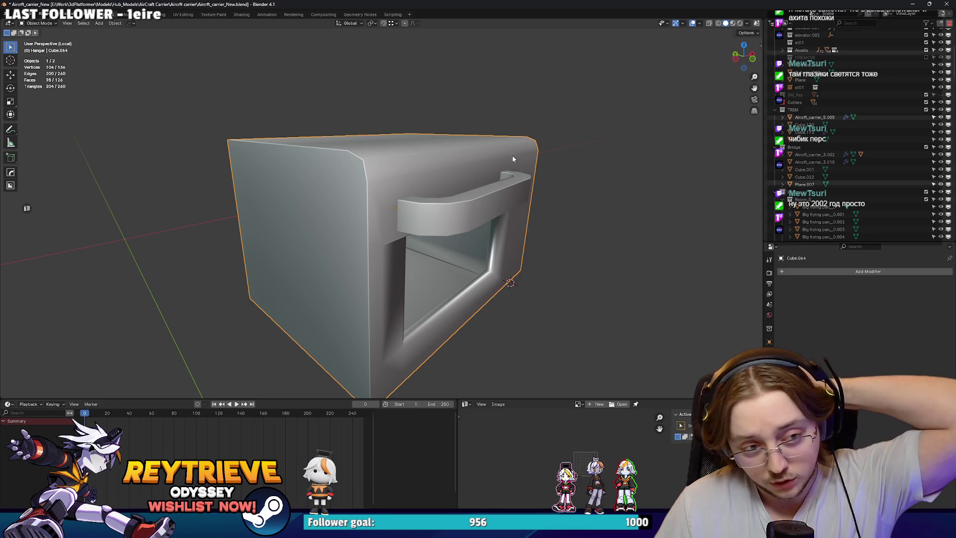
left_click_drag(457, 167, 398, 209)
key("Tab")
scroll("up", 3)
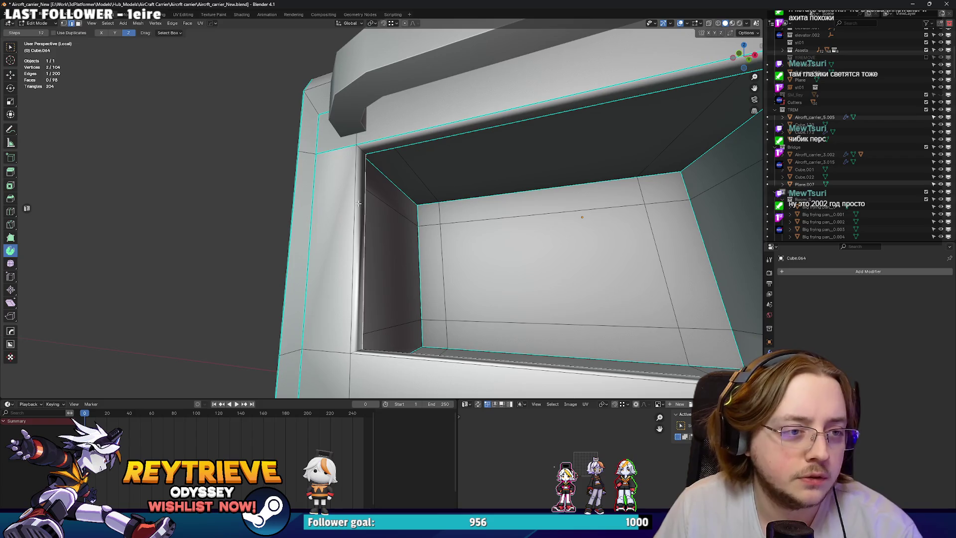
left_click(359, 203)
right_click(358, 213)
left_click(348, 313)
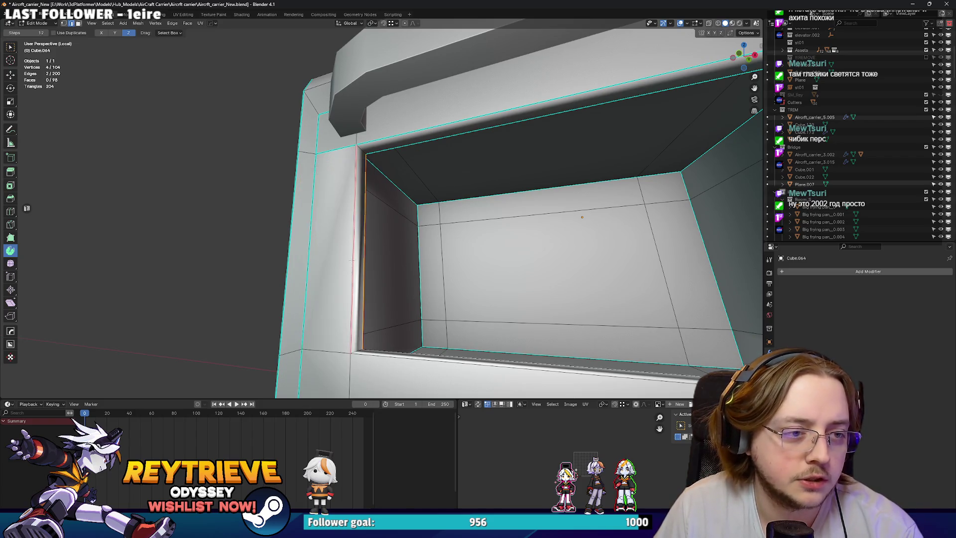
left_click_drag(347, 313, 348, 244)
right_click(348, 243)
left_click(348, 260)
Mark the remaining rim edges around the opening sharp.
left_click_drag(624, 156, 542, 184)
right_click(543, 184)
left_click(543, 184)
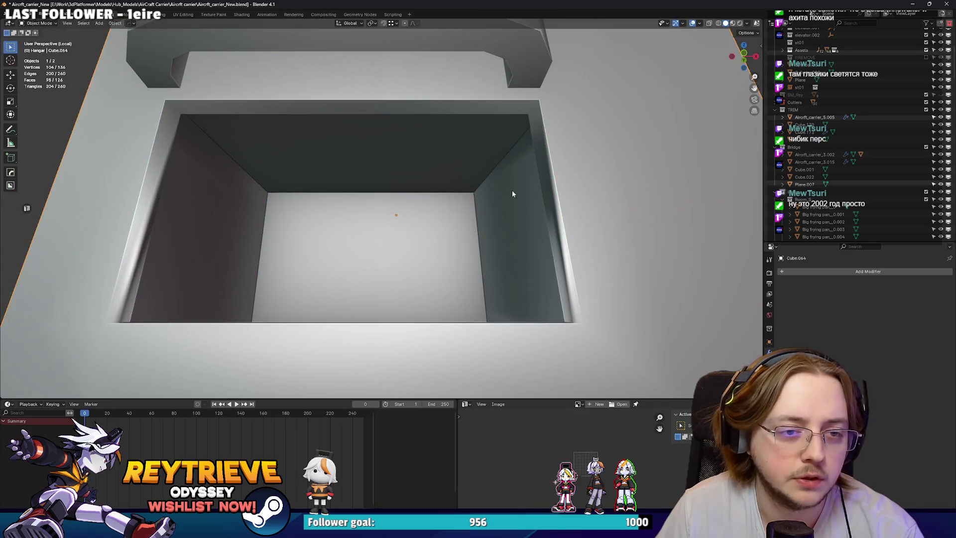
left_click(518, 107)
right_click(519, 115)
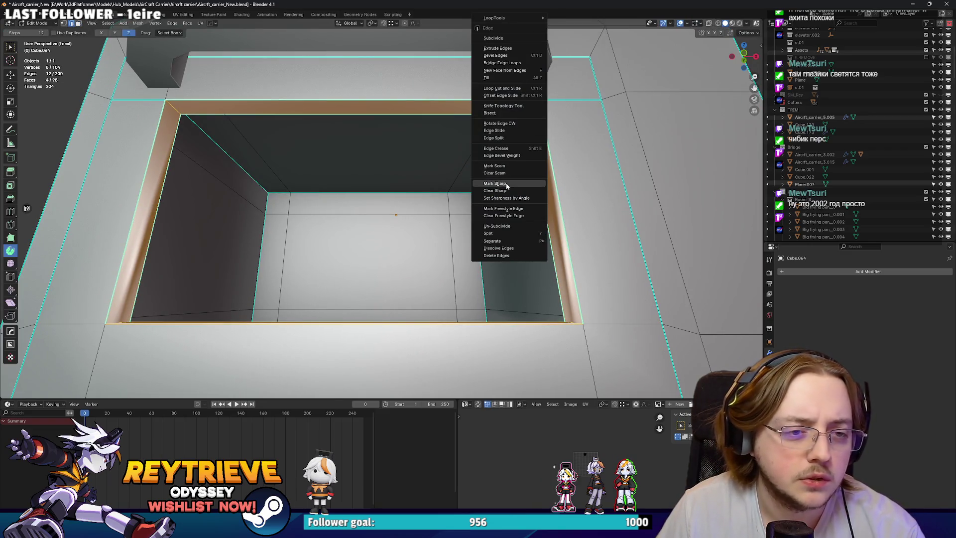
left_click(506, 184)
Check the microwave's crisp shading in Object Mode, then resume editing the mesh.
scroll("down", 3)
key("Tab")
left_click_drag(481, 195, 432, 209)
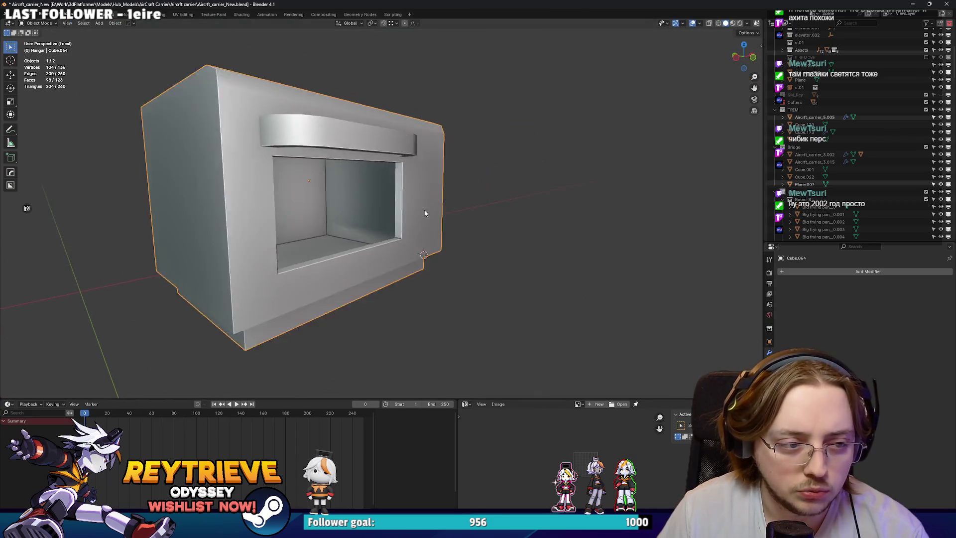
scroll("up", 3)
key("Tab")
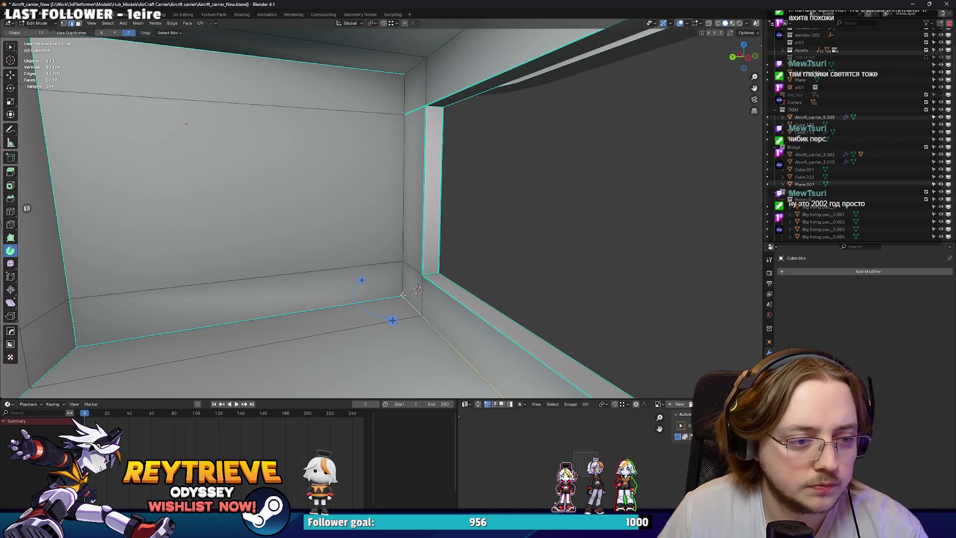
Mark an interior edge loop and a single inner edge sharp.
left_click(416, 71)
right_click(412, 88)
left_click(372, 183)
left_click_drag(373, 185, 428, 228)
left_click(378, 220)
right_click(382, 217)
key("Escape")
right_click(424, 215)
left_click(424, 215)
Dissolve the edge loop on the inner floor, undoing an extra dissolve.
scroll("down", 3)
scroll("up", 3)
left_click(434, 226)
key("x")
left_click(418, 265)
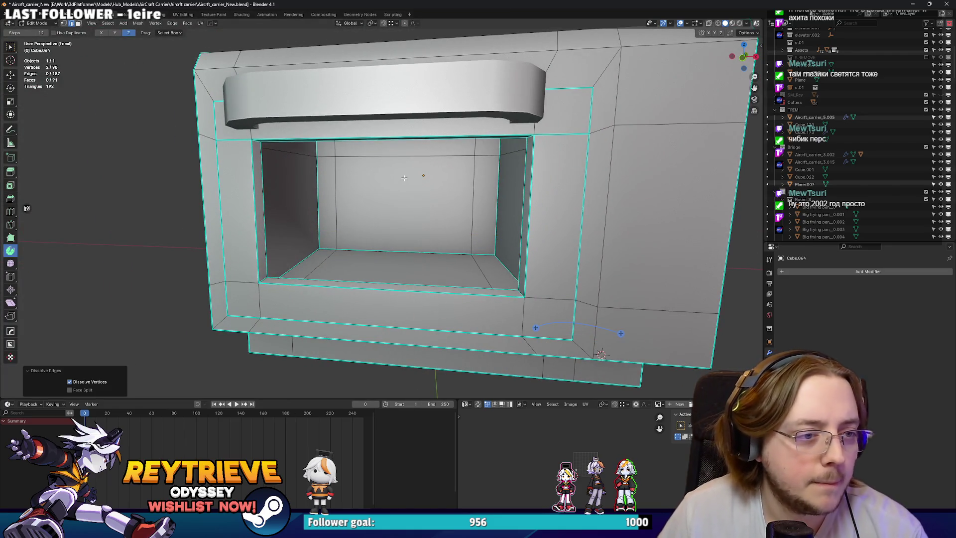
left_click_drag(418, 265, 478, 224)
key("x")
left_click(477, 224)
key("ctrl+z")
scroll("up", 3)
scroll("down", 3)
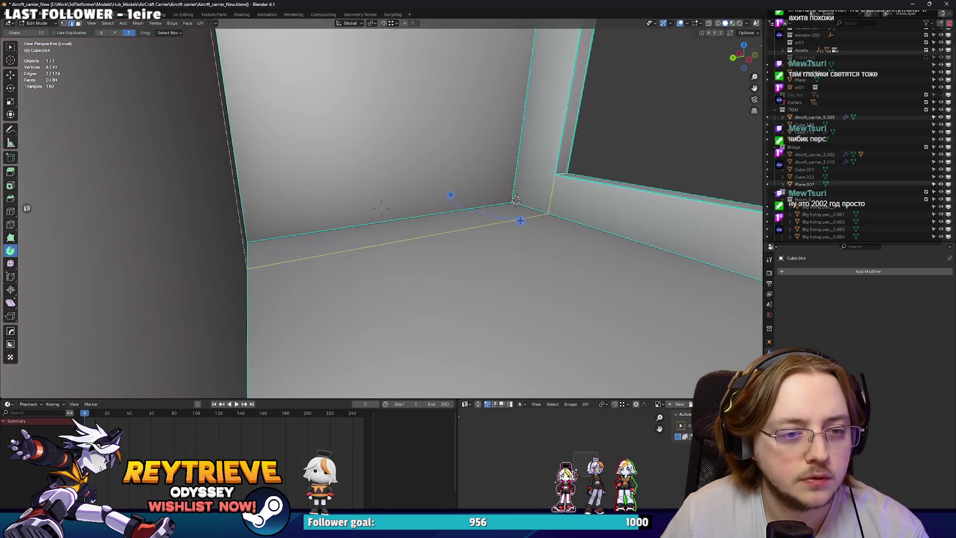
Dissolve the extra vertical and ceiling edges at the inner corner.
left_click_drag(481, 278, 509, 269)
left_click(488, 237)
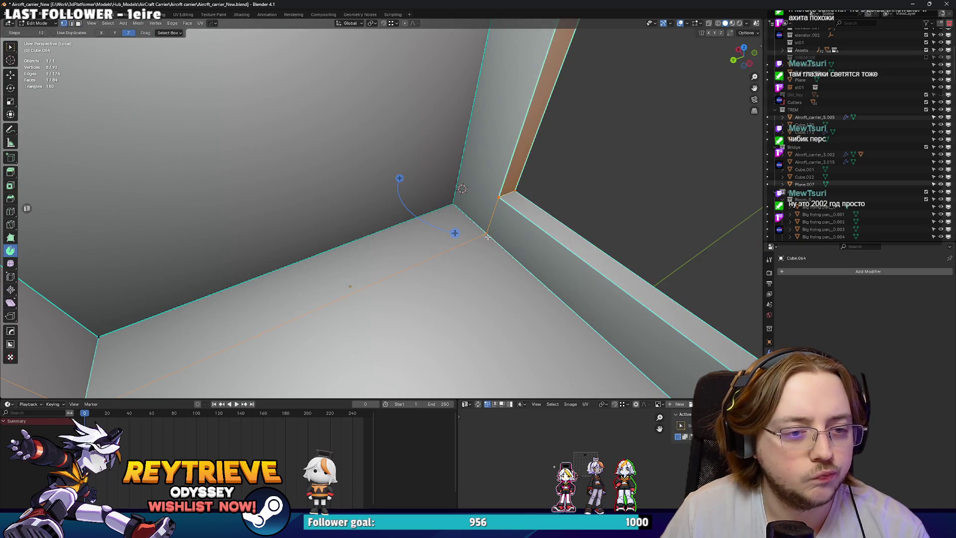
left_click(390, 259)
key("ctrl+x")
left_click_drag(390, 259, 376, 254)
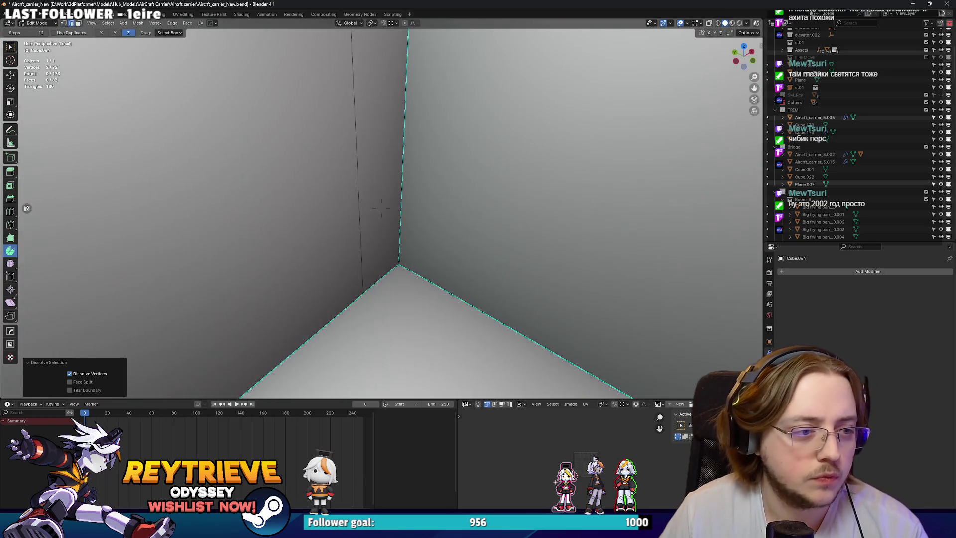
left_click(374, 250)
key("ctrl+x")
left_click_drag(423, 136, 425, 131)
left_click(489, 140)
key("ctrl+x")
Merge the stray corner vertices into the corner vertex with Merge At Last.
left_click(552, 127)
left_click_drag(573, 171, 501, 235)
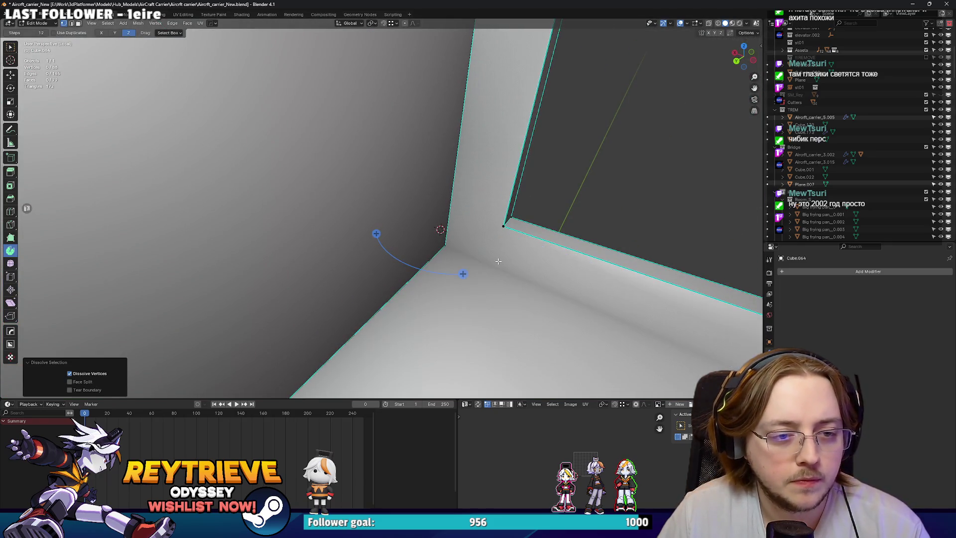
left_click_drag(448, 253, 381, 204)
key("m")
left_click(434, 243)
left_click_drag(434, 244, 420, 246)
left_click(499, 216)
key("m")
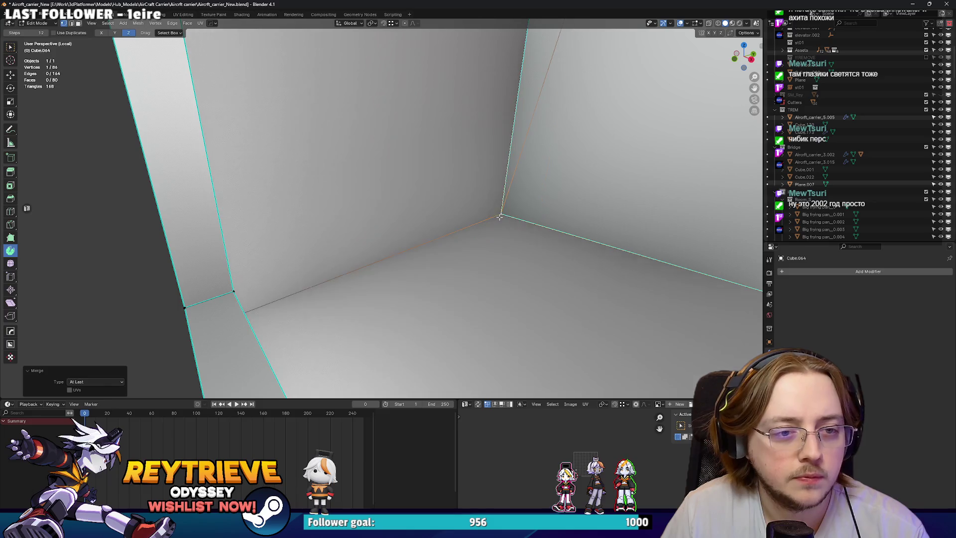
left_click_drag(492, 191, 382, 209)
key("m")
left_click(465, 215)
scroll("down", 3)
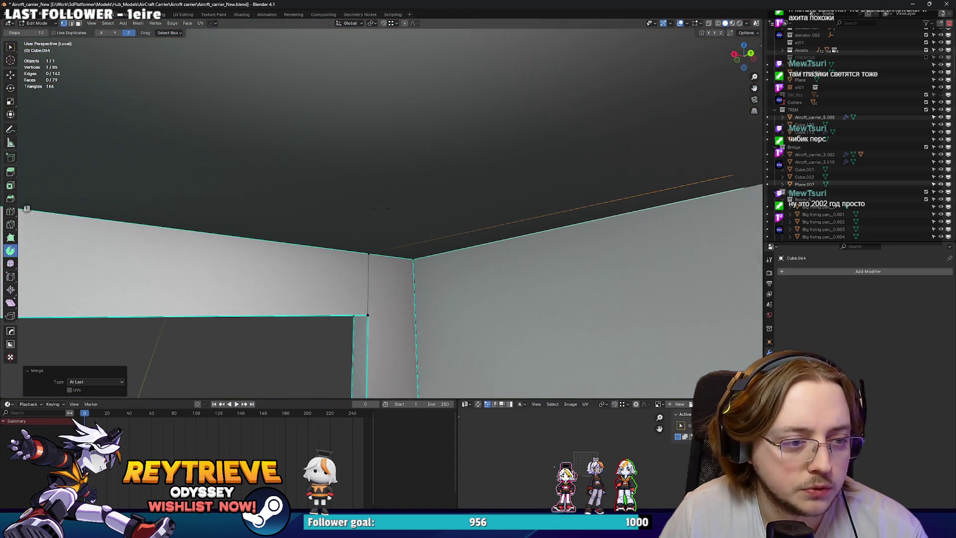
Dissolve one more edge and mark the ceiling and wall edges sharp.
key("ctrl+x")
left_click_drag(405, 257, 459, 205)
key("l")
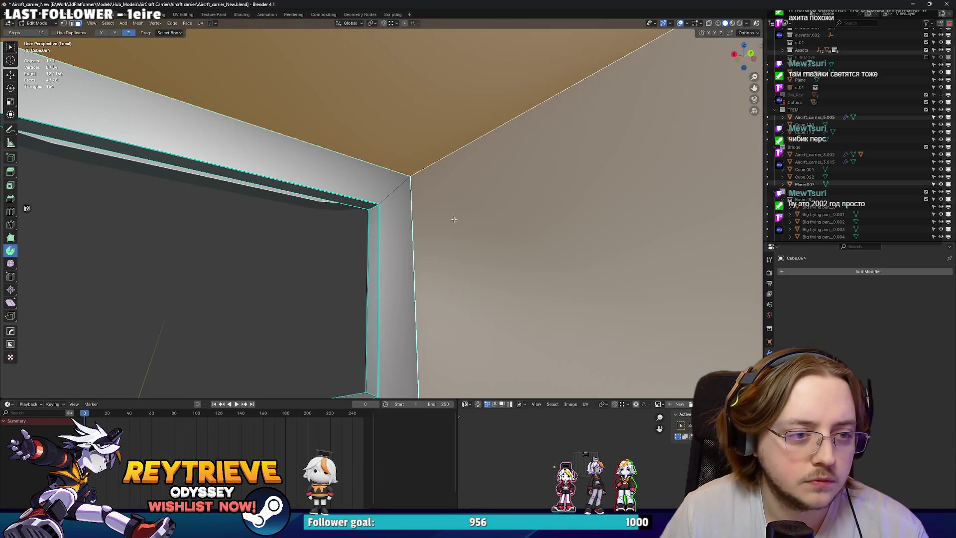
key("2")
key("ctrl+e")
left_click(446, 199)
key("Tab")
scroll("down", 3)
key("Tab")
Try dissolving two edges at the window corner, then undo it.
left_click_drag(381, 211, 334, 212)
left_click(314, 193)
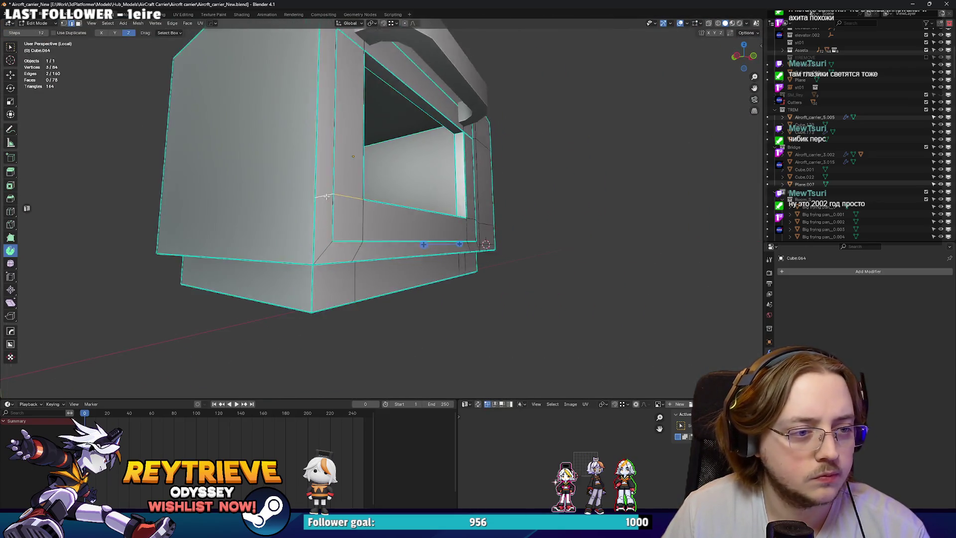
scroll("up", 3)
key("x")
left_click(218, 226)
scroll("down", 3)
left_click_drag(324, 224, 423, 309)
scroll("up", 3)
key("ctrl+z")
scroll("down", 3)
scroll("up", 3)
scroll("down", 3)
Dissolve a row of redundant edges along the box.
left_click(423, 309)
key("x")
key("ctrl+x")
left_click_drag(488, 278, 408, 201)
Dissolve the extra edge loops across the microwave body's top, using X-ray to reveal hidden edges.
scroll("down", 3)
left_click(385, 244)
left_click(408, 201)
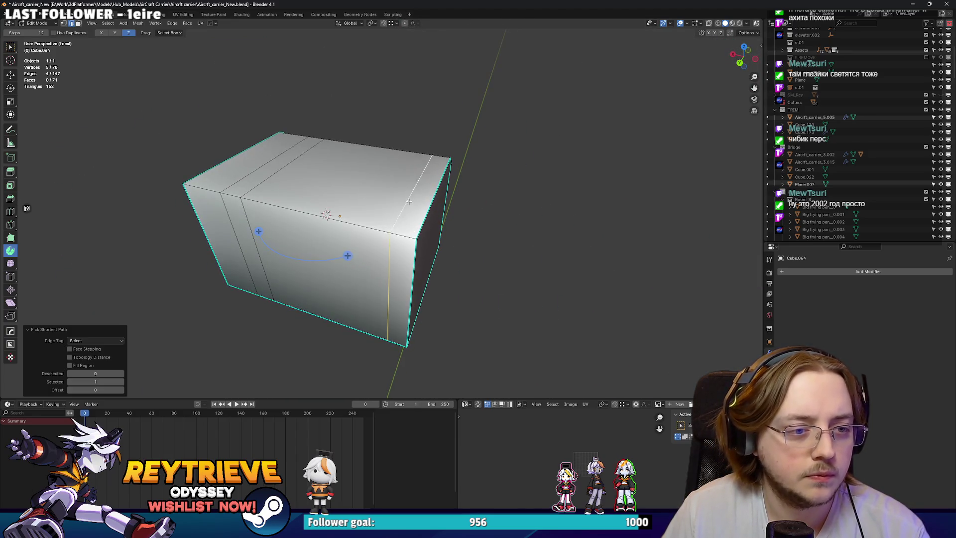
key("ctrl+x")
left_click_drag(509, 136, 311, 177)
scroll("up", 3)
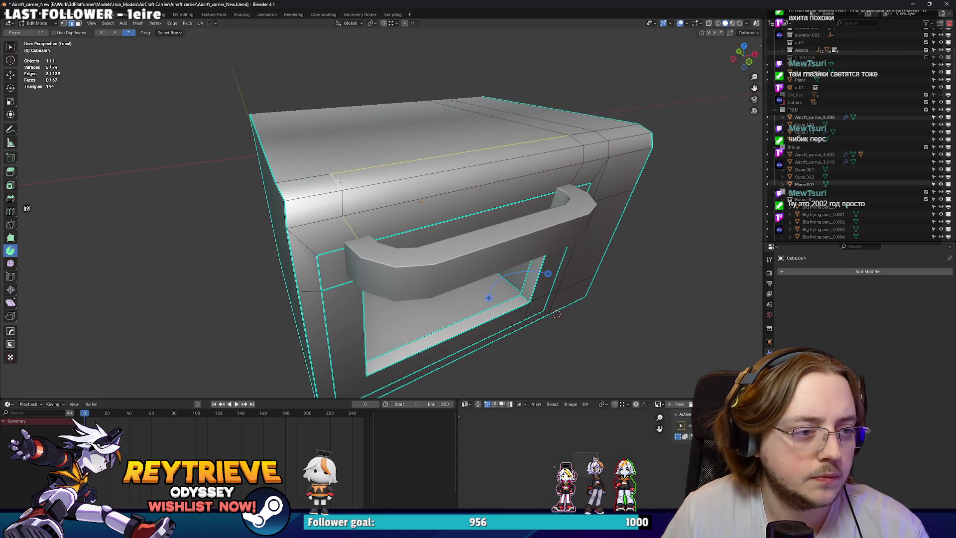
key("ctrl+x")
left_click_drag(353, 229, 354, 204)
key("ctrl+x")
scroll("up", 3)
left_click_drag(297, 196, 420, 183)
scroll("up", 3)
key("alt+z")
key("alt+z")
scroll("down", 3)
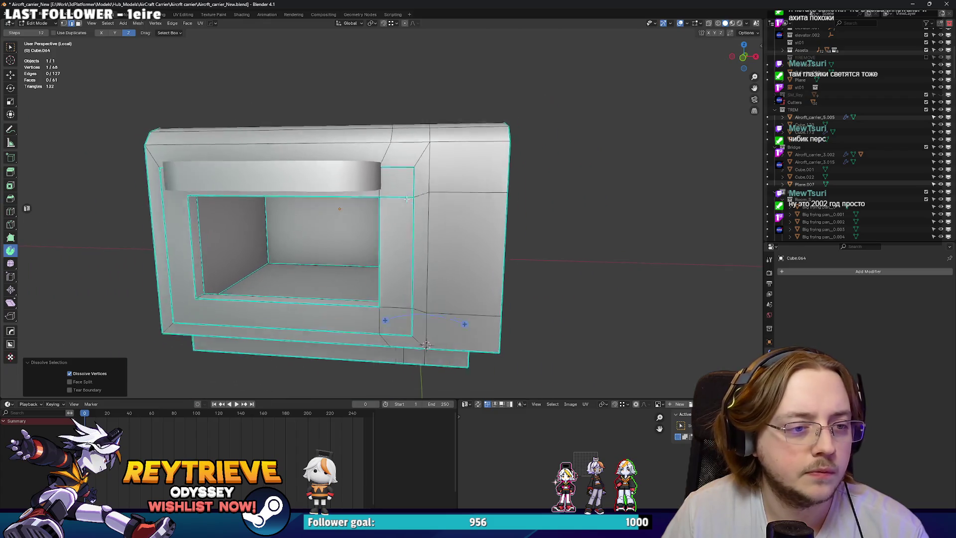
key("ctrl+z")
Dissolve the edge paths along the box corner and the vertical loop down the sides.
left_click_drag(429, 220, 454, 194)
left_click_drag(215, 128, 321, 216)
scroll("up", 3)
left_click(321, 216)
scroll("down", 3)
left_click_drag(333, 172, 394, 189)
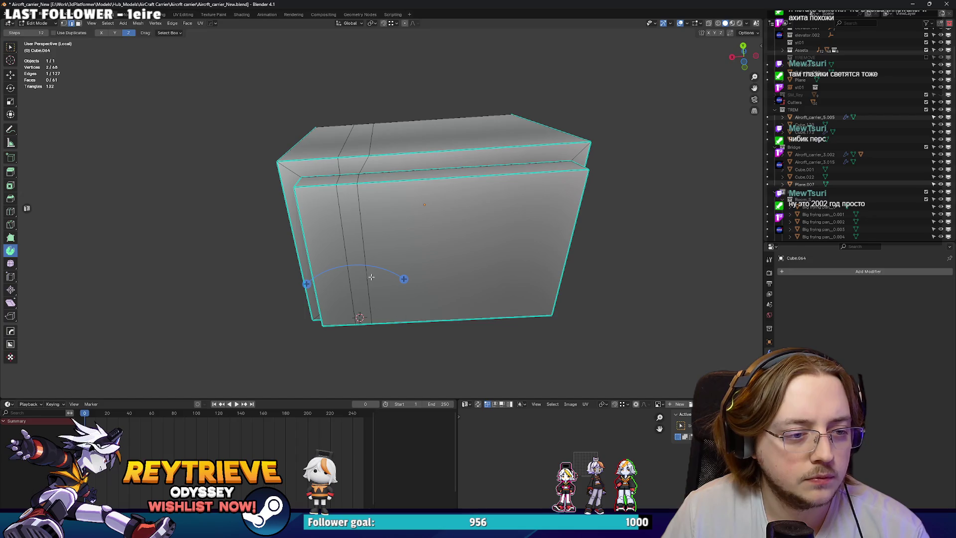
left_click(370, 275)
left_click_drag(397, 274, 247, 259)
scroll("up", 3)
scroll("down", 3)
key("ctrl+z")
key("ctrl+x")
left_click_drag(273, 308, 398, 249)
scroll("up", 3)
key("ctrl+x")
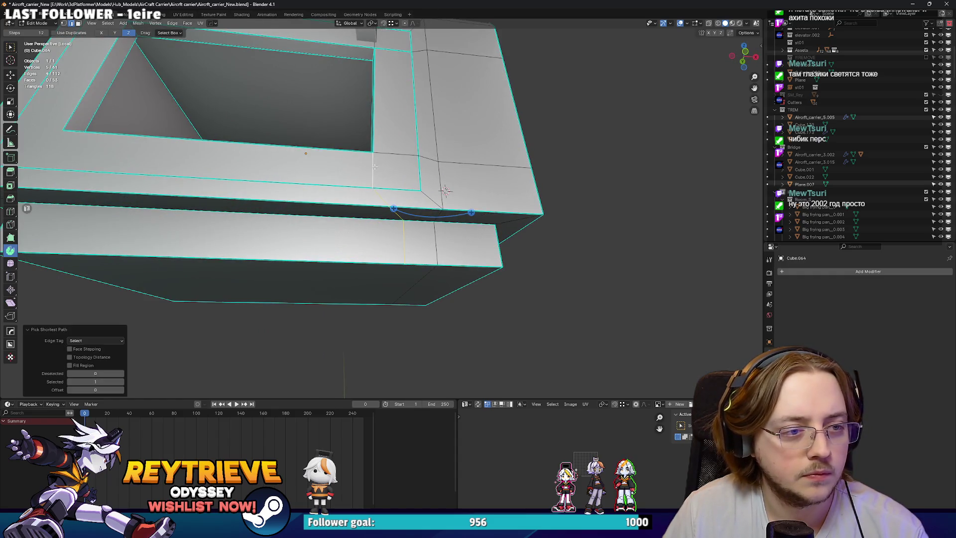
scroll("down", 3)
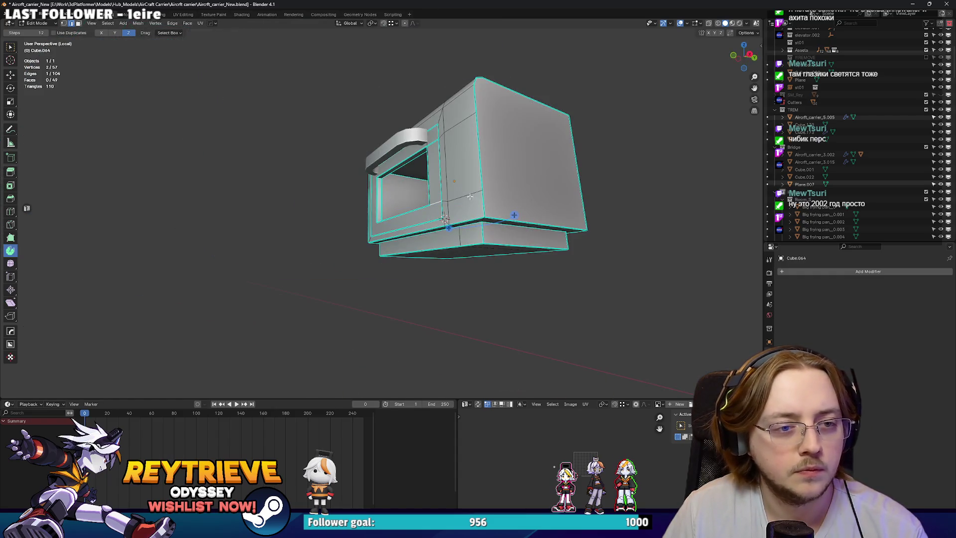
key("ctrl+x")
left_click_drag(471, 196, 456, 218)
scroll("up", 3)
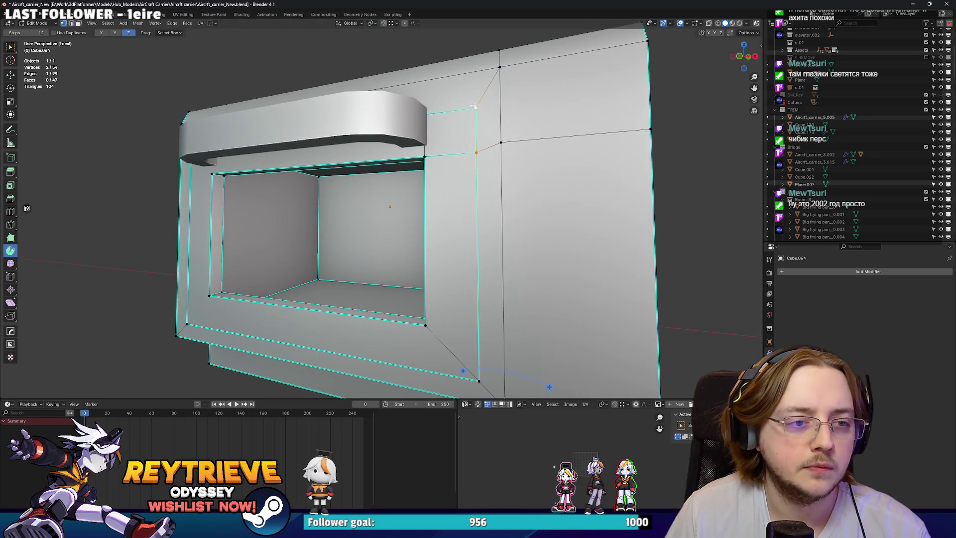
Merge the vertex beside the side panel corner into its neighbour with Merge At Last.
left_click(424, 115)
key("alt+z")
key("alt+z")
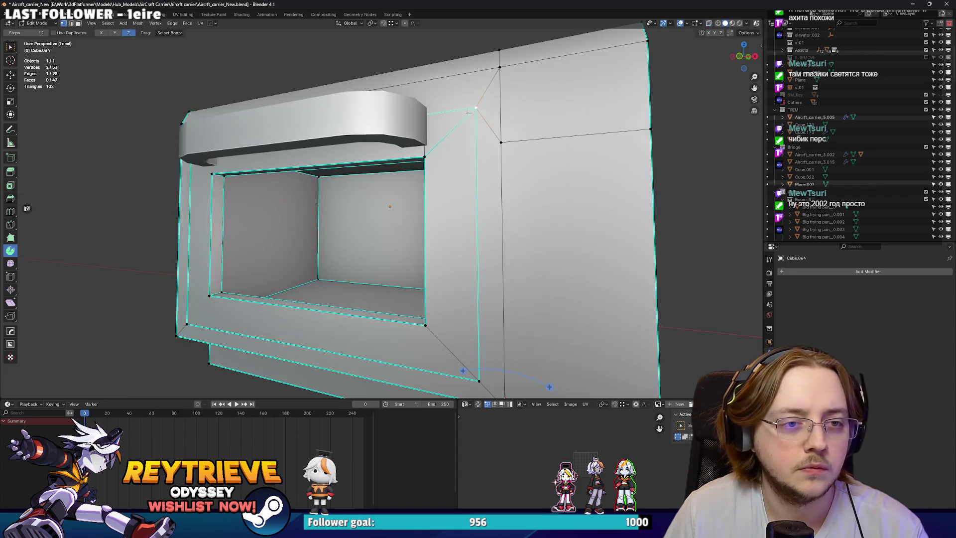
key("alt+z")
key("m")
left_click(441, 113)
key("alt+z")
scroll("down", 3)
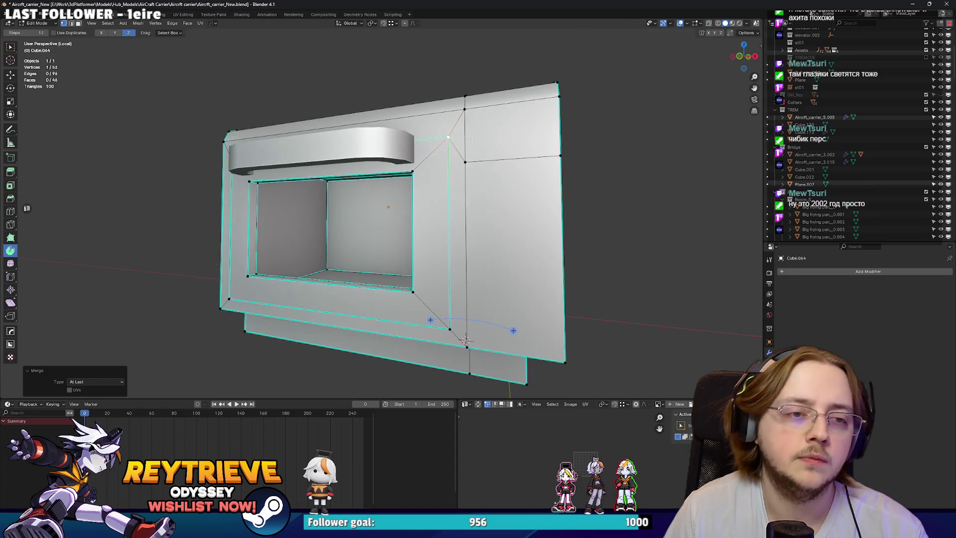
Orbit around the simplified body to inspect it, then clear the selection.
left_click_drag(491, 155, 490, 179)
scroll("up", 3)
scroll("down", 3)
scroll("up", 3)
scroll("down", 3)
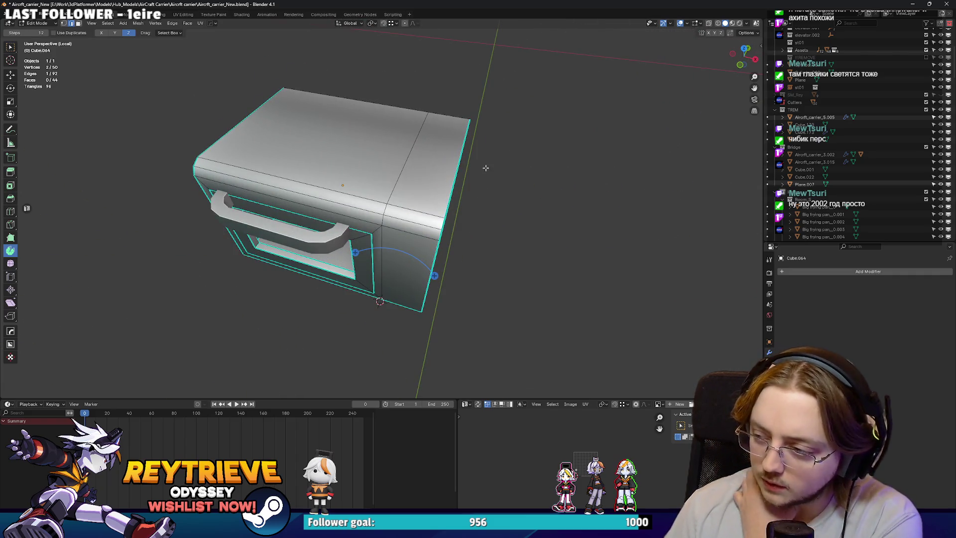
left_click_drag(401, 167, 519, 224)
scroll("up", 3)
left_click_drag(686, 174, 387, 195)
scroll("up", 3)
key("alt+a")
Inspect under the handle and the inner frame corner, comparing against the reference images.
left_click_drag(294, 179, 498, 299)
scroll("up", 3)
left_click_drag(315, 222, 434, 189)
scroll("down", 3)
scroll("up", 3)
key("alt+Tab")
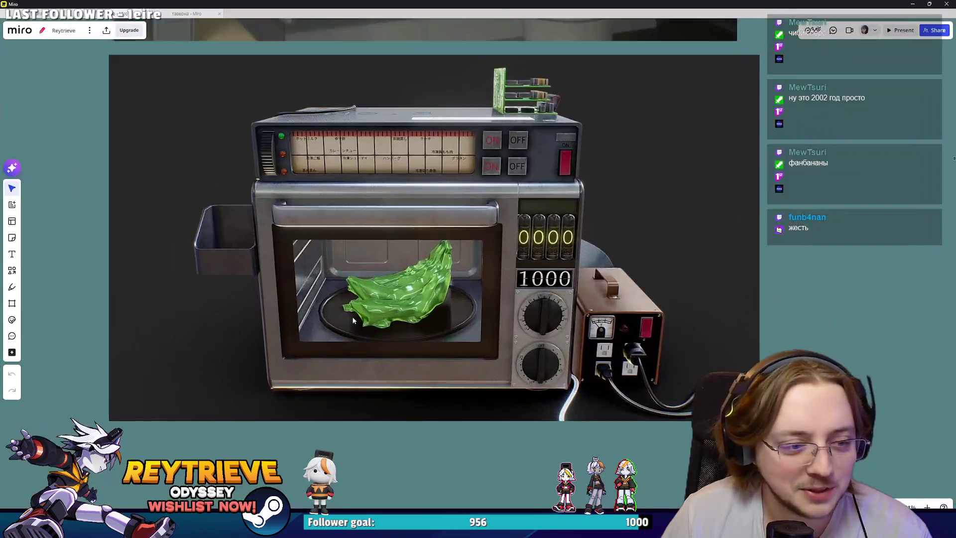
scroll("down", 3)
scroll("up", 3)
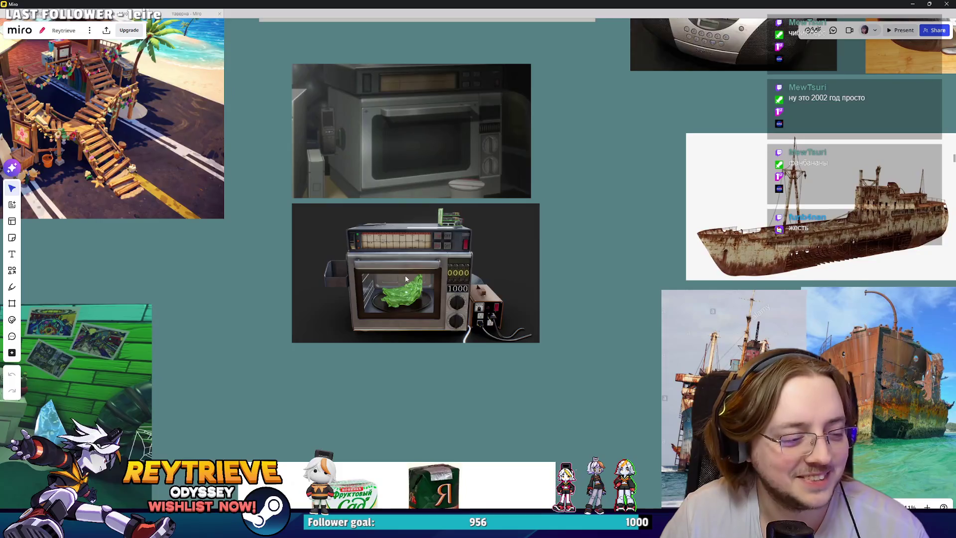
key("alt+Tab")
left_click_drag(407, 272, 451, 164)
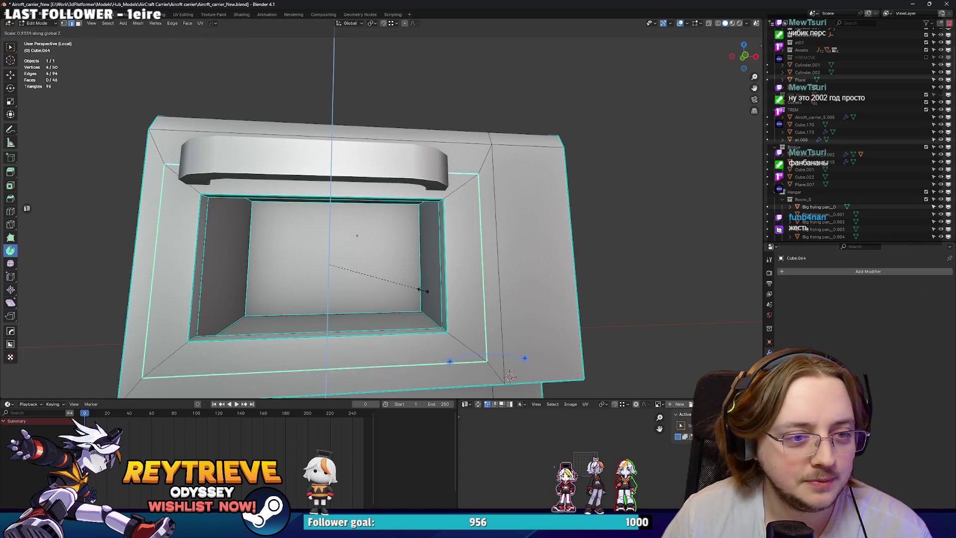
Finish moving the inner loop down along Z and leave Edit Mode.
left_click(418, 284)
left_click_drag(419, 284, 475, 187)
left_click(477, 185)
key("z")
left_click(474, 196)
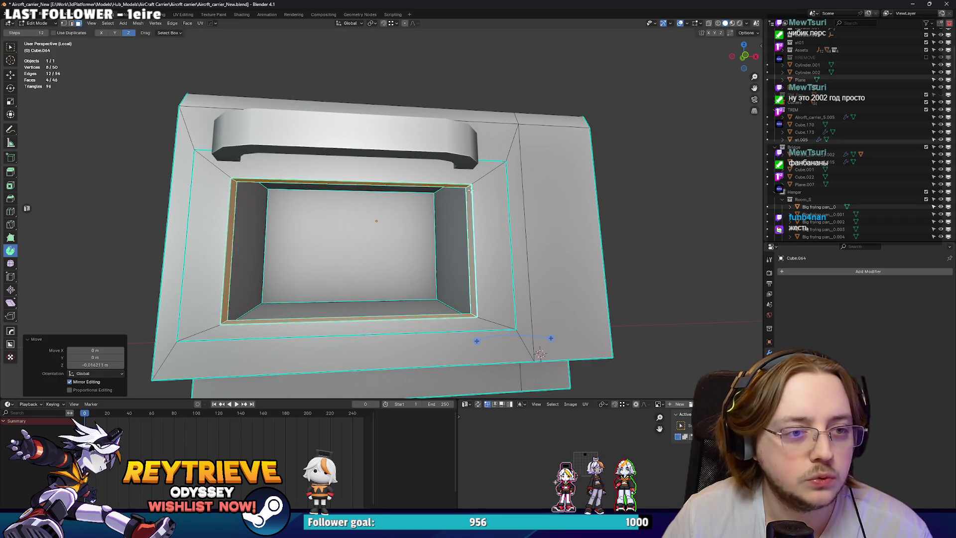
key("Tab")
Select the whole handle mesh and slide it along X to centre it over the opening.
left_click(327, 156)
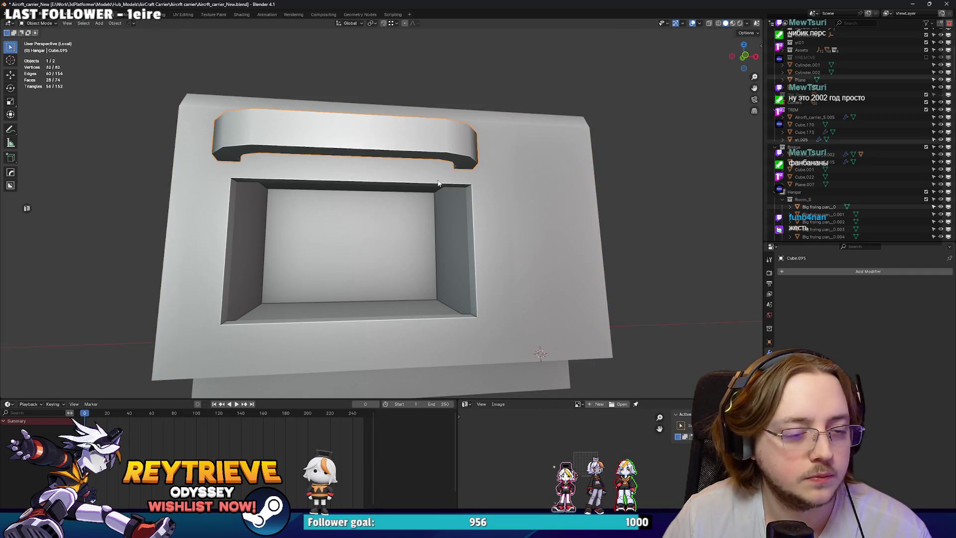
key("Tab")
left_click(408, 145)
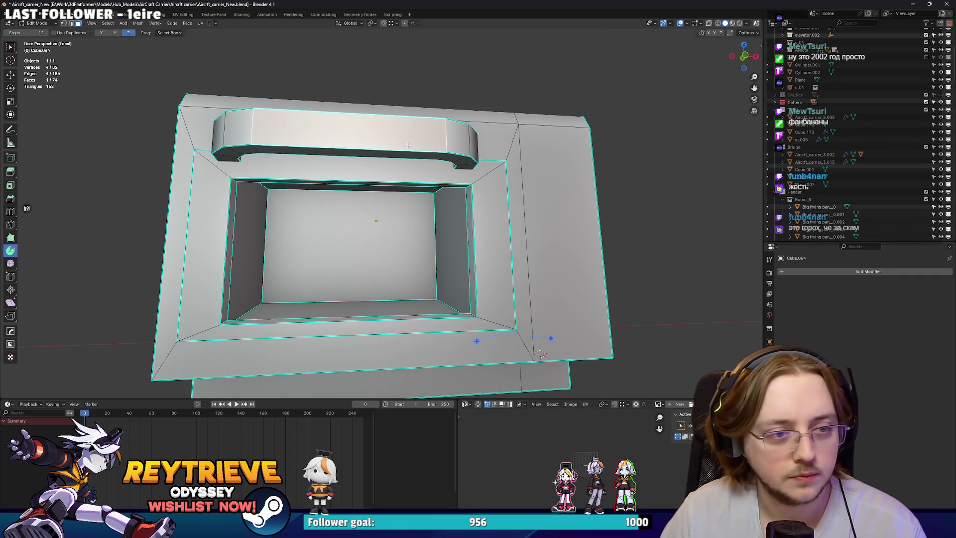
key("l")
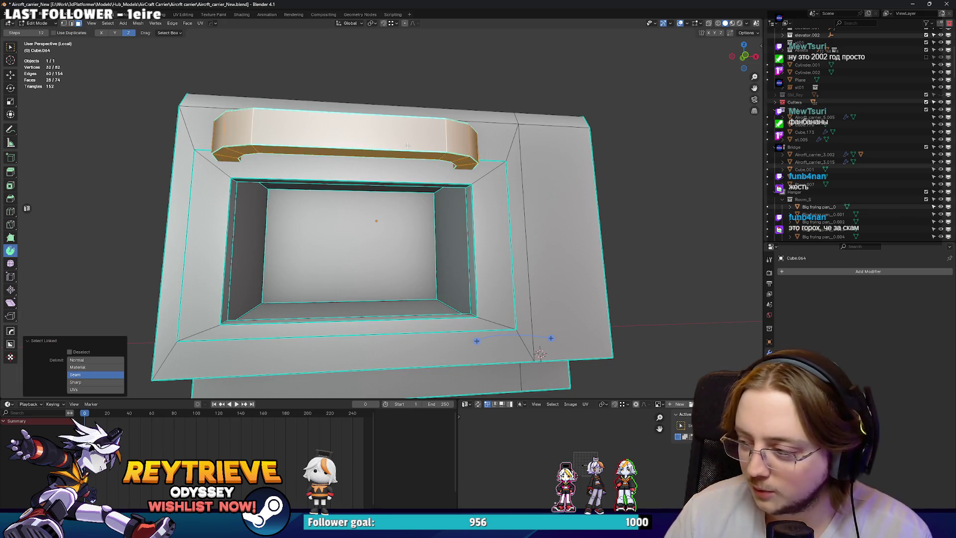
scroll("up", 3)
key("g")
key("x")
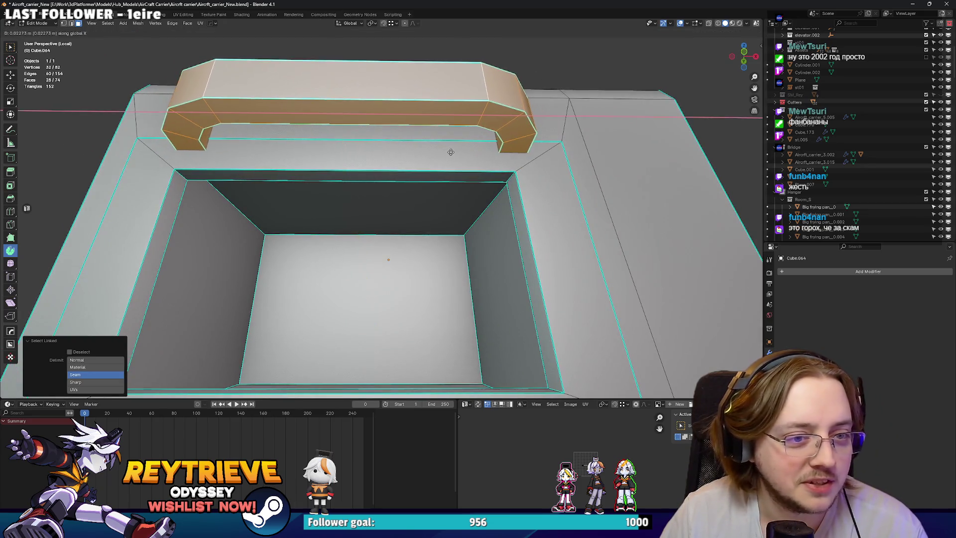
left_click(444, 154)
left_click_drag(444, 155, 503, 184)
Flatten the handle, raise it along Z, and cut a centred edge loop across it.
key("s")
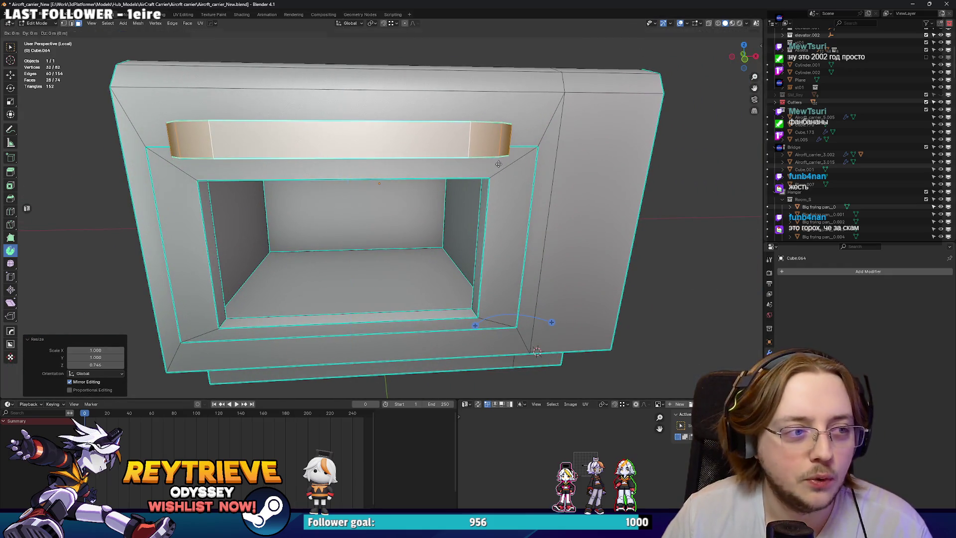
key("g")
key("z")
left_click_drag(489, 147, 393, 244)
key("ctrl+r")
left_click(392, 245)
right_click(392, 245)
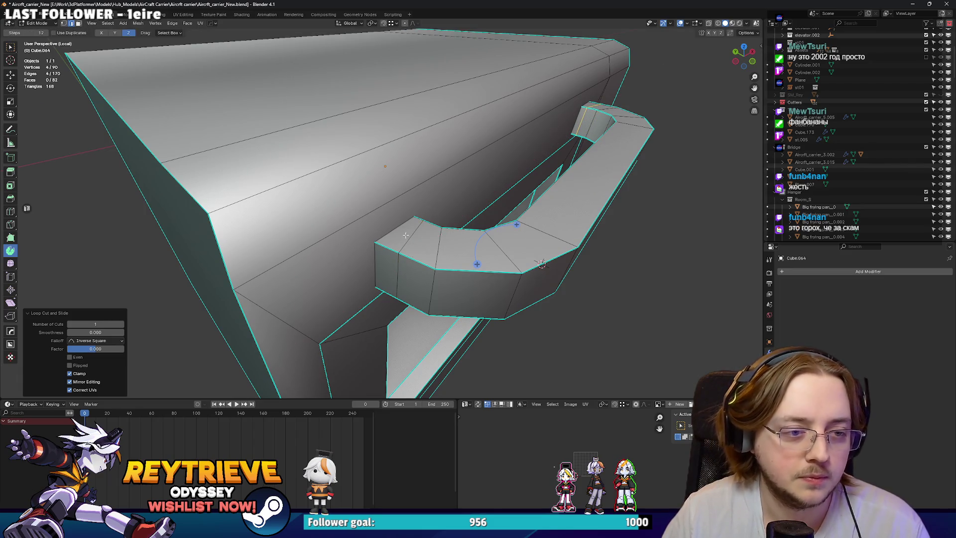
Loop-cut near the handle ends and extrude the end faces into evenly thickened mounting blocks.
key("ctrl+r")
key("Return")
left_click_drag(413, 237, 426, 224)
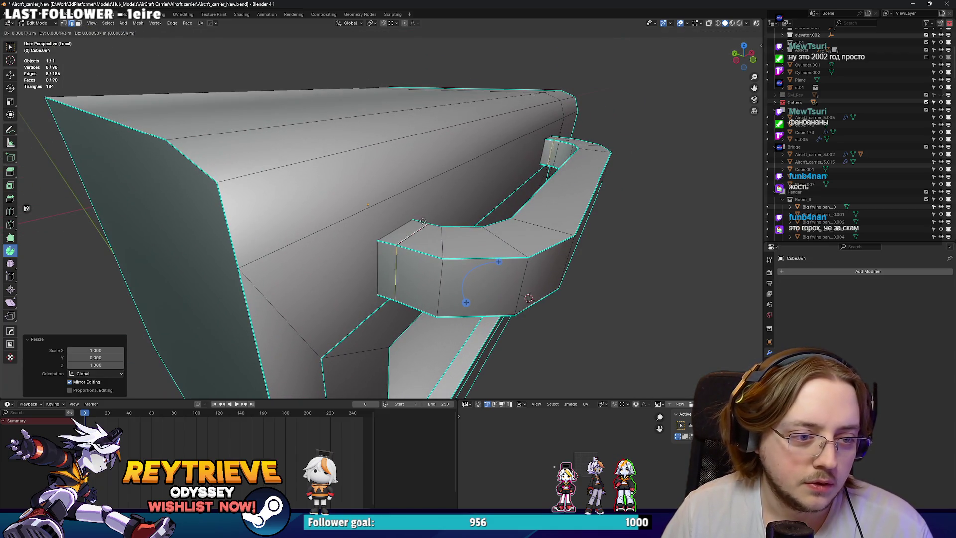
key("ctrl+z")
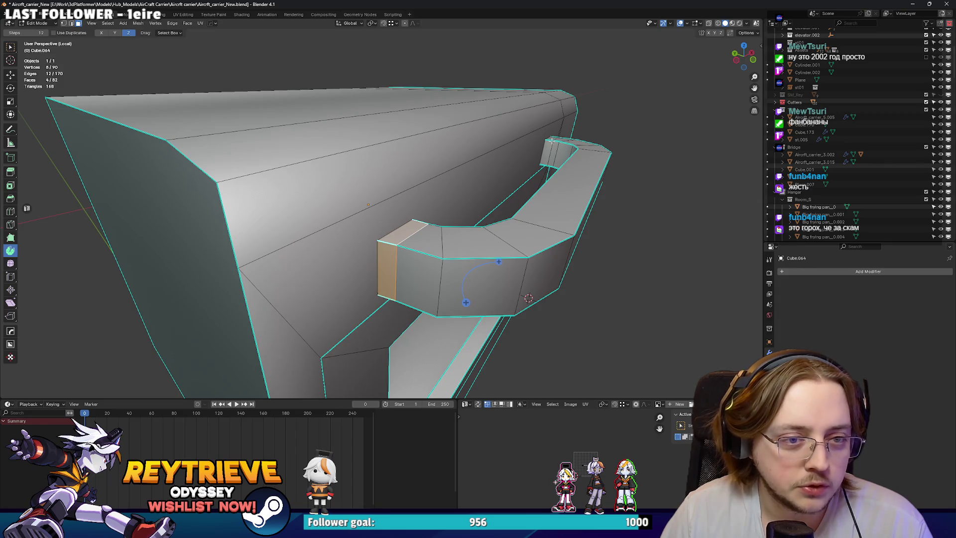
key("Escape")
key("alt+s")
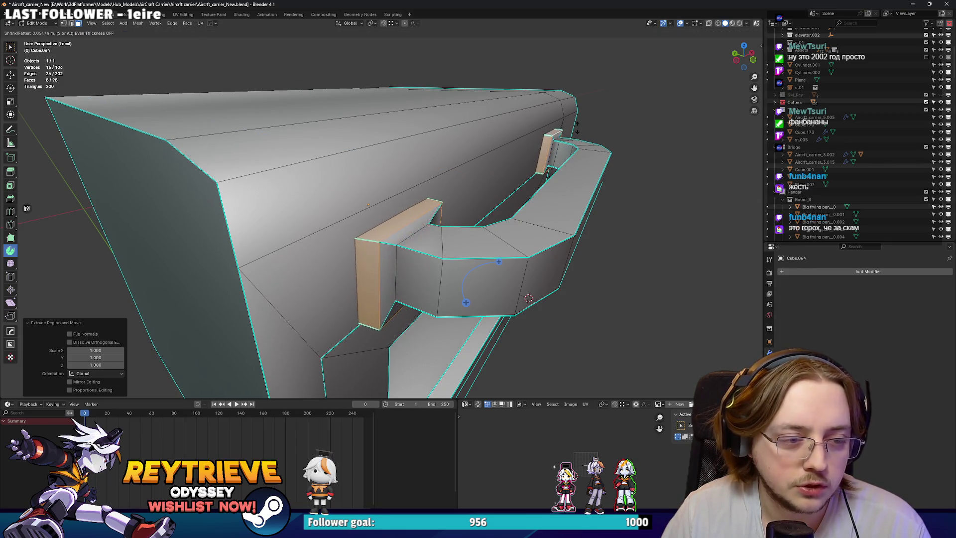
left_click(577, 129)
Mark the first mounting block's edge loop as sharp.
left_click_drag(472, 194, 468, 187)
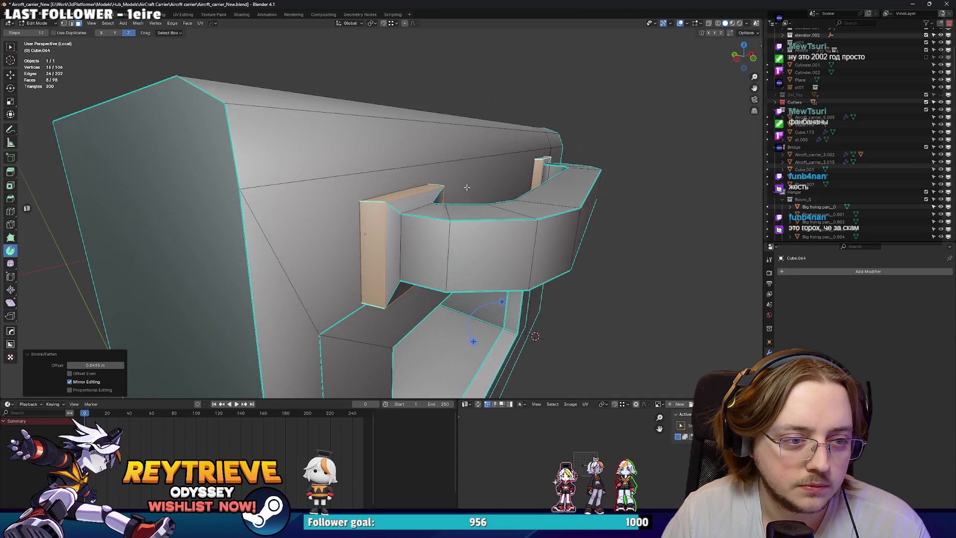
key("ctrl+e")
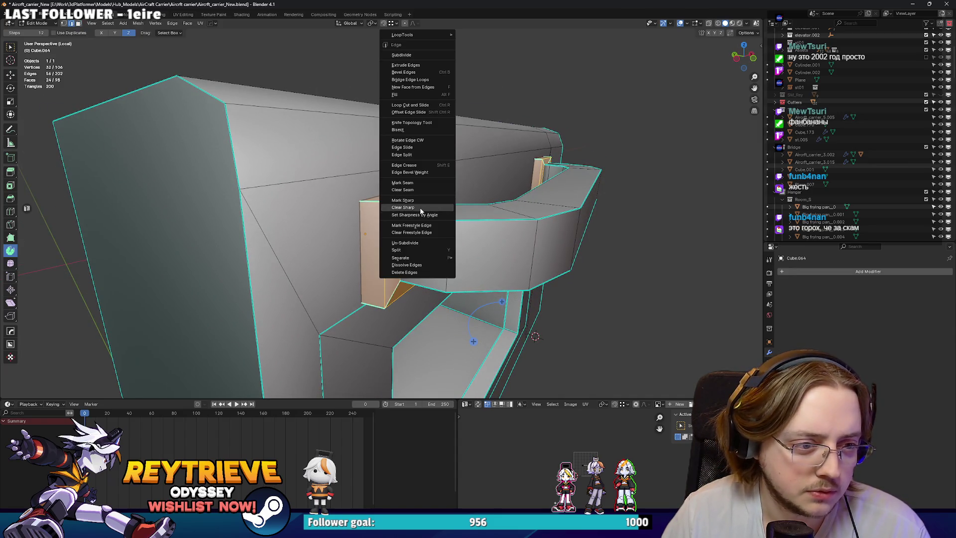
left_click(421, 208)
left_click_drag(421, 208, 422, 198)
left_click(423, 198)
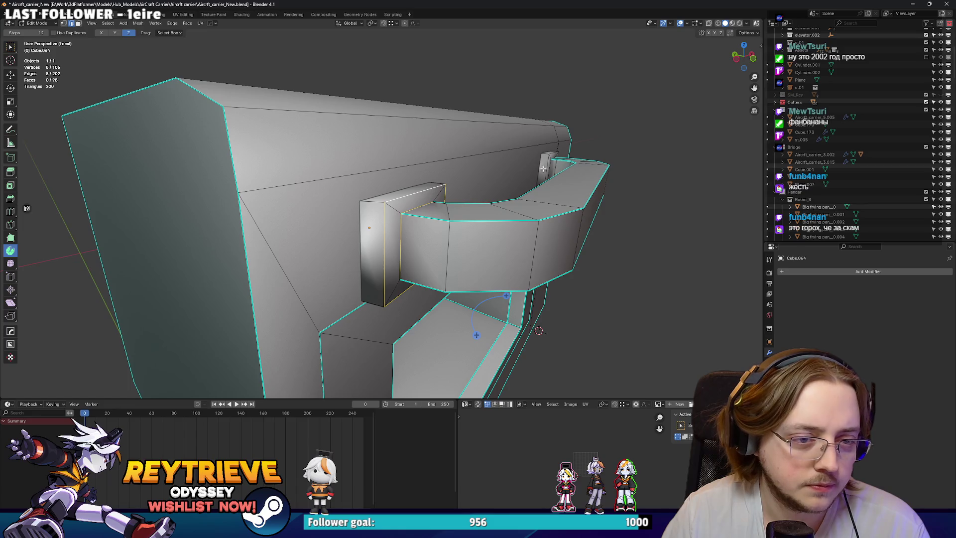
key("ctrl+e")
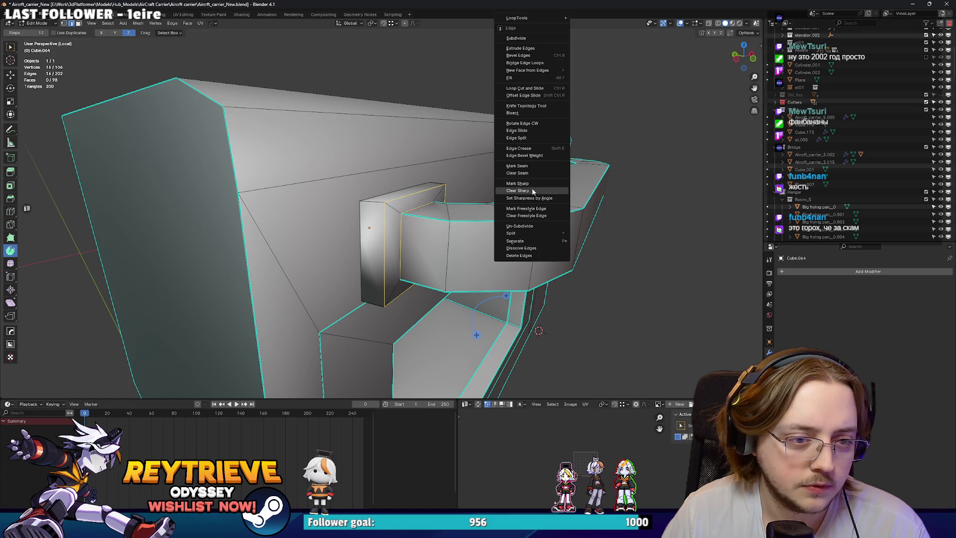
left_click(556, 191)
Mark the second mounting block's edges as sharp.
left_click_drag(556, 191, 446, 187)
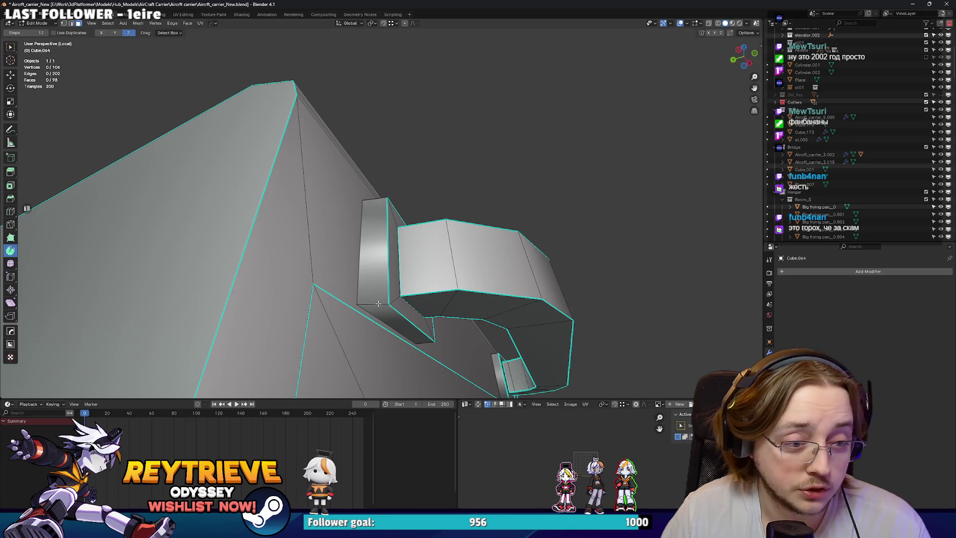
left_click(494, 357)
right_click(494, 358)
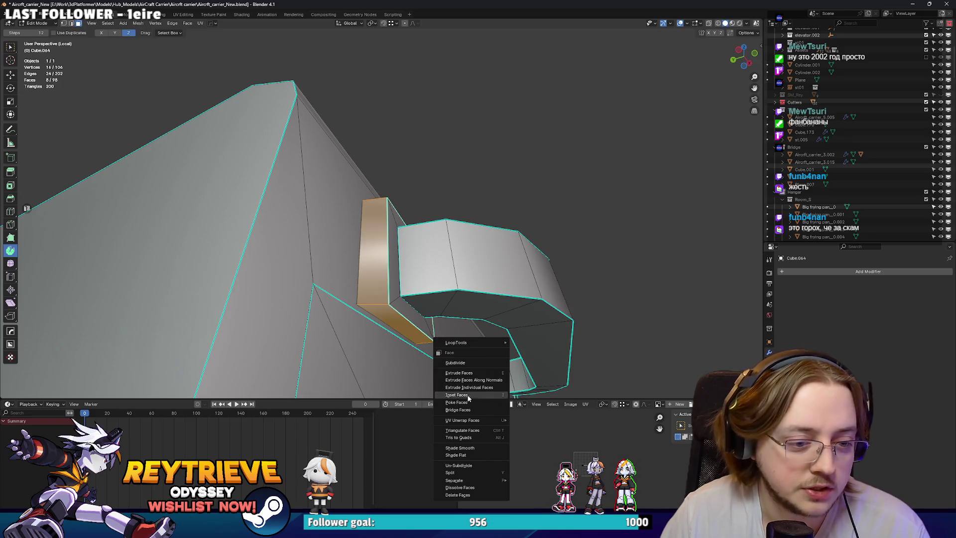
key("2")
right_click(495, 258)
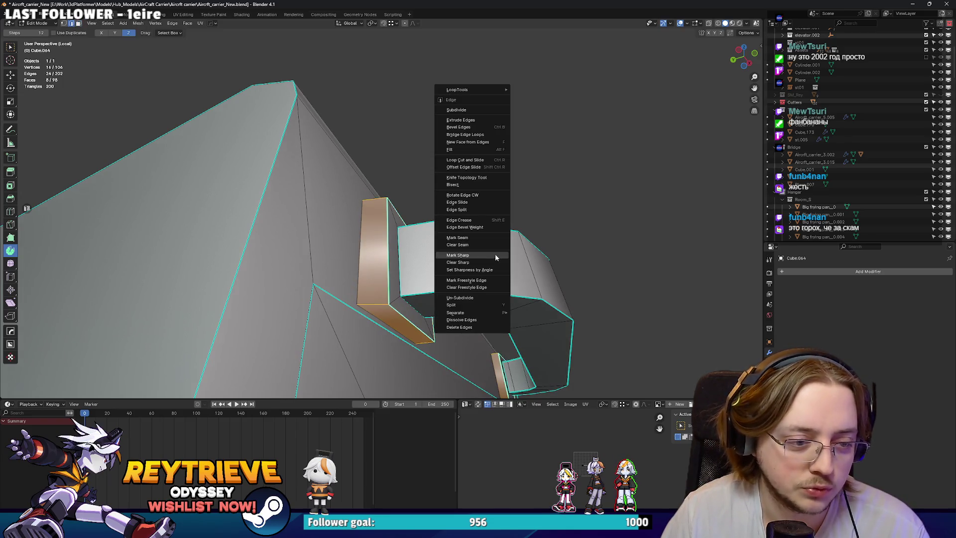
left_click(476, 254)
left_click_drag(477, 255, 478, 238)
left_click_drag(400, 148, 382, 208)
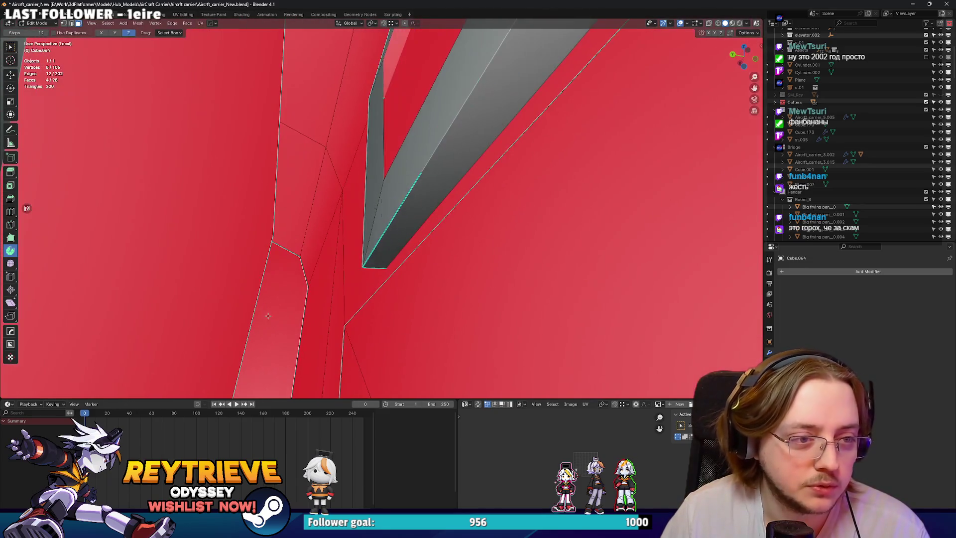
Delete the hidden interior faces inside the mounting blocks.
key("l")
left_click(359, 171)
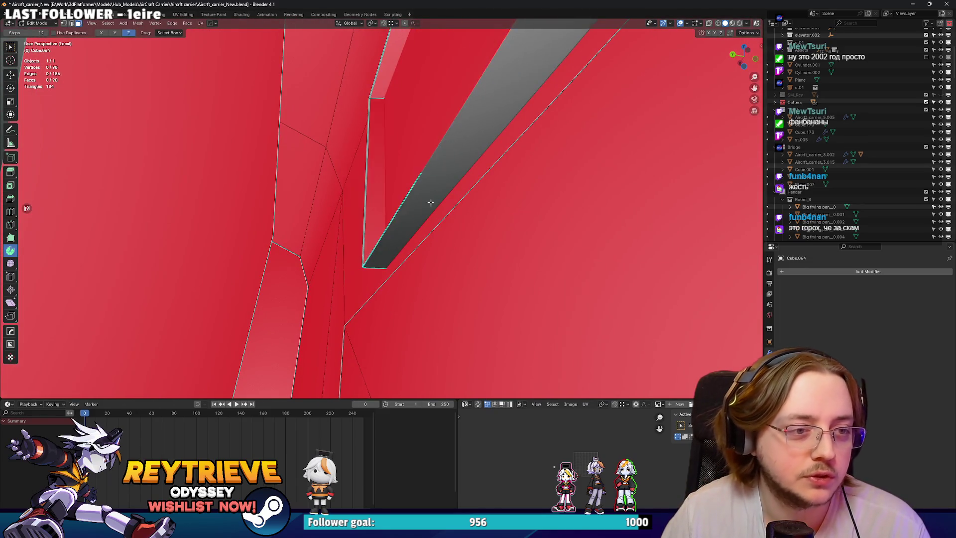
scroll("down", 3)
key("ctrl+Tab")
left_click(357, 241)
key("Tab")
left_click_drag(357, 240, 529, 252)
Lower the mounting block faces to 0.81 height along Z.
left_click(351, 276)
left_click(330, 248)
left_click(453, 258)
left_click(500, 259)
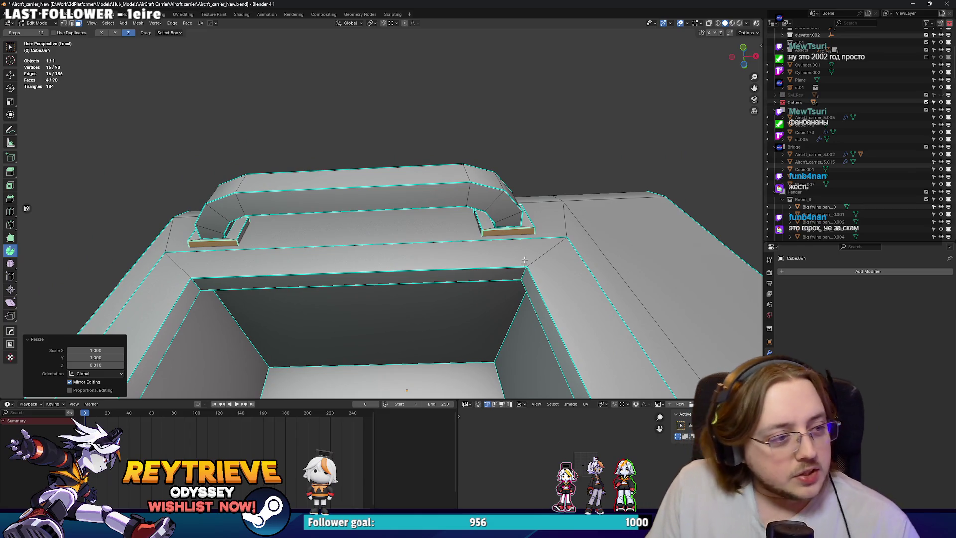
left_click_drag(496, 219, 388, 241)
scroll("up", 3)
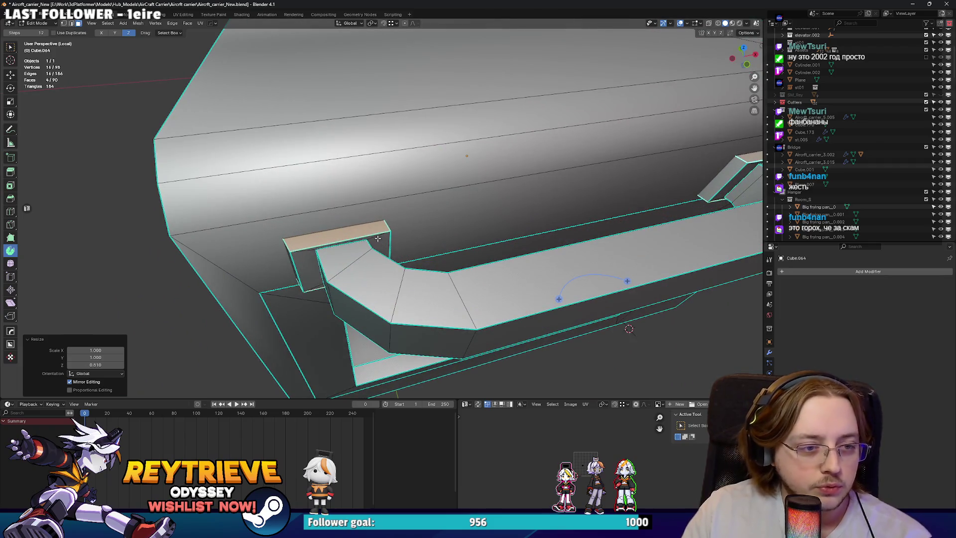
Flatten the notch face loop beneath the handle to zero along Y.
left_click(378, 239)
key("s")
key("y")
key("0")
key("Return")
left_click_drag(458, 214, 489, 188)
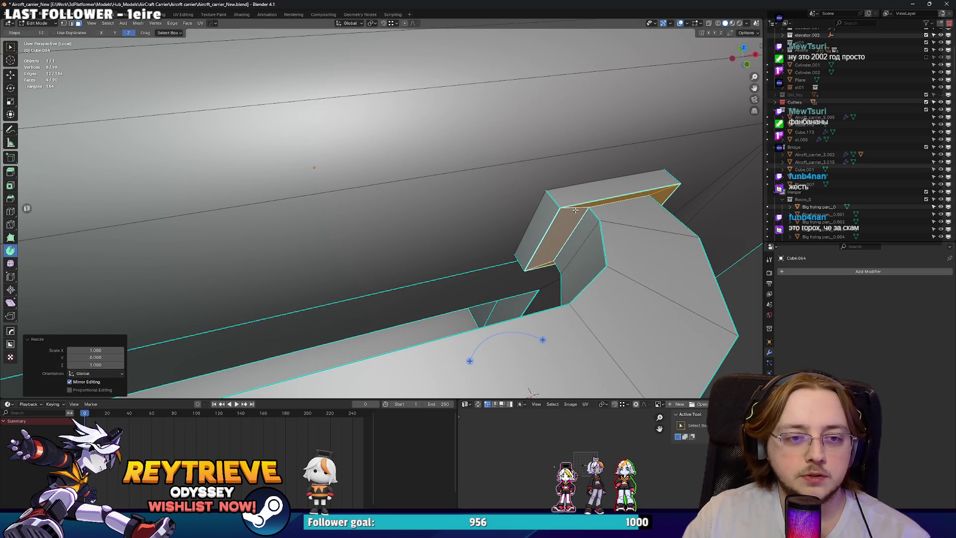
scroll("down", 3)
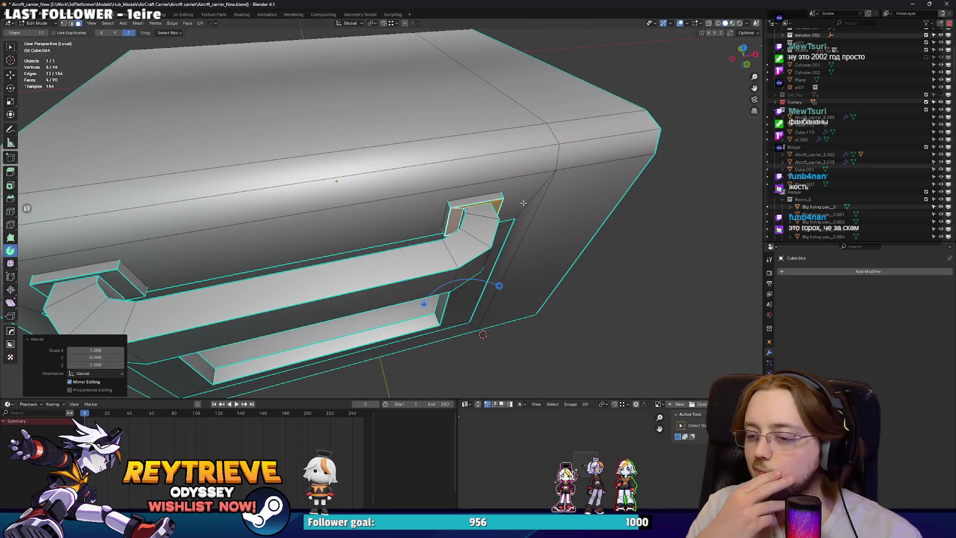
key("2")
left_click_drag(429, 186, 460, 213)
left_click(459, 213)
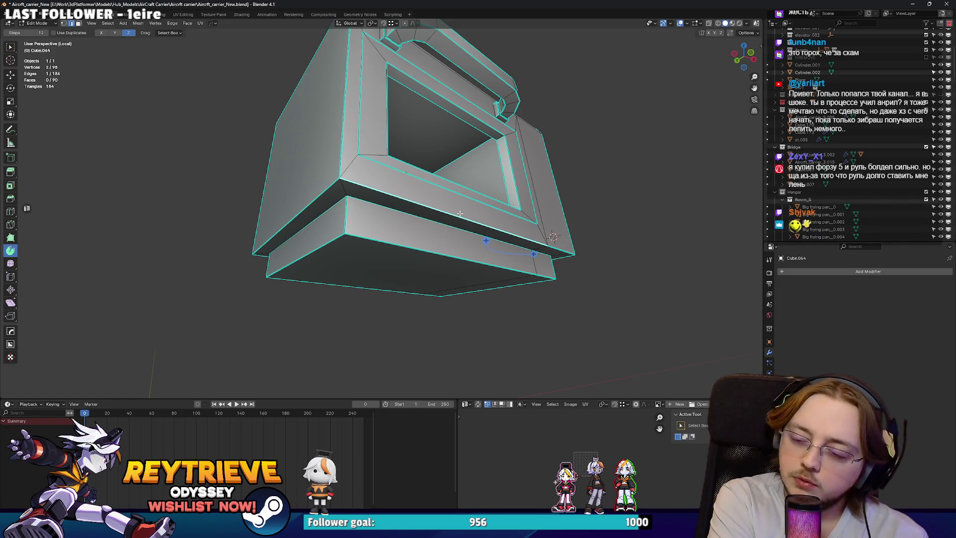
Mark the front ledge edge sharp and try a bevel on it, then undo the bevel.
left_click_drag(494, 188, 549, 244)
right_click(550, 246)
left_click(528, 249)
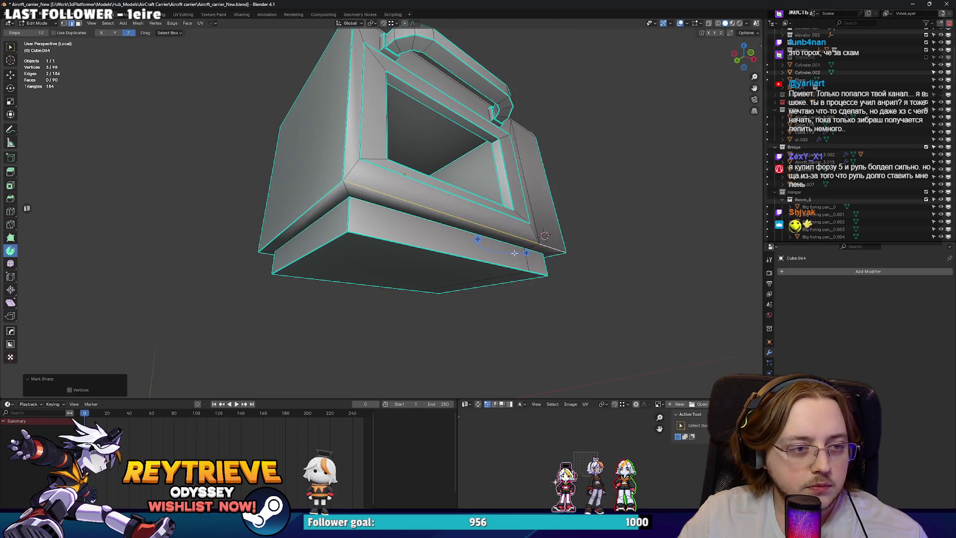
scroll("up", 3)
key("ctrl+b")
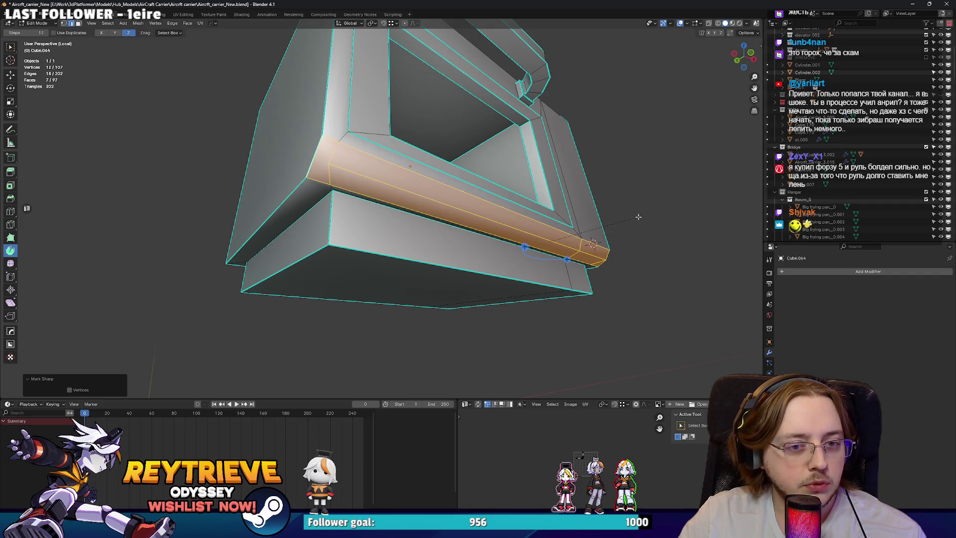
left_click(636, 217)
left_click_drag(636, 216, 477, 219)
key("ctrl+z")
Dissolve the stray faces and edges around the front ledge.
left_click_drag(421, 200, 381, 185)
key("x")
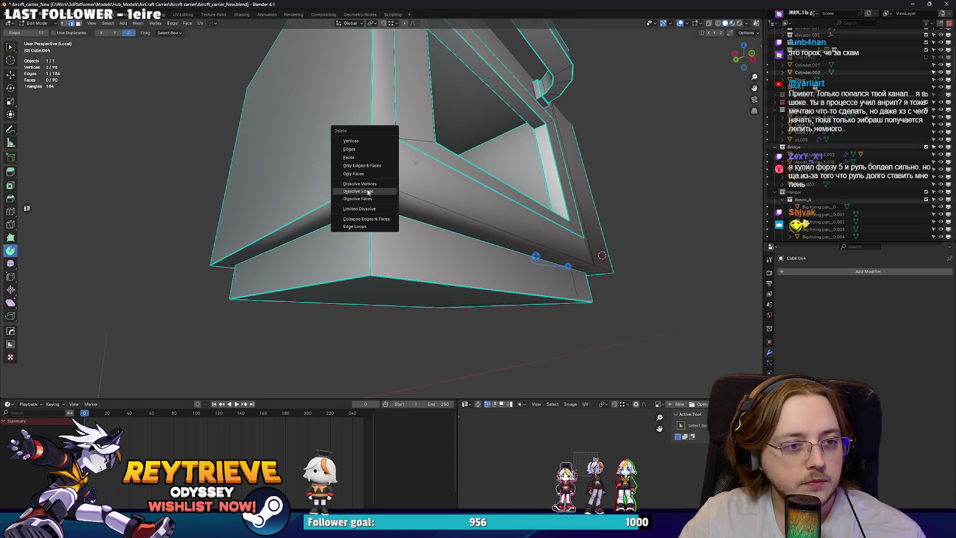
left_click(371, 198)
key("x")
left_click(365, 189)
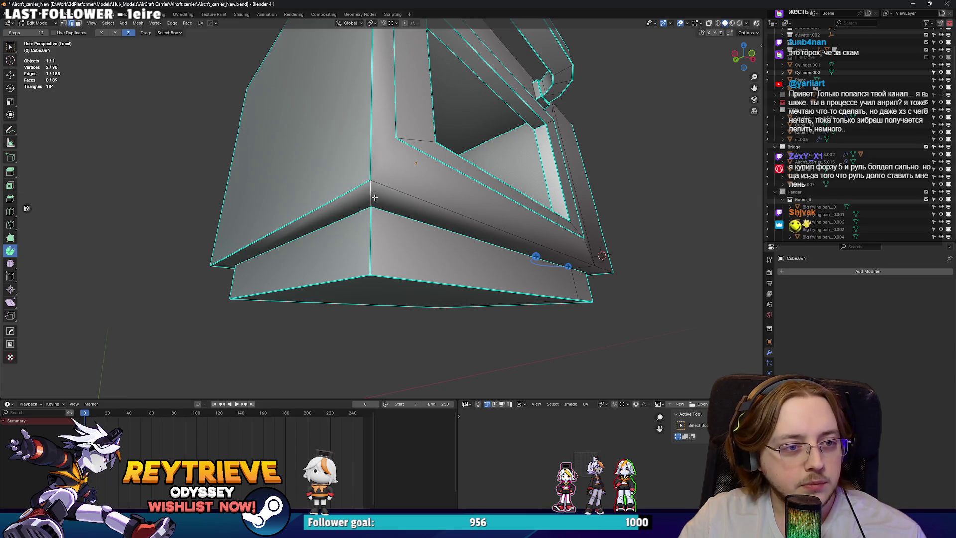
left_click(409, 191)
left_click_drag(409, 191, 517, 232)
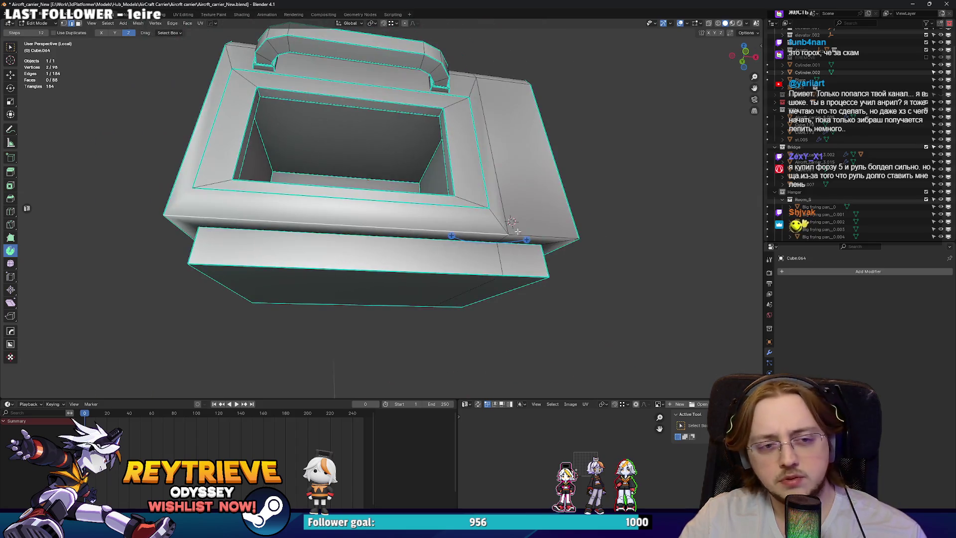
key("x")
left_click(497, 219)
left_click(504, 238)
key("x")
left_click(504, 238)
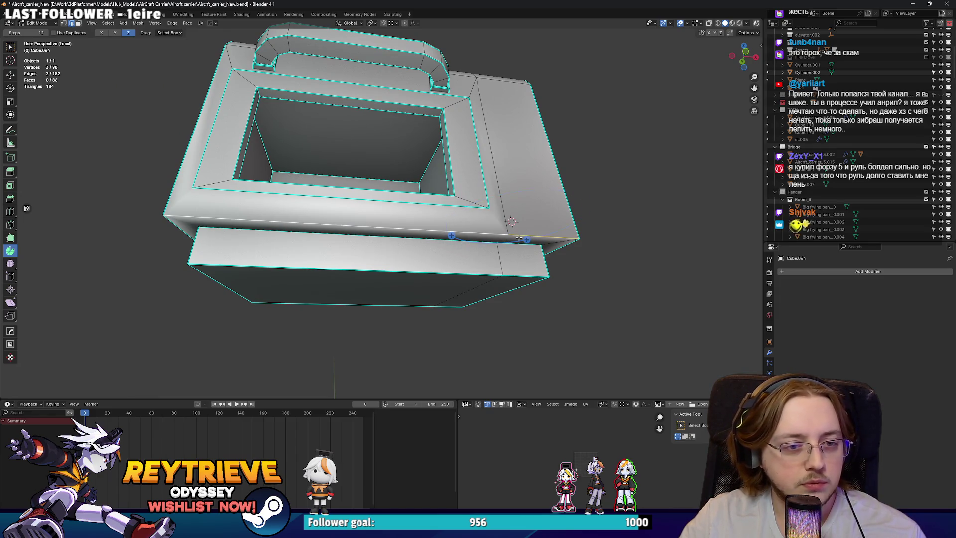
Bevel the front ledge edges into a band and realign a corner vertex along X.
key("ctrl+b")
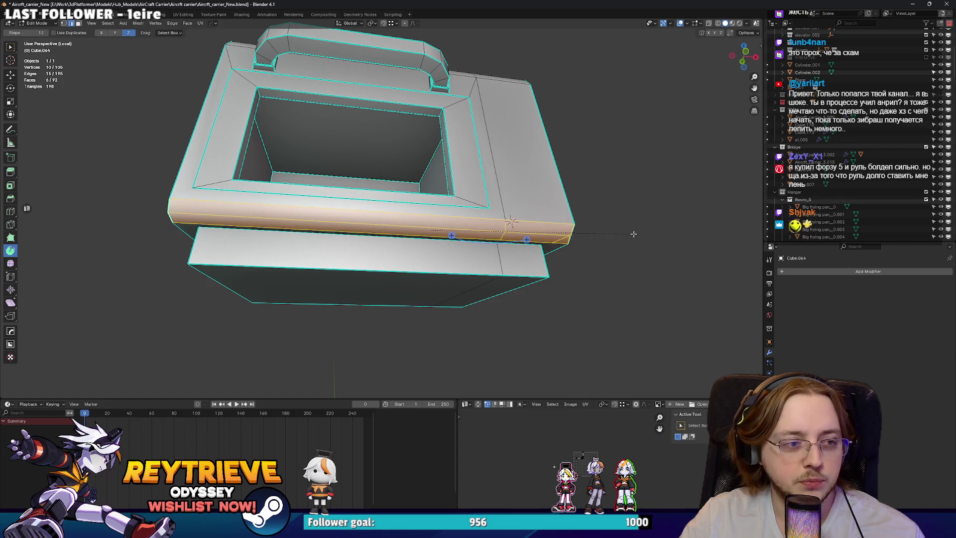
left_click(633, 234)
left_click_drag(633, 234, 470, 231)
left_click(444, 218)
key("g")
key("y")
key("x")
left_click(468, 234)
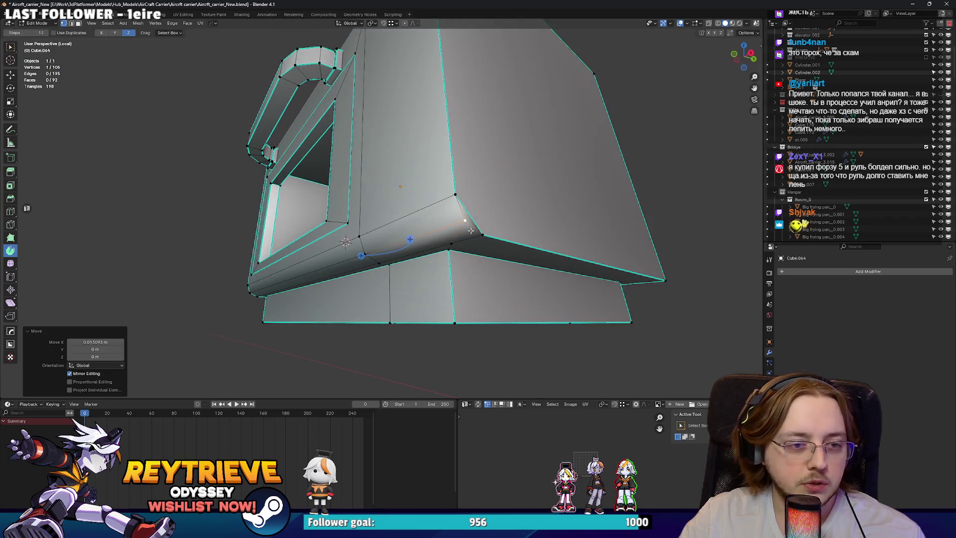
Clear the sharp marking from the ledge edges and dissolve a leftover edge.
left_click(470, 231)
right_click(467, 215)
left_click(448, 214)
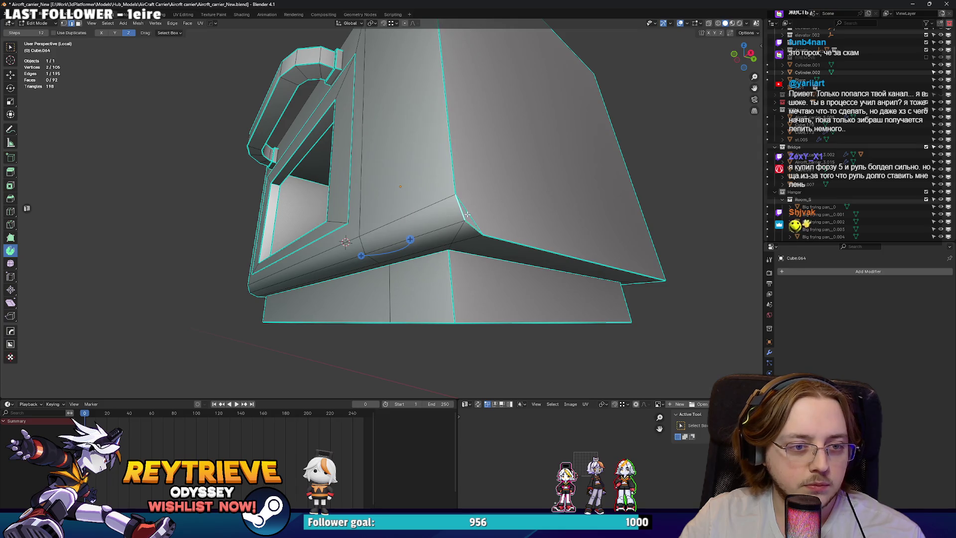
right_click(467, 215)
left_click(456, 220)
left_click_drag(456, 220, 477, 277)
key("x")
left_click(457, 233)
key("ctrl+x")
right_click(465, 238)
left_click(454, 232)
Join two corner vertices, fill the new face, and shift it 0.020 m along Y.
key("1")
left_click(399, 235)
key("j")
key("f")
key("g")
key("y")
left_click(557, 331)
key("Tab")
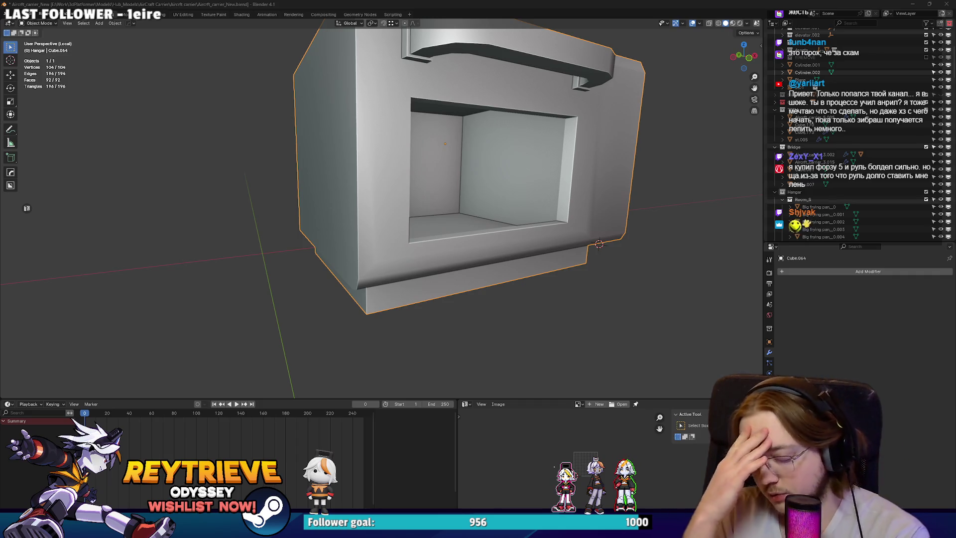
Select the inner rim loop of the door opening and raise it slightly along Z.
left_click_drag(637, 207, 520, 242)
key("Tab")
scroll("up", 3)
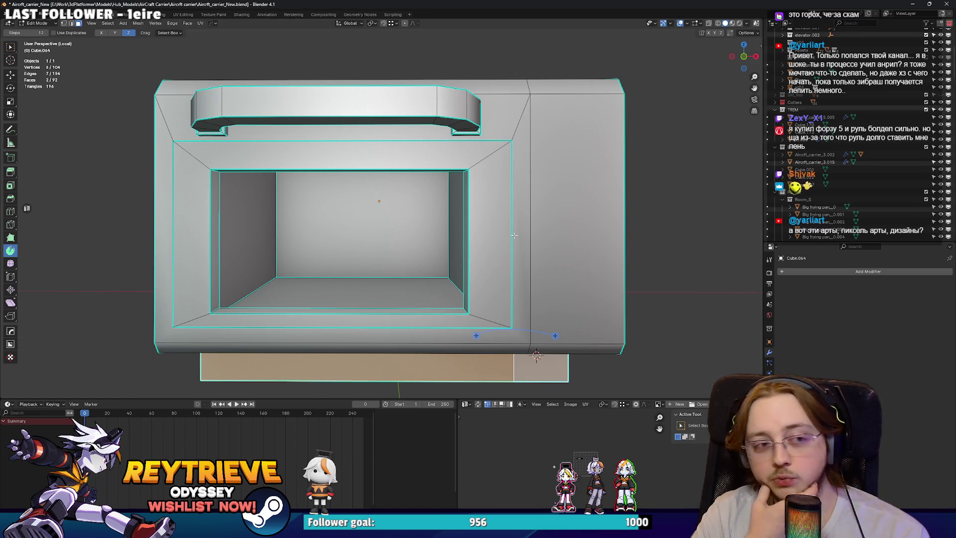
key("2")
left_click(473, 198)
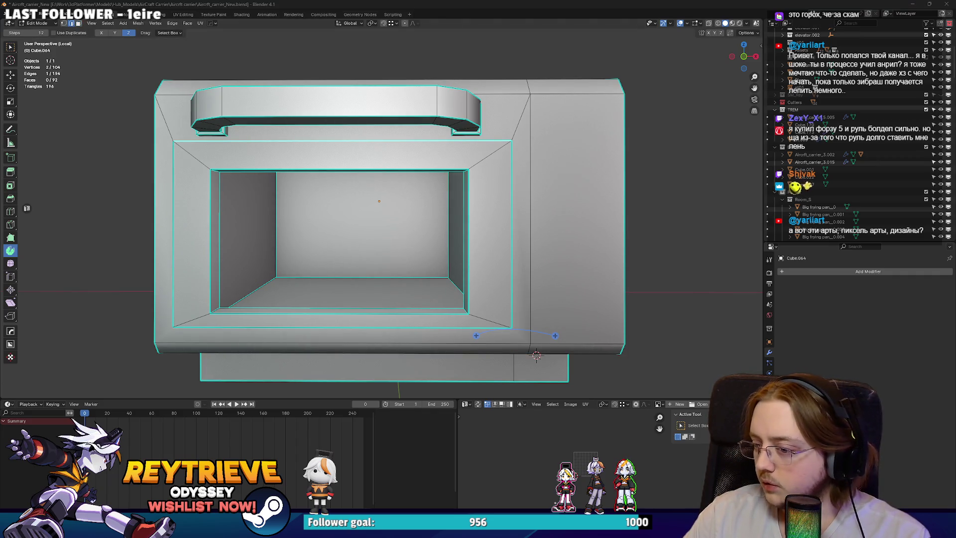
key("alt+a")
left_click_drag(383, 241, 475, 128)
left_click(552, 99)
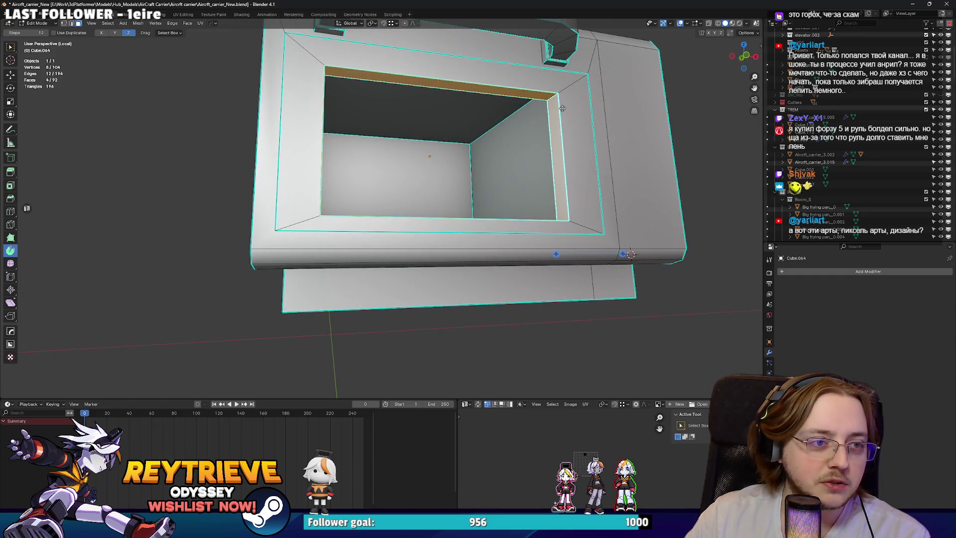
key("g")
key("z")
left_click(547, 107)
Widen the rim loop by scaling it along X.
left_click_drag(548, 107, 545, 233)
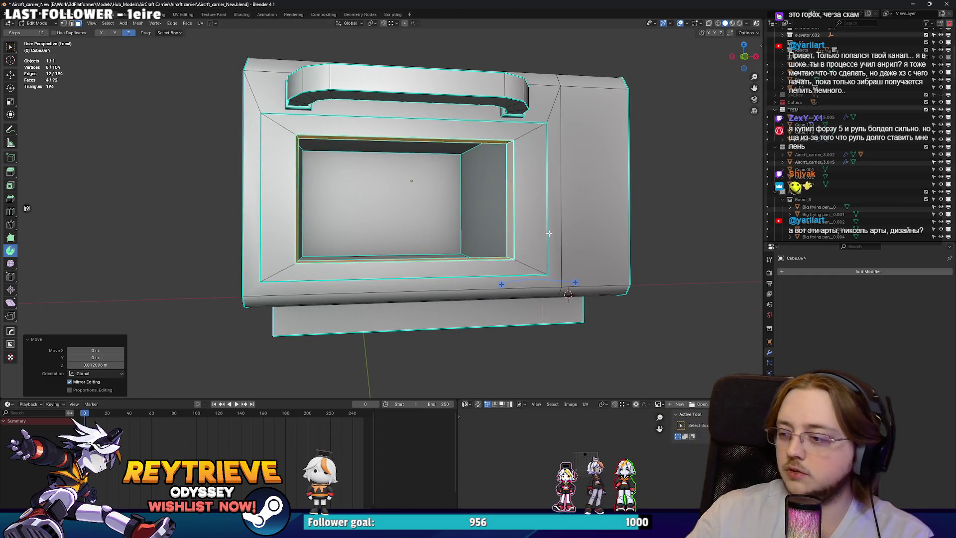
key("s")
key("x")
left_click(600, 214)
key("Tab")
left_click_drag(601, 214, 530, 218)
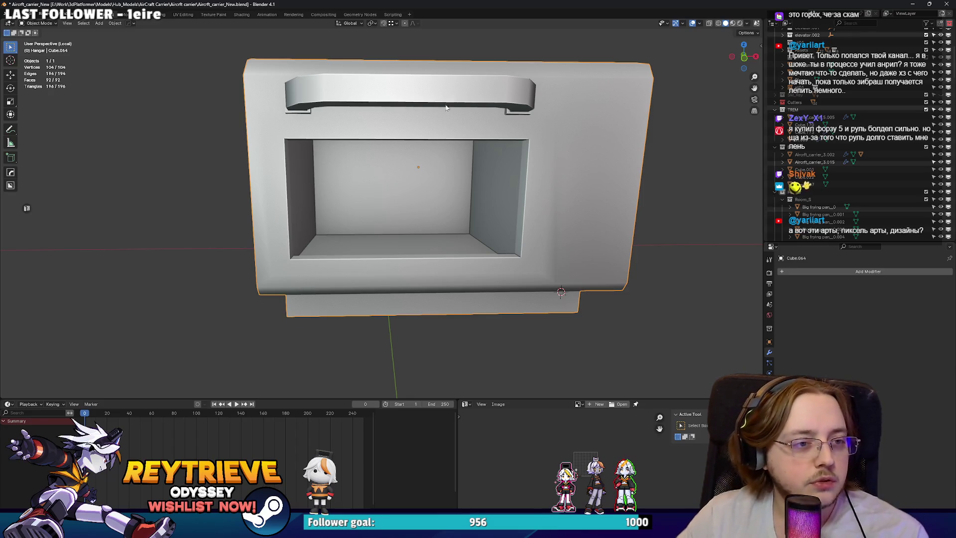
Select the whole handle and scale it thinner along Z.
key("ctrl+Tab")
left_click_drag(473, 166, 485, 195)
key("l")
key("s")
key("z")
left_click(479, 194)
key("Tab")
left_click_drag(374, 181, 388, 164)
Raise the handle slightly along Z and review the oven.
key("Tab")
key("g")
key("z")
left_click(409, 170)
key("ctrl+Tab")
left_click(354, 172)
key("Tab")
left_click_drag(388, 219, 526, 185)
key("Tab")
scroll("up", 3)
key("Tab")
In front X-ray view, shift the divider vertex column sideways along X.
key("KP_1")
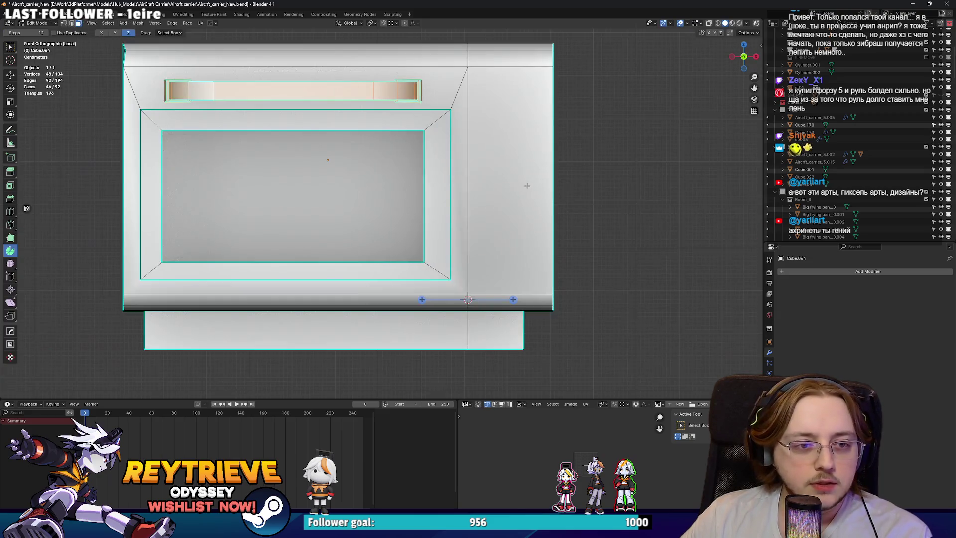
key("alt+z")
left_click_drag(563, 288, 500, 25)
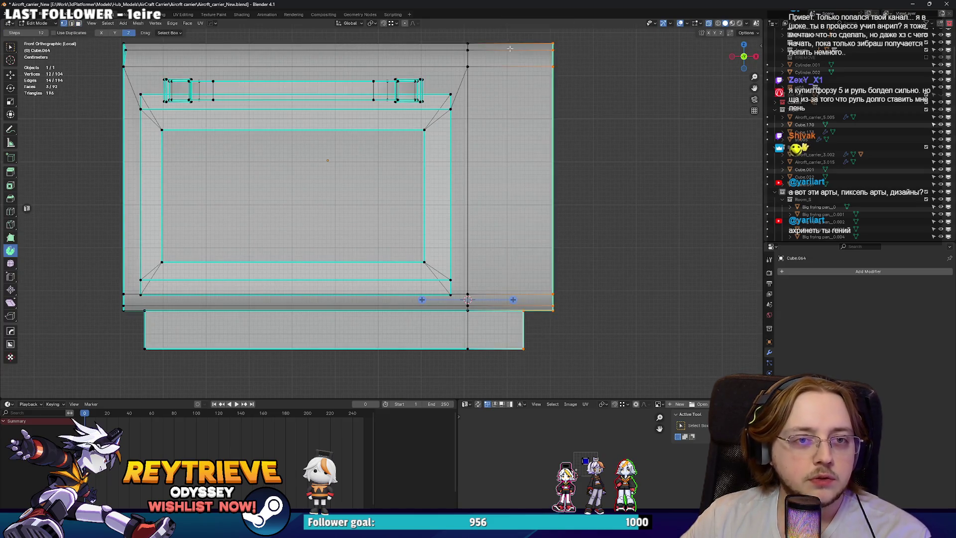
scroll("down", 3)
key("g")
key("x")
left_click(503, 111)
key("alt+z")
key("Tab")
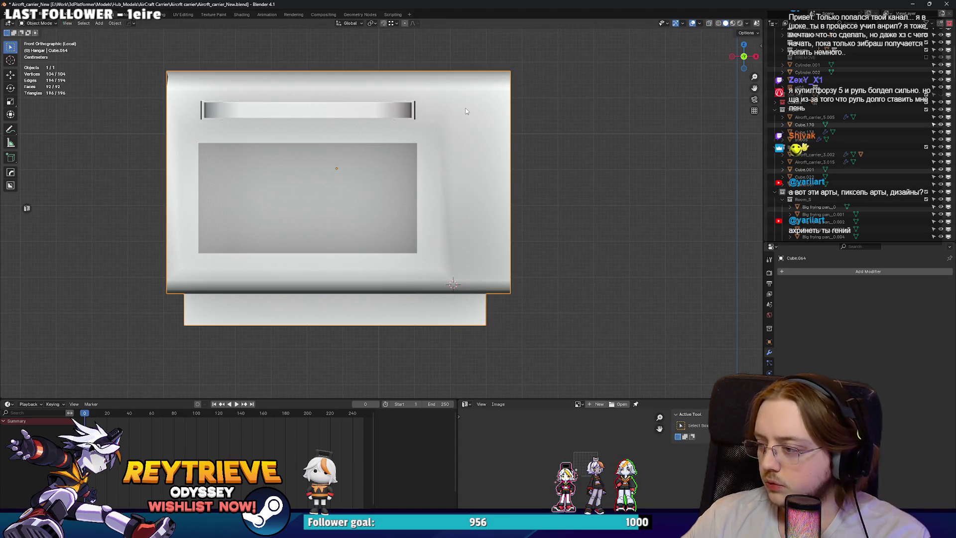
Connect two corner vertices of the opening with a new edge.
left_click_drag(467, 111, 438, 109)
key("Tab")
scroll("up", 3)
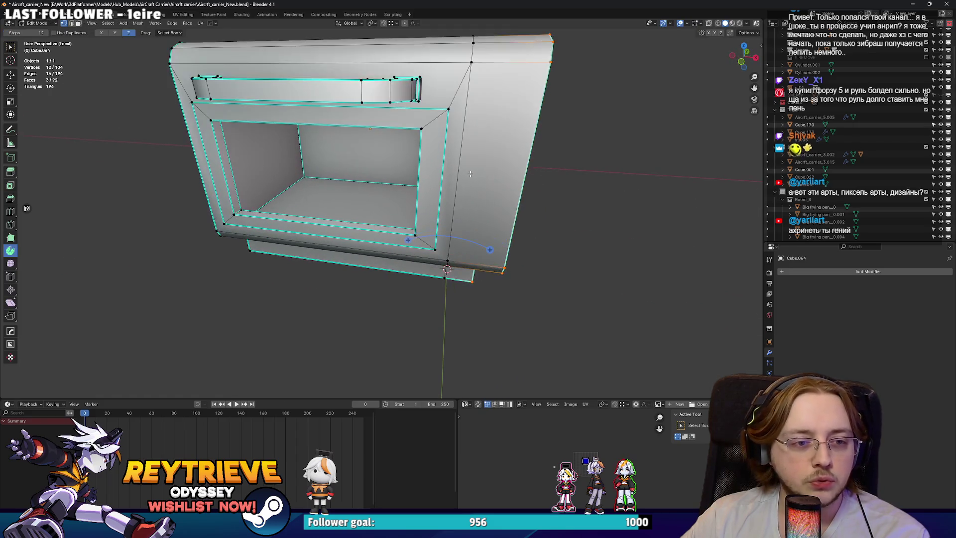
left_click_drag(461, 176, 407, 183)
scroll("up", 3)
left_click(418, 201)
key("f")
scroll("down", 3)
Clear the sharp marking from the selected frame edges.
left_click(407, 183)
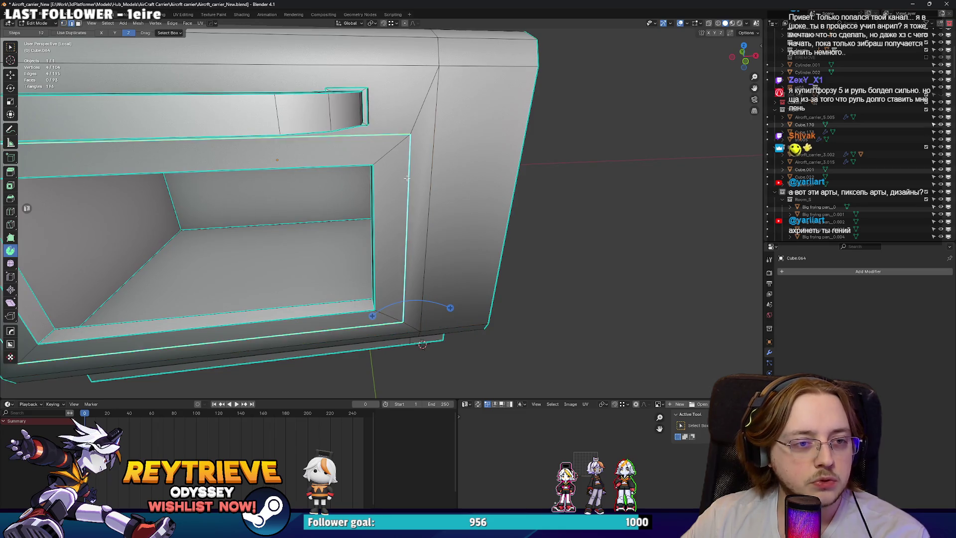
scroll("down", 3)
key("ctrl+e")
left_click(394, 191)
key("alt+a")
Select the front frame face loop, undoing an accidental snap to the 3D cursor.
left_click_drag(394, 191, 466, 245)
left_click(412, 191)
scroll("up", 3)
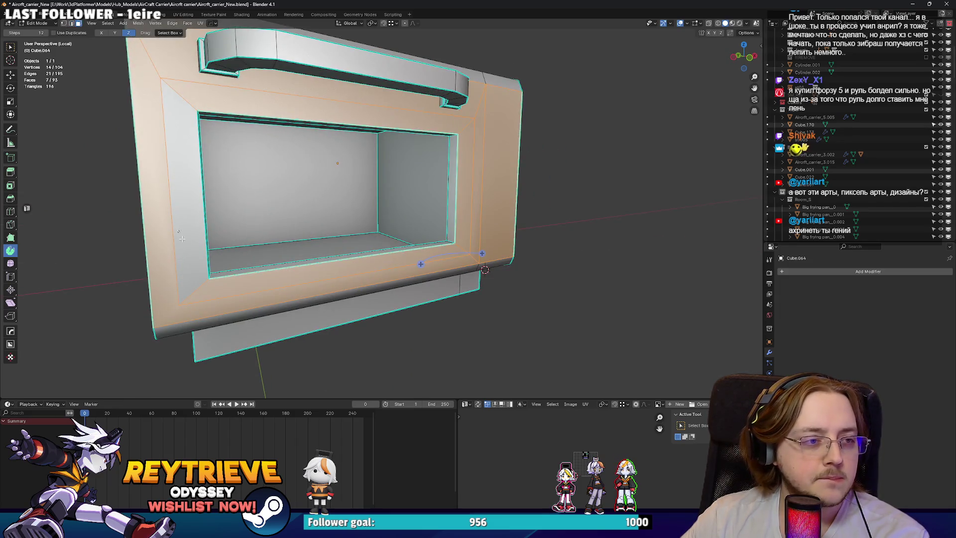
left_click(206, 224)
scroll("down", 3)
left_click_drag(205, 224, 414, 188)
key("shift+s")
left_click(421, 209)
key("ctrl+z")
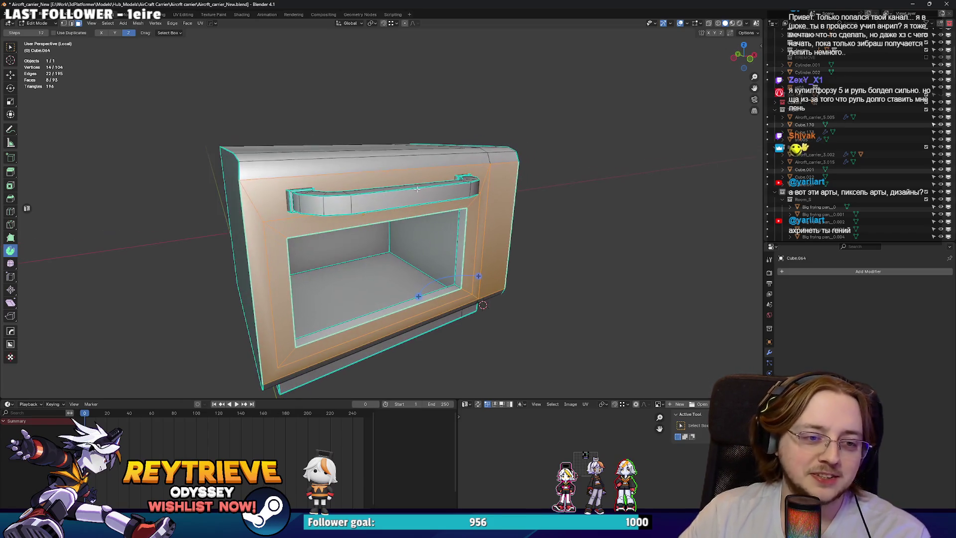
Set the selected front frame faces' face strength to Strong.
key("alt+n")
mouse_move(408, 185)
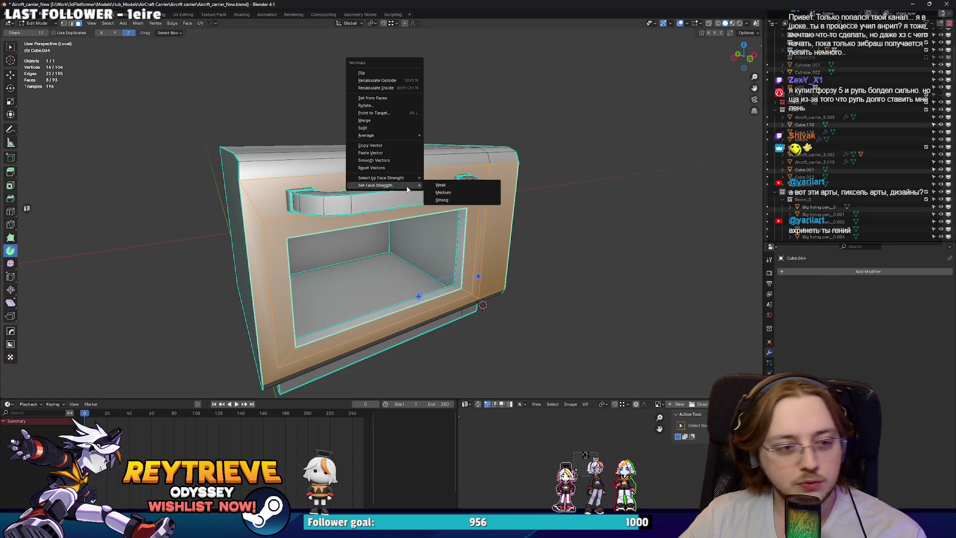
left_click(441, 197)
key("Tab")
left_click_drag(441, 197, 586, 178)
scroll("up", 3)
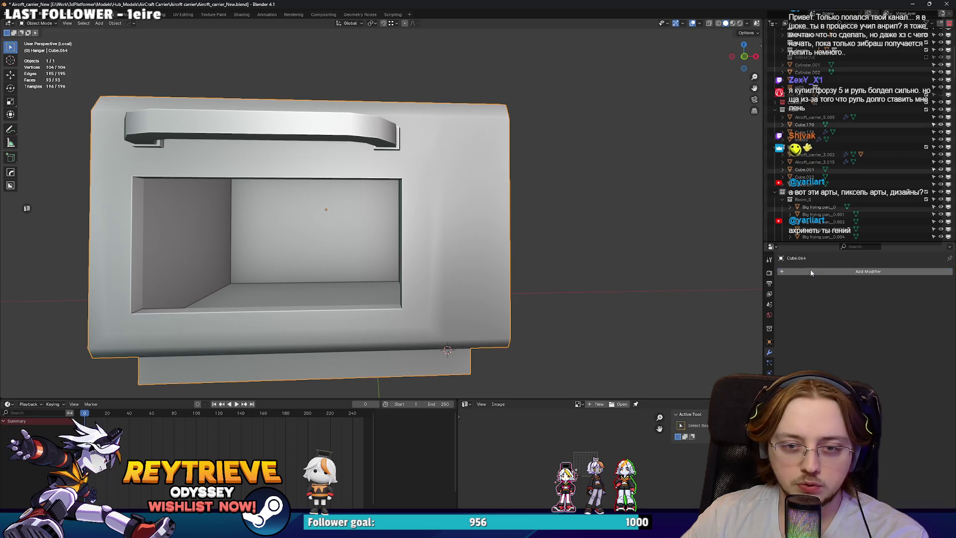
Add a WeightedNormal modifier with Keep Sharp and Face Influence enabled.
left_click(811, 271)
type("цу")
key("BackSpace")
key("BackSpace")
type("weigh")
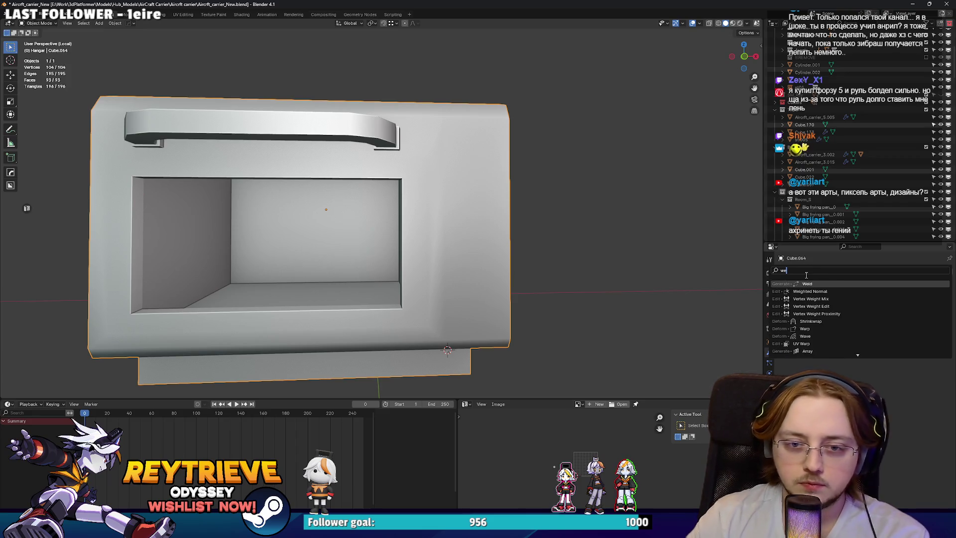
left_click(816, 292)
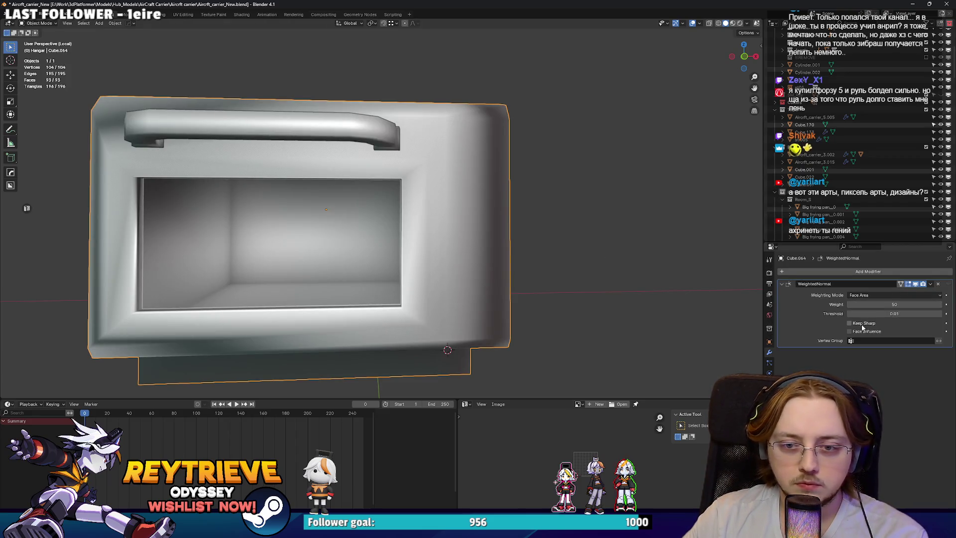
left_click(850, 322)
left_click(849, 331)
Back in Edit Mode, select the upper edge loop of the body.
left_click_drag(432, 260, 437, 188)
scroll("down", 3)
key("Tab")
scroll("up", 3)
left_click(436, 187)
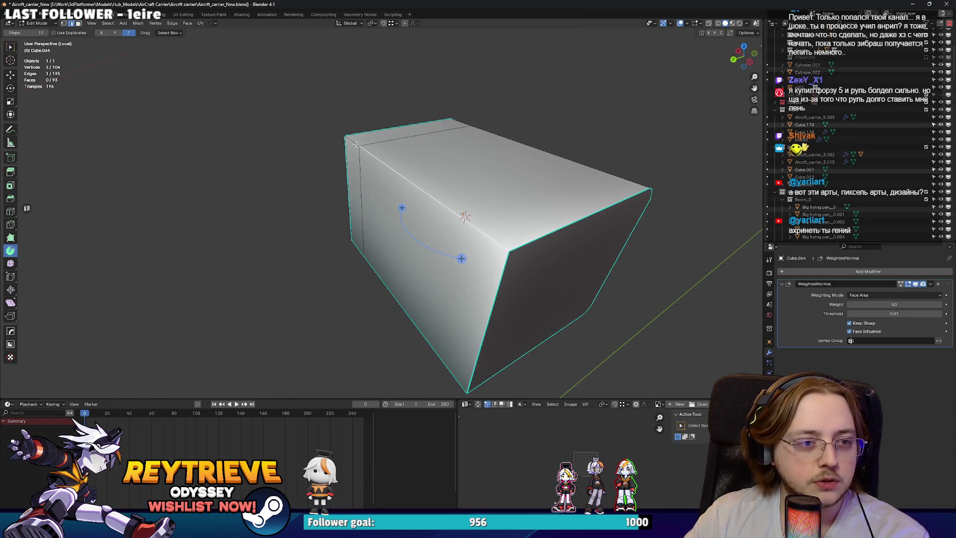
Apply an edge setting to the selected loop and check the resulting shading.
right_click(413, 198)
left_click(400, 340)
key("Tab")
left_click_drag(402, 338, 478, 210)
key("Tab")
scroll("up", 3)
scroll("down", 3)
Inset the right-hand strip face beside the door.
key("3")
left_click(446, 229)
key("i")
left_click(505, 221)
key("2")
left_click(448, 194)
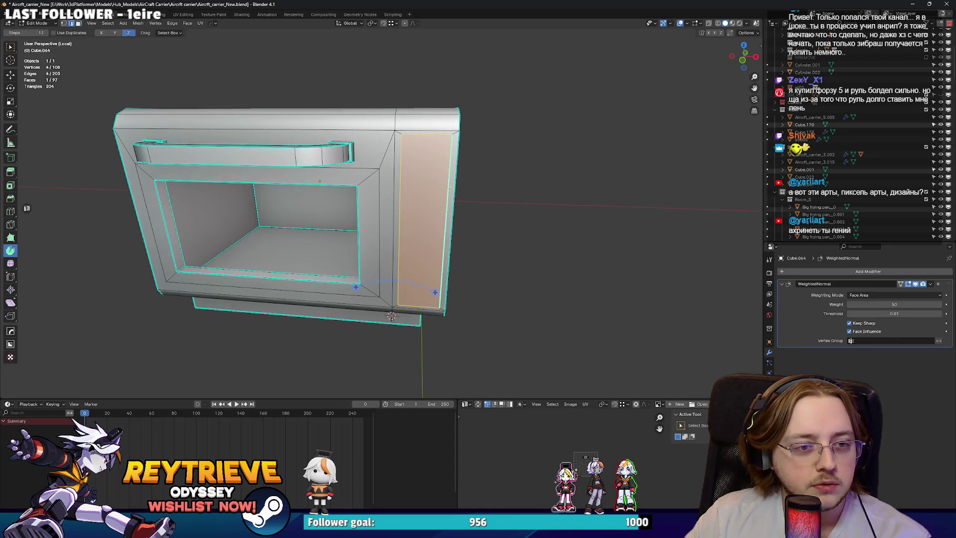
key("ctrl+e")
left_click(441, 198)
Shorten the inset panel face to about half height and lower it.
key("3")
left_click(459, 195)
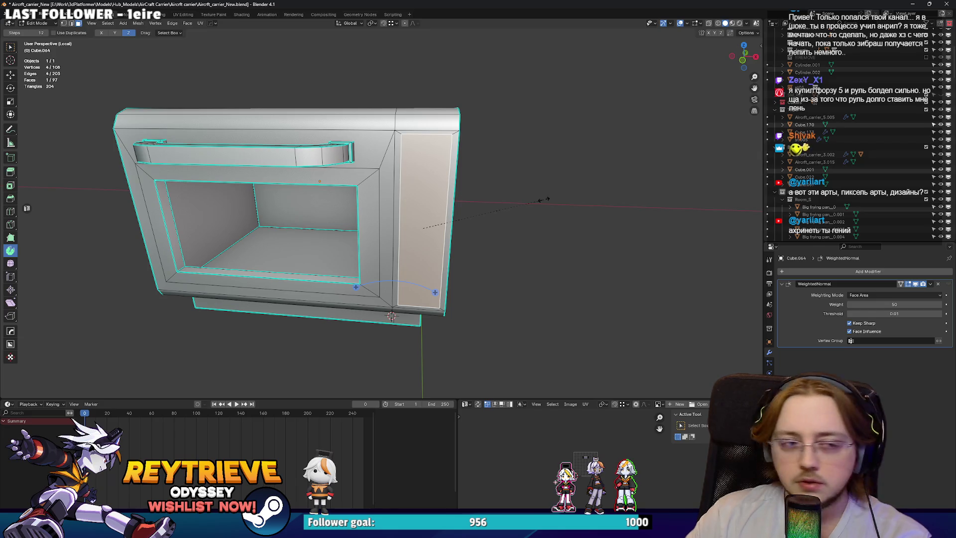
key("s")
key("z")
left_click(477, 219)
key("g")
key("z")
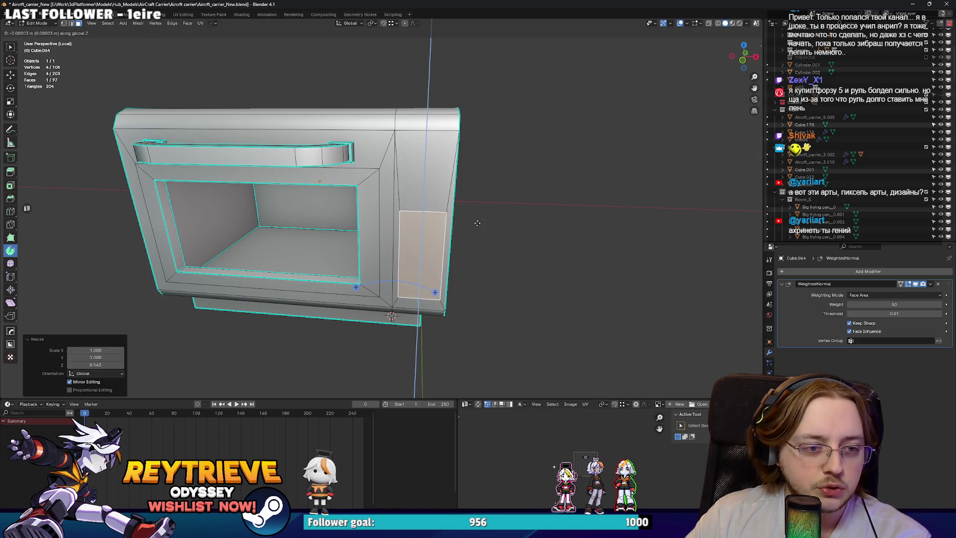
left_click(472, 233)
Extrude the panel face inward to form a recess.
scroll("up", 3)
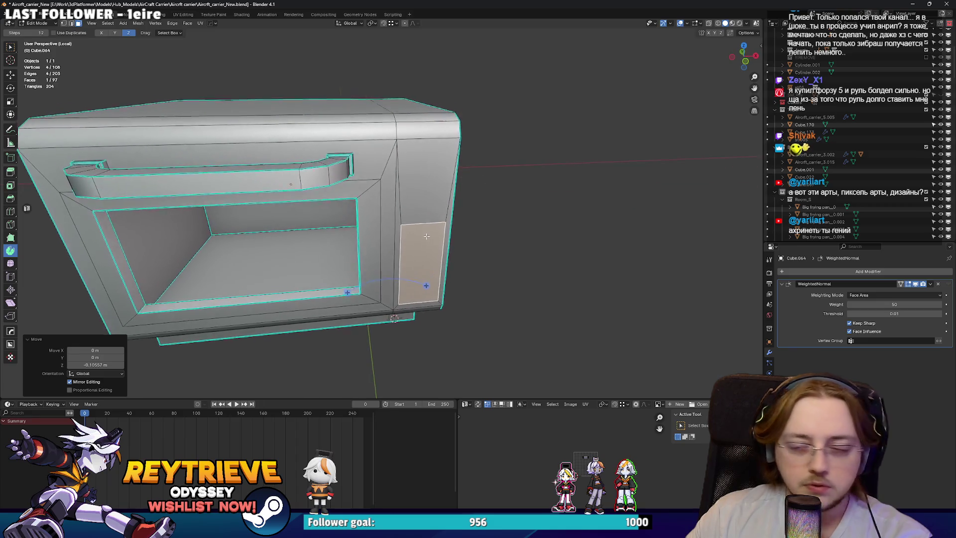
left_click_drag(426, 225, 411, 229)
key("2")
left_click(428, 226)
key("3")
left_click(430, 241)
scroll("up", 3)
key("e")
left_click(415, 233)
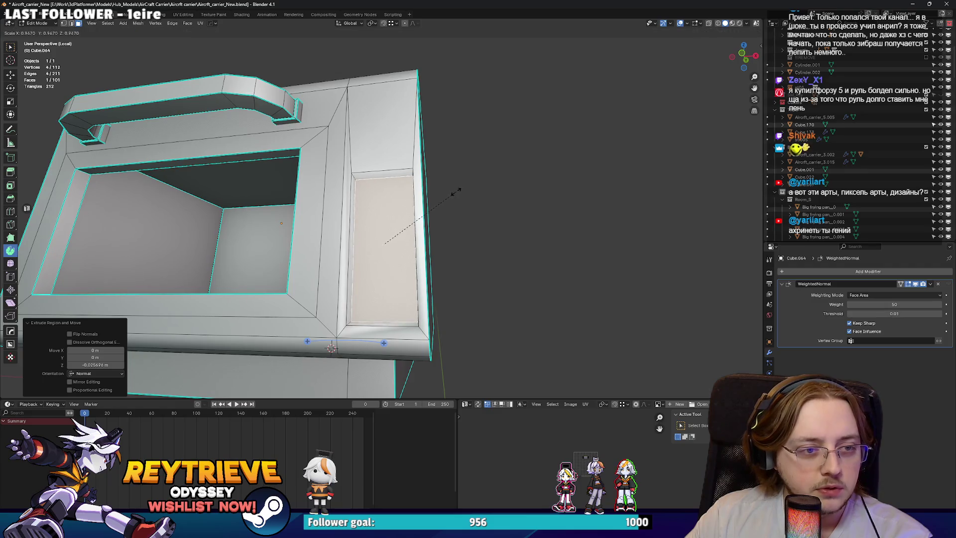
Select the recessed panel with its walls and mark the recess edges sharp.
left_click_drag(415, 221, 395, 176)
left_click(395, 175)
scroll("up", 3)
key("l")
right_click(411, 183)
left_click(419, 184)
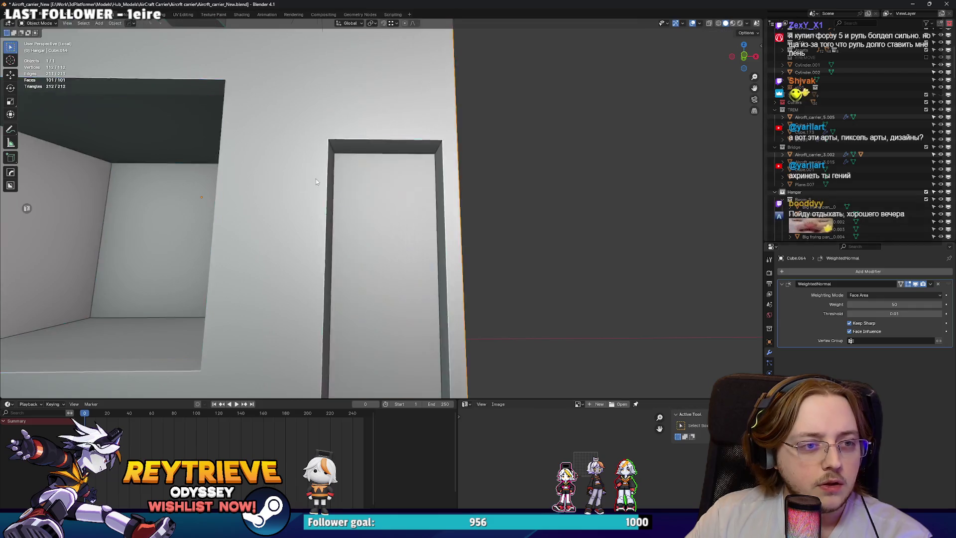
Deepen the panel about 0.012 m along Y and narrow it to 0.519 width.
scroll("down", 3)
left_click_drag(336, 188, 369, 209)
scroll("up", 3)
left_click_drag(391, 239, 382, 269)
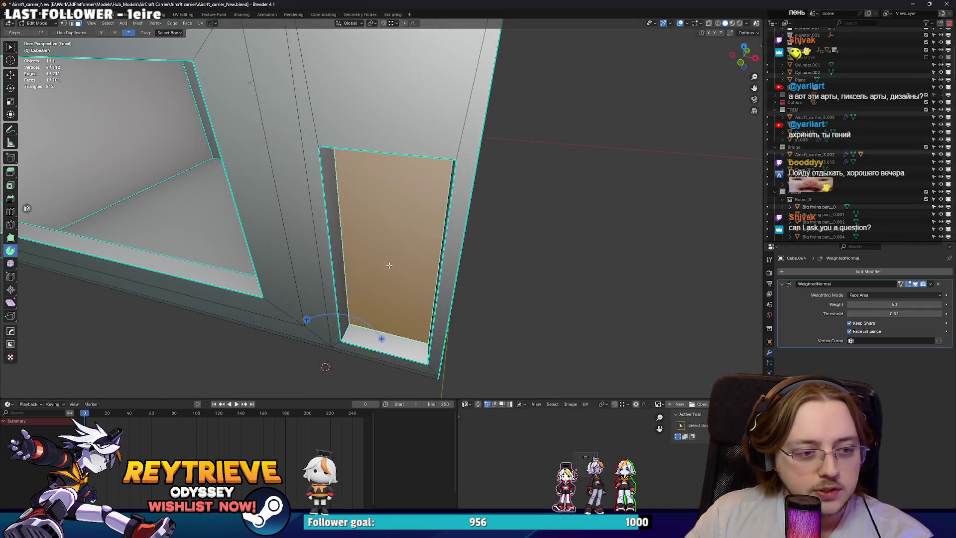
key("g")
key("y")
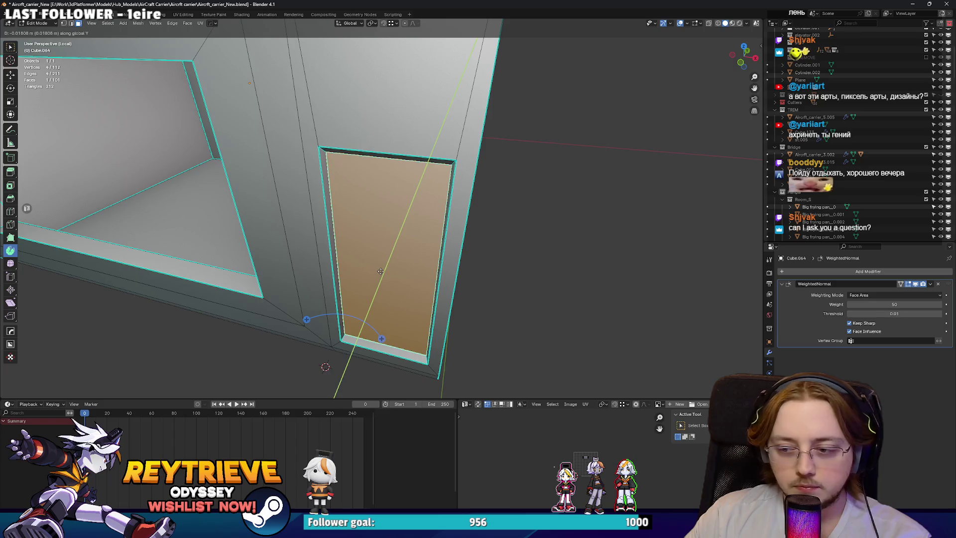
left_click(362, 259)
left_click_drag(373, 193, 367, 161)
key("s")
key("x")
left_click(432, 185)
Snap the 3D cursor to the recessed panel.
key("Tab")
scroll("down", 3)
left_click_drag(426, 176, 422, 197)
key("Tab")
scroll("up", 3)
key("shift+s")
left_click(424, 221)
key("shift+a")
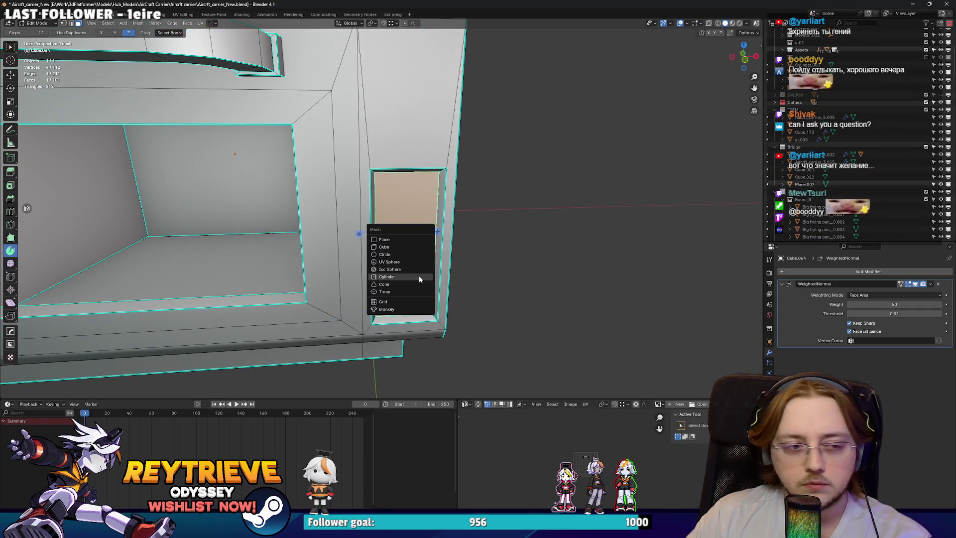
Add an 8-sided cylinder at the panel, shrink it, and rotate it 90° on X.
left_click(408, 277)
left_click(95, 303)
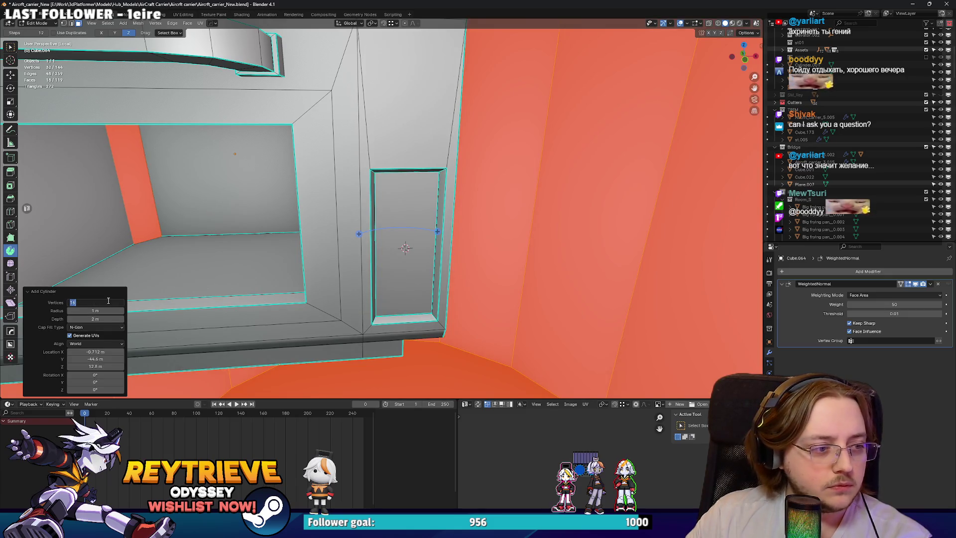
type("8")
key("Return")
key("s")
left_click(453, 255)
type("rx90")
key("Return")
Shrink the cylinder further and flatten it along Y into a thin disc.
key("s")
left_click(460, 249)
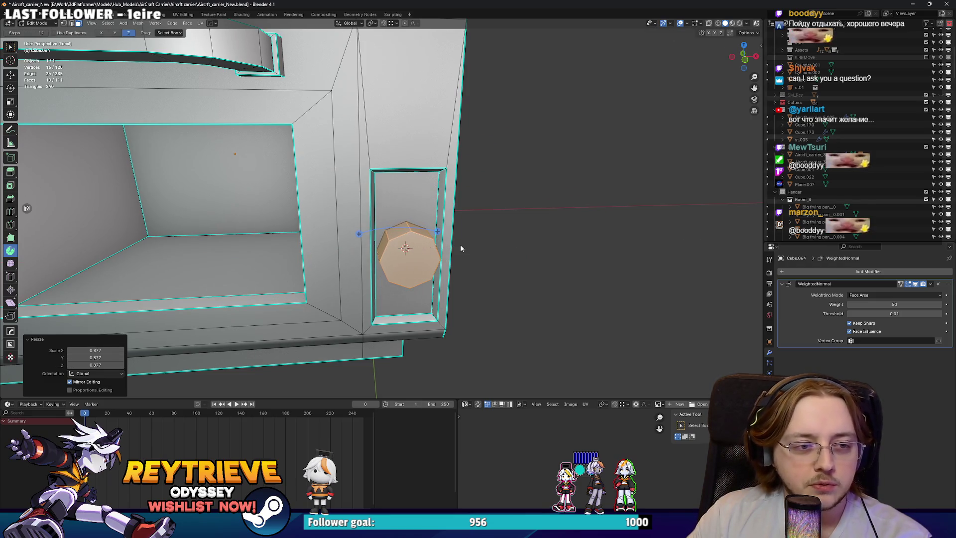
left_click_drag(461, 249, 497, 237)
key("s")
left_click(451, 227)
key("s")
key("y")
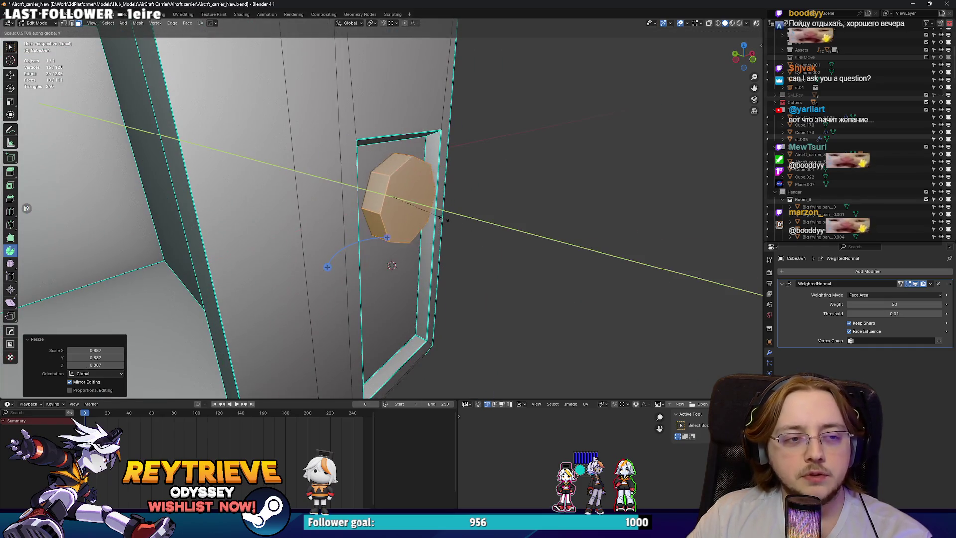
left_click(440, 218)
Shift the knob along X and delete its back face in X-ray view.
key("g")
key("x")
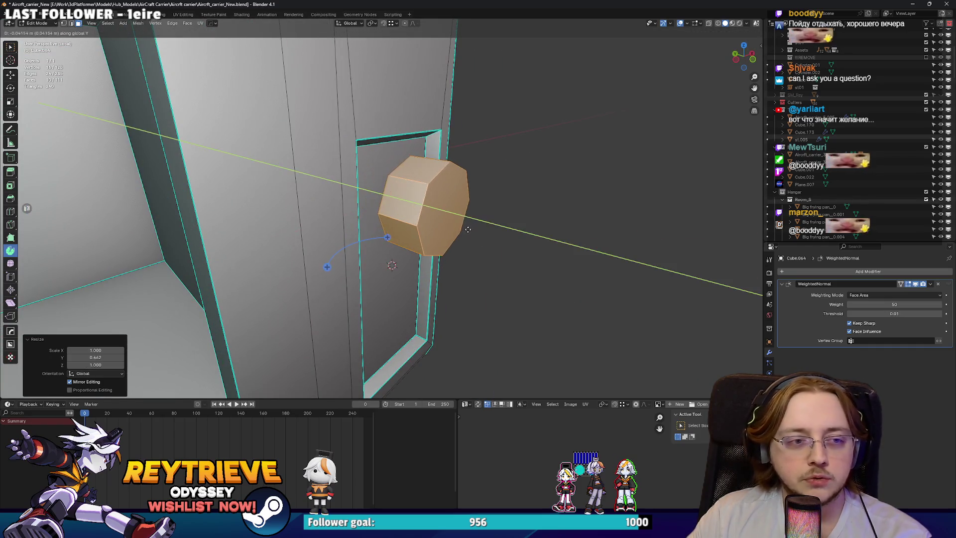
left_click(438, 217)
key("alt+z")
left_click(439, 217)
key("x")
left_click(408, 166)
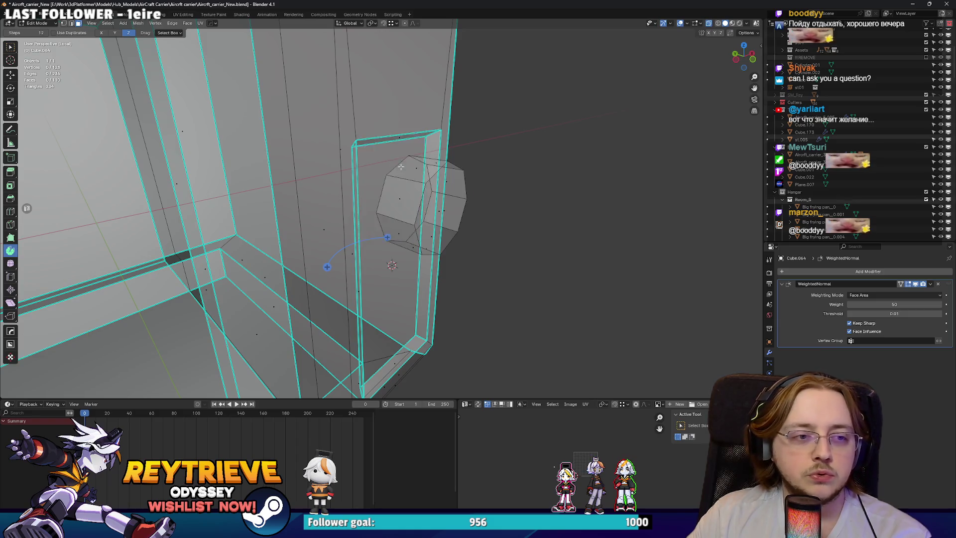
key("alt+z")
key("l")
Seat the knob on the panel along Y and fine-tune its size and depth.
left_click_drag(438, 199, 450, 208)
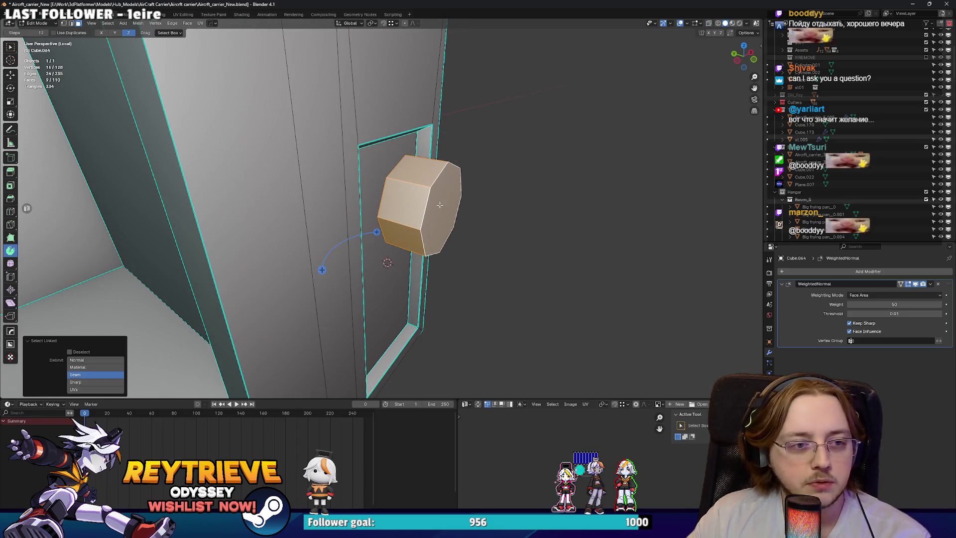
key("g")
key("y")
left_click(416, 193)
left_click_drag(416, 193, 388, 131)
key("s")
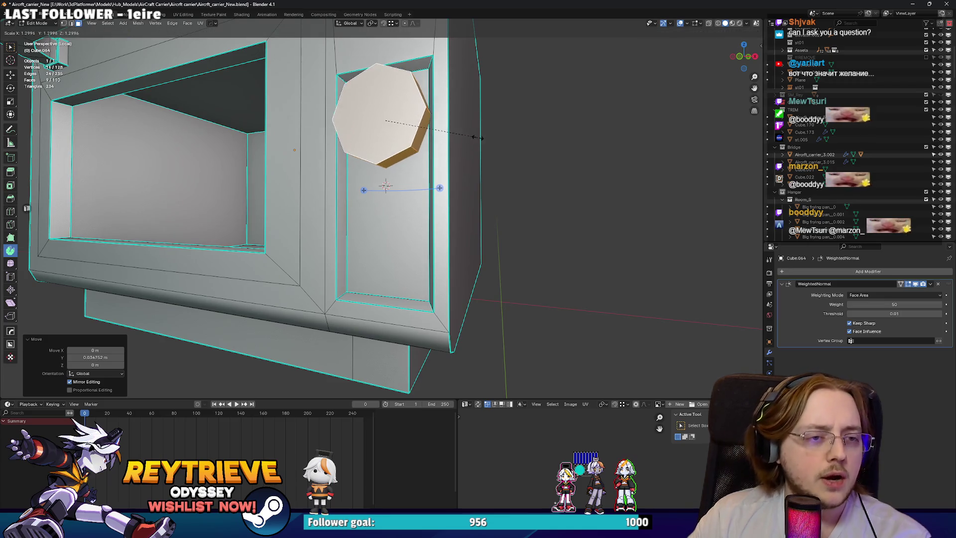
left_click(475, 137)
scroll("up", 3)
left_click_drag(478, 179, 448, 169)
key("s")
key("y")
left_click(457, 159)
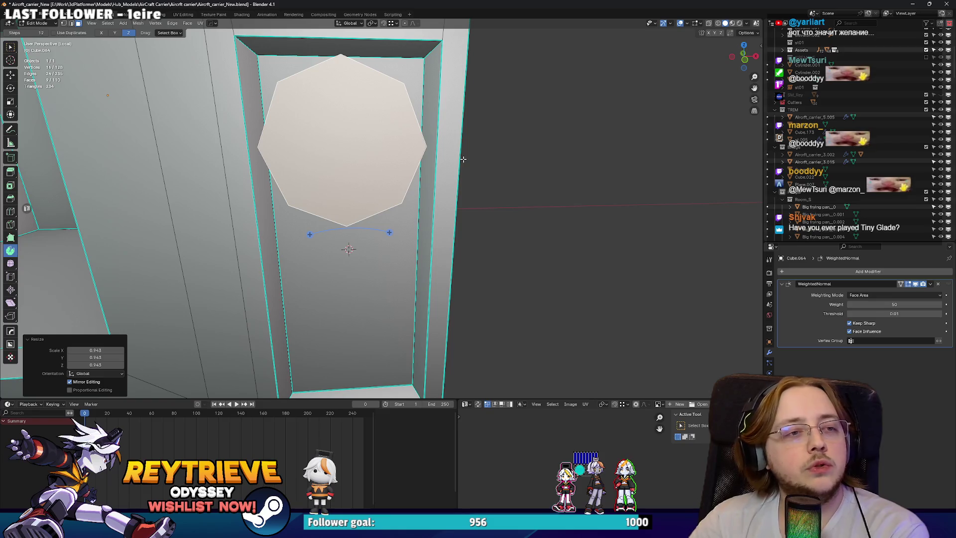
Cancel a rotation to keep the octagon upright and select the whole connected piece.
scroll("down", 3)
left_click_drag(344, 132, 484, 158)
key("r")
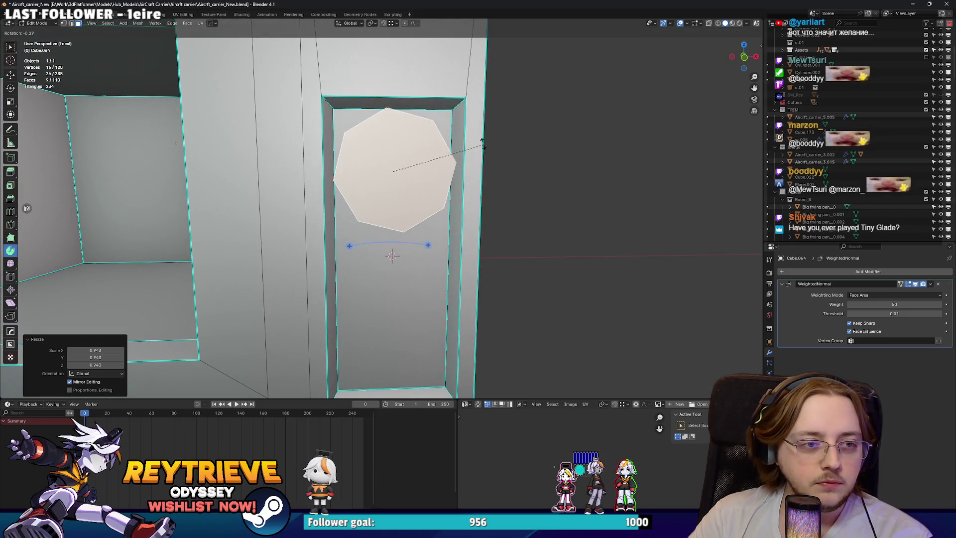
key("Escape")
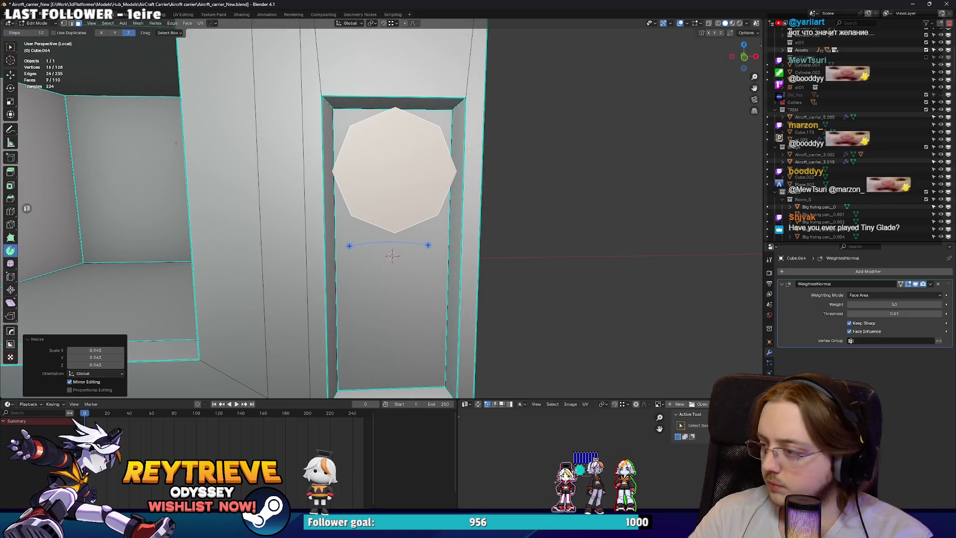
left_click(469, 148)
left_click_drag(469, 148, 505, 147)
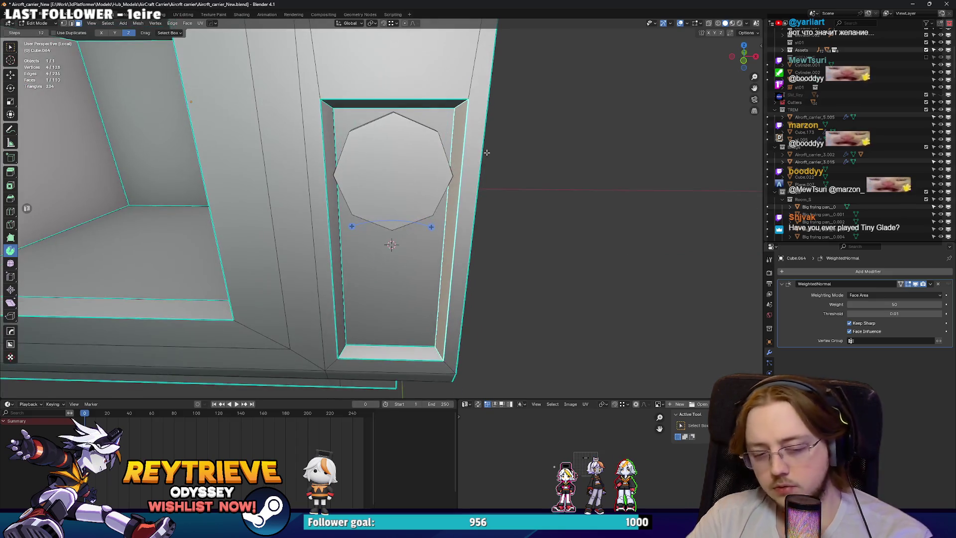
key("l")
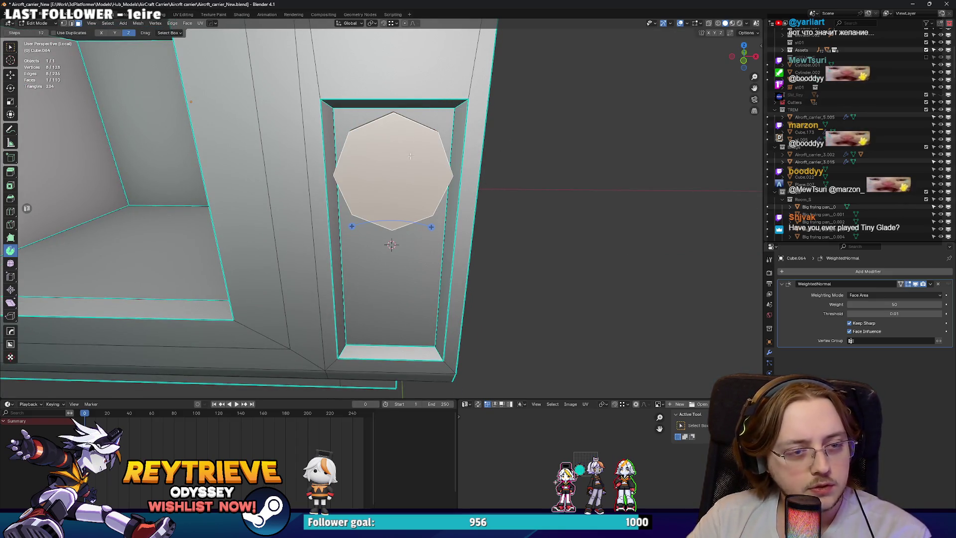
key("ctrl+Tab")
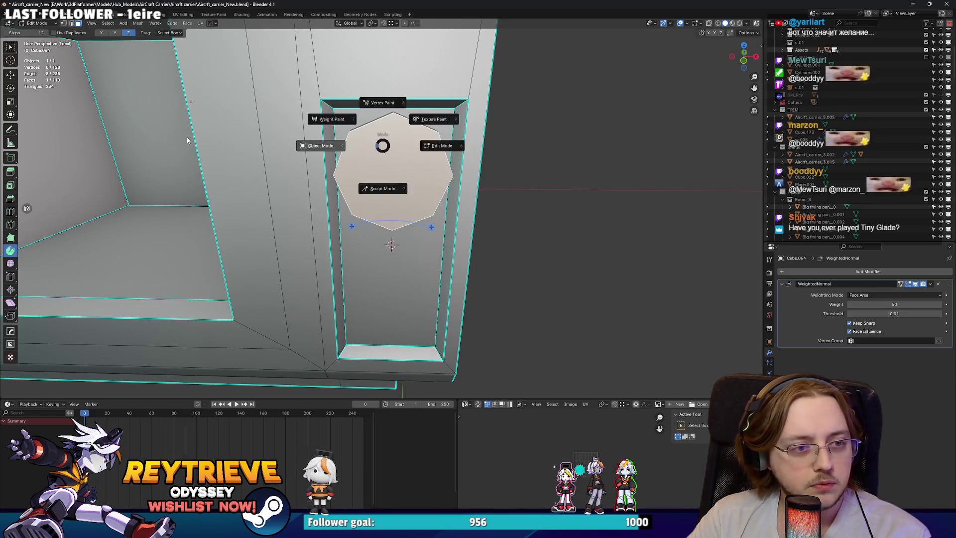
Apply all transforms to the octagon dial in Object Mode and return to Edit Mode.
left_click(373, 160)
key("ctrl+a")
left_click(353, 159)
right_click(353, 158)
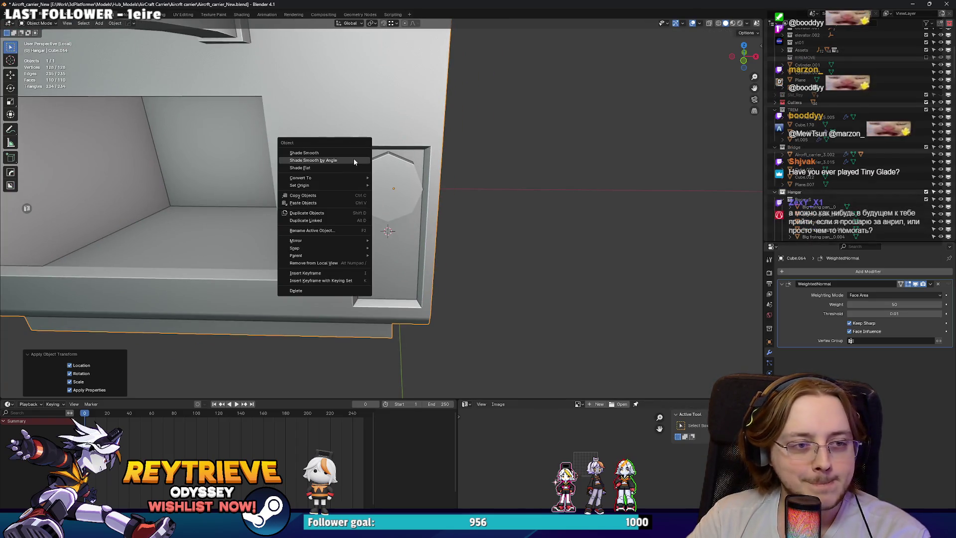
key("Escape")
key("Tab")
key("KP_Decimal")
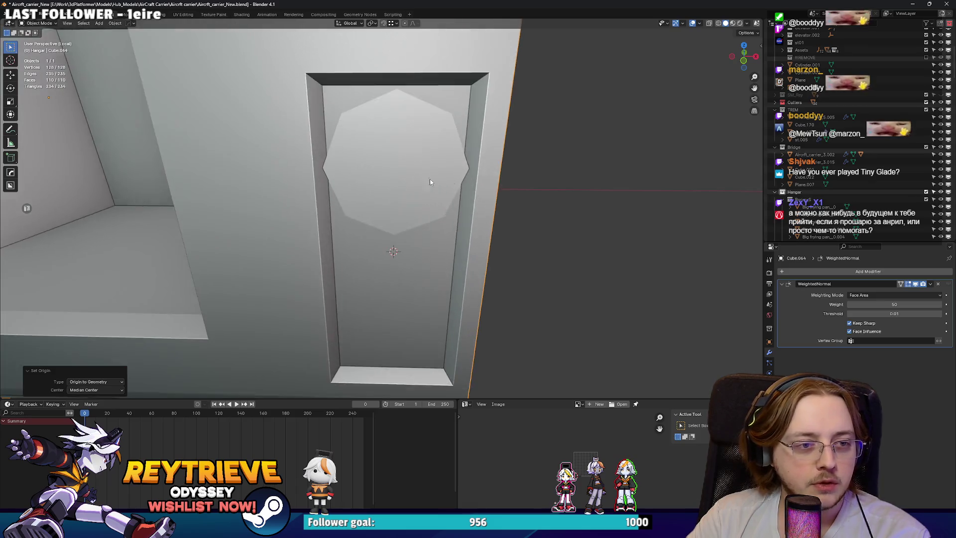
Try an inset and inner-face resize on the octagon, then undo it.
key("i")
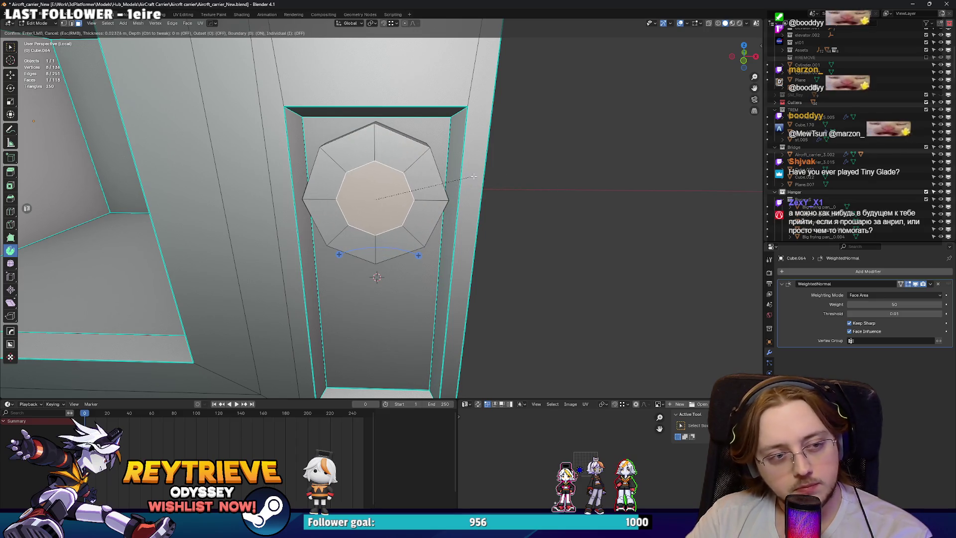
key("Escape")
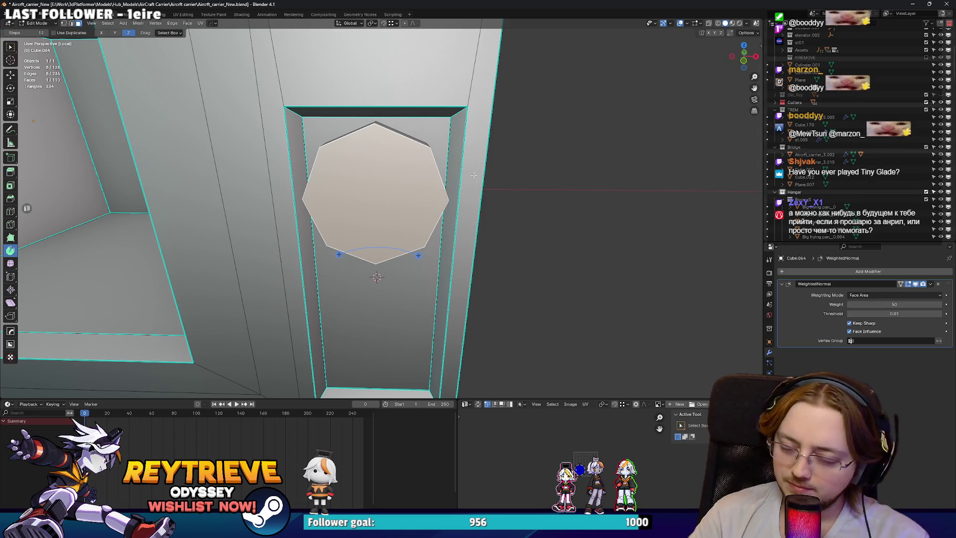
left_click_drag(421, 133, 443, 191)
key("i")
left_click(484, 176)
key("s")
left_click(465, 177)
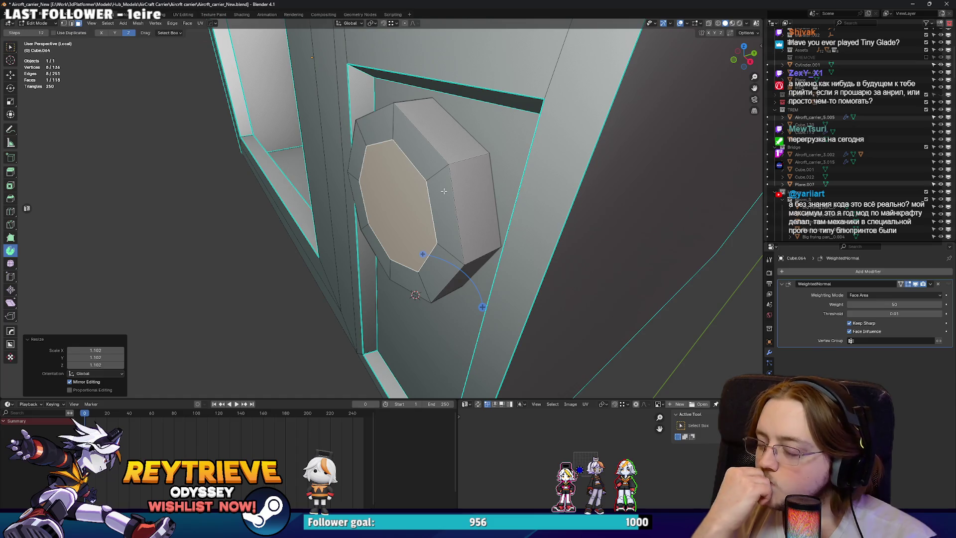
left_click_drag(464, 177, 500, 187)
key("ctrl+z")
key("ctrl+z")
Push the octagon face out about 0.012 m along Y and inset it twice.
key("g")
key("y")
left_click(440, 175)
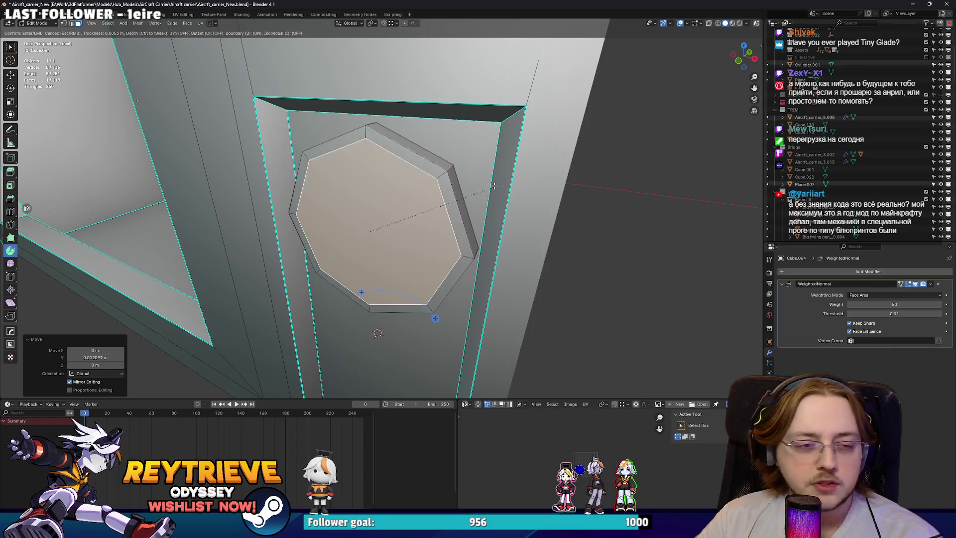
key("i")
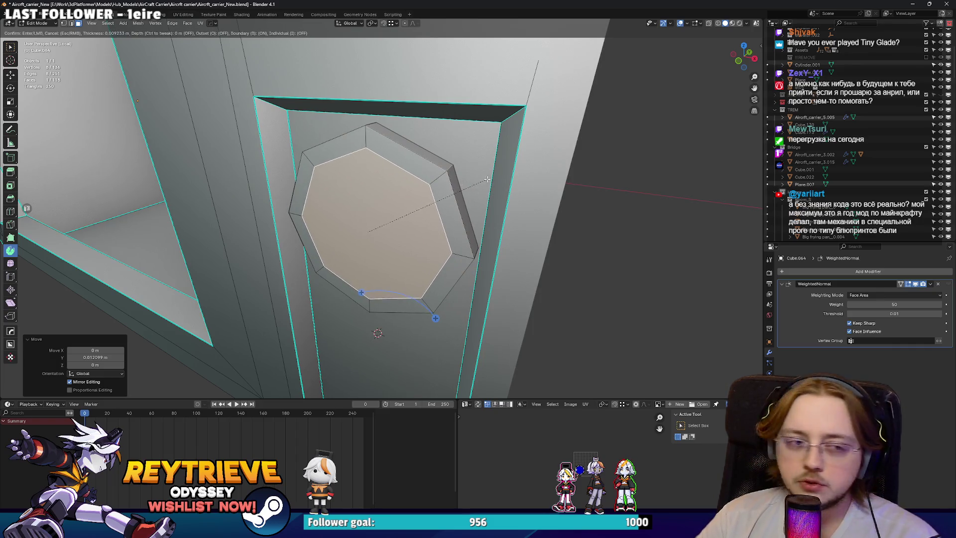
left_click(482, 180)
key("i")
left_click(470, 183)
Grow the selection to the surrounding ring and shrink it inward, excluding Y.
key("ctrl+KP_Add")
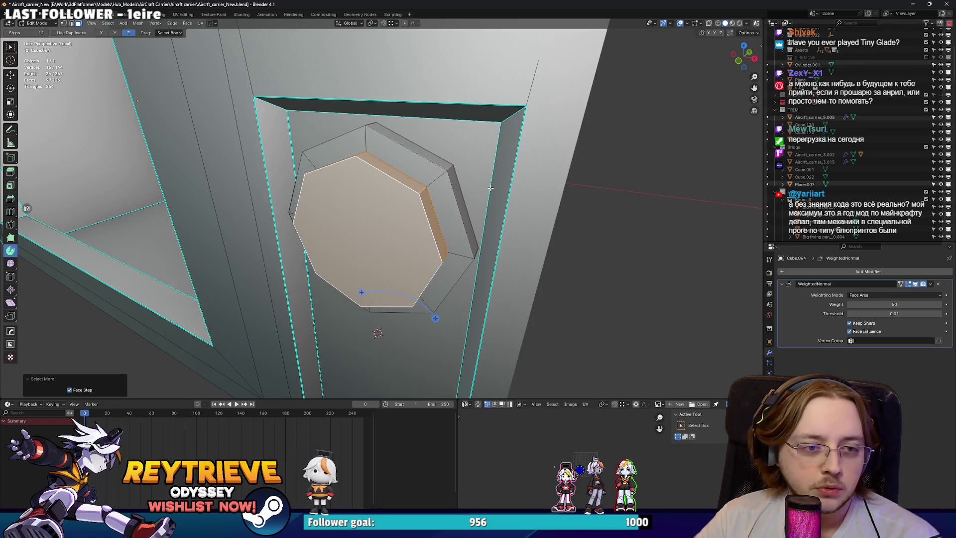
key("s")
left_click_drag(477, 192, 468, 194)
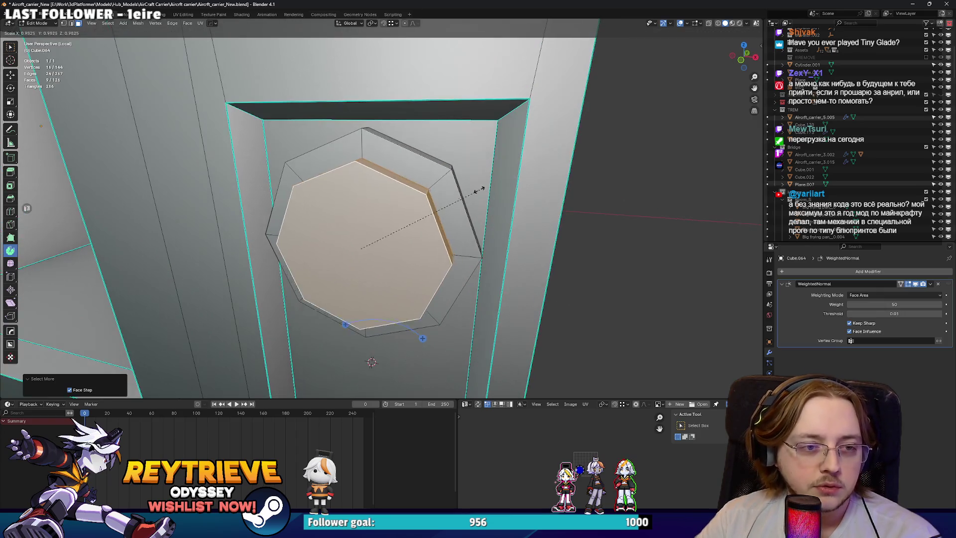
key("shift+y")
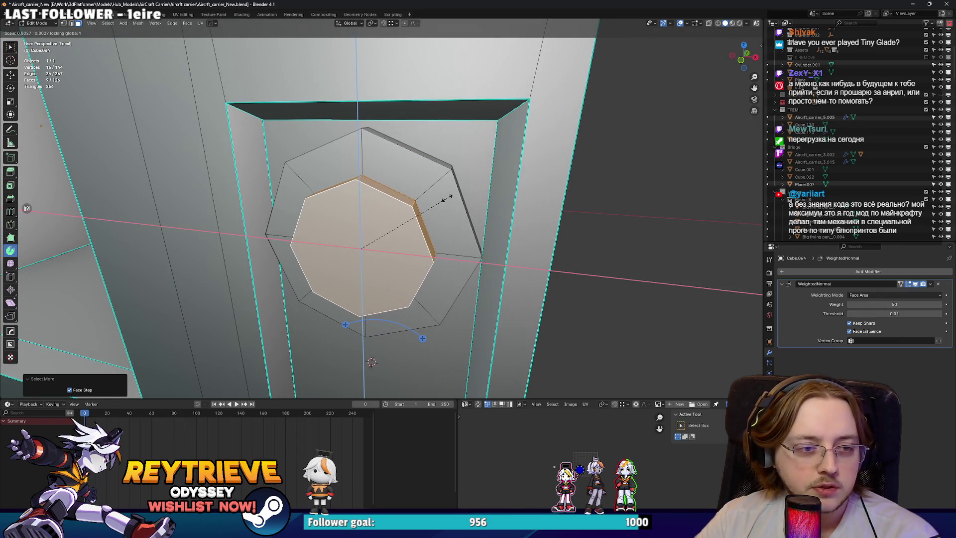
left_click(437, 202)
left_click_drag(437, 202, 371, 227)
left_click(371, 227)
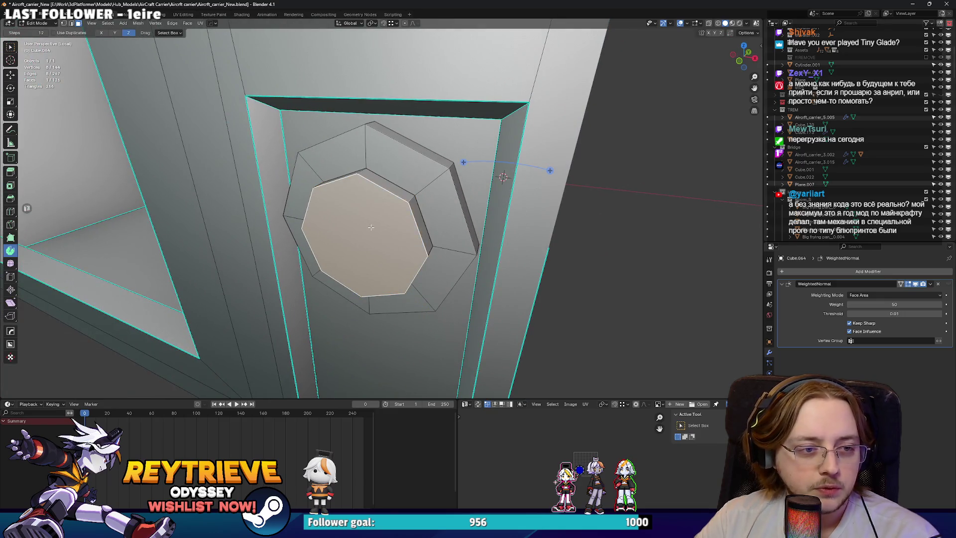
left_click(10, 47)
left_click_drag(298, 210, 390, 210)
key("shift+a")
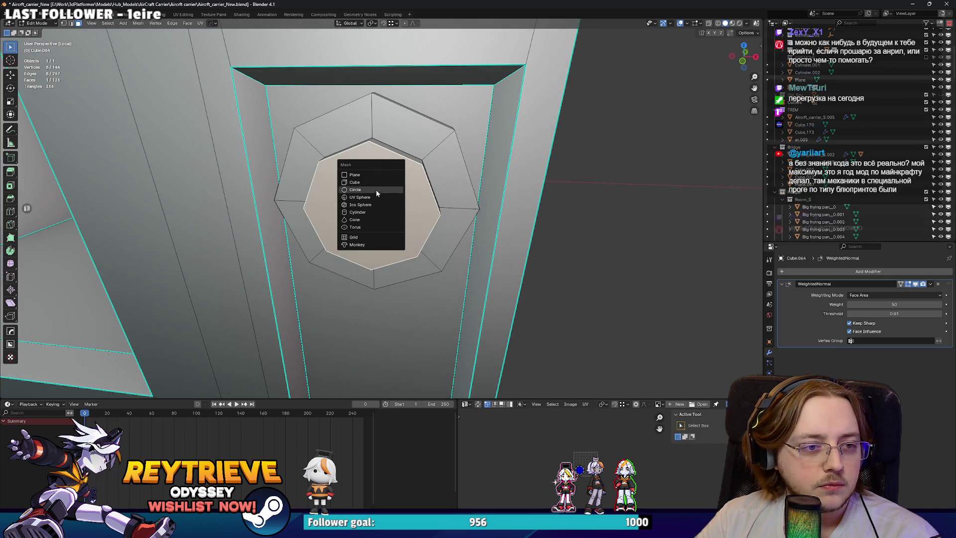
Add a cube, shrink it to a small box, and narrow it along X.
left_click(376, 183)
key("s")
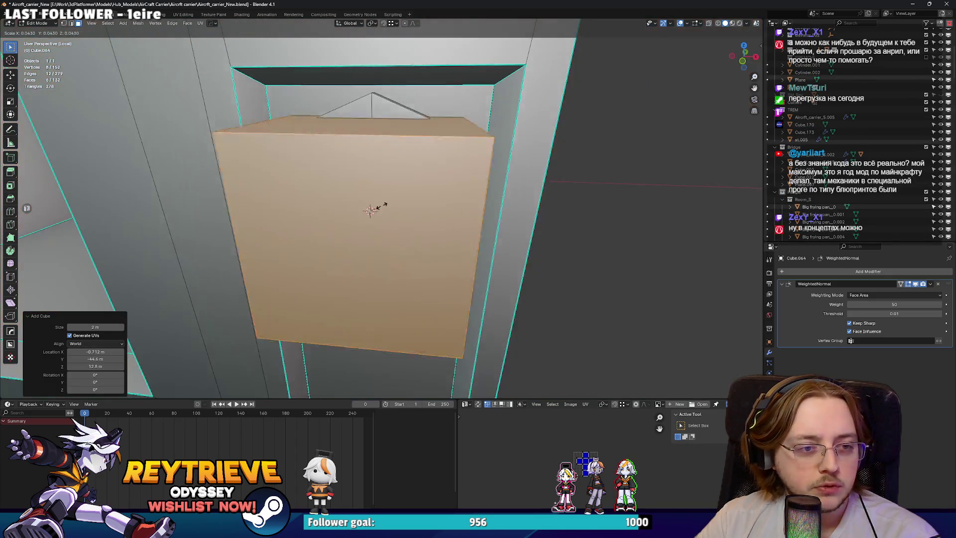
left_click(380, 205)
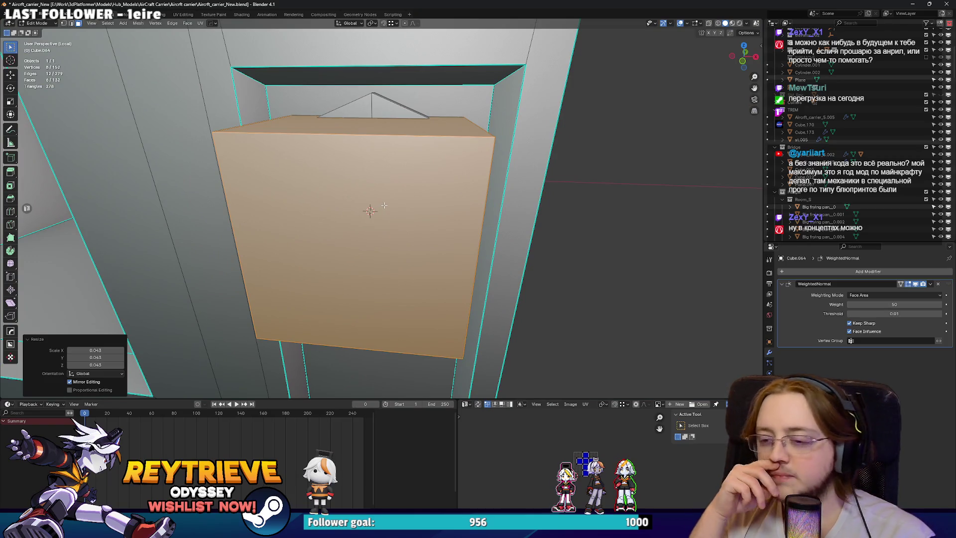
key("s")
left_click(424, 214)
key("s")
key("x")
left_click(425, 217)
Make the box taller along Z, move it along Y onto the dial, and shrink it slightly.
left_click_drag(426, 216, 379, 209)
key("s")
key("z")
left_click(355, 185)
key("g")
key("y")
left_click(354, 212)
key("s")
left_click(465, 211)
left_click_drag(465, 211, 386, 179)
Bevel the grip bar's edges and return to Object Mode.
key("2")
left_click(368, 266)
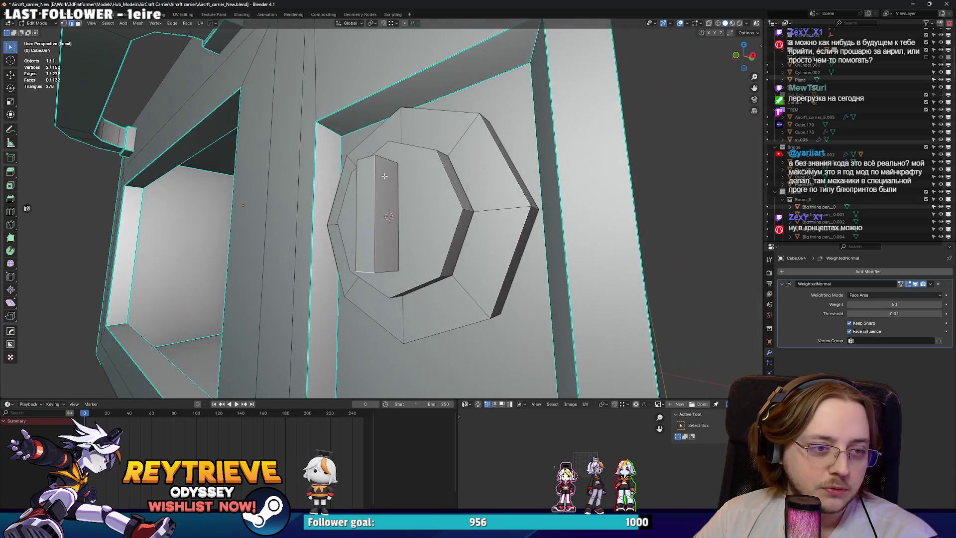
key("ctrl+b")
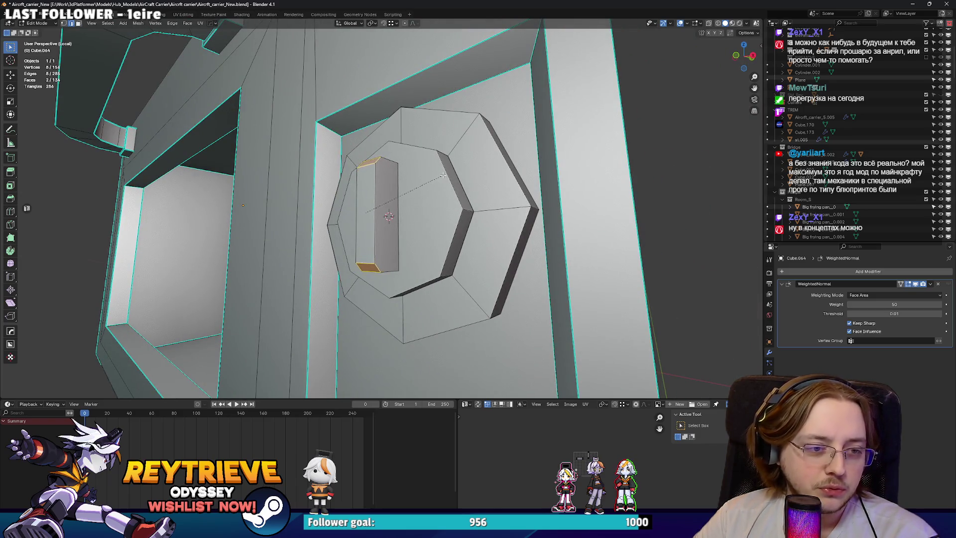
left_click(441, 175)
left_click_drag(441, 174, 375, 167)
left_click(386, 180)
key("Tab")
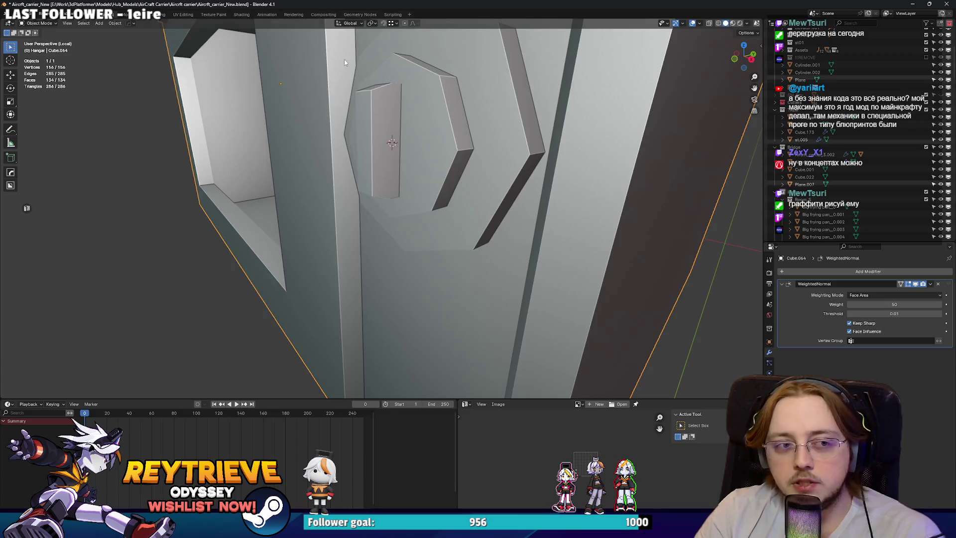
left_click_drag(323, 135, 343, 72)
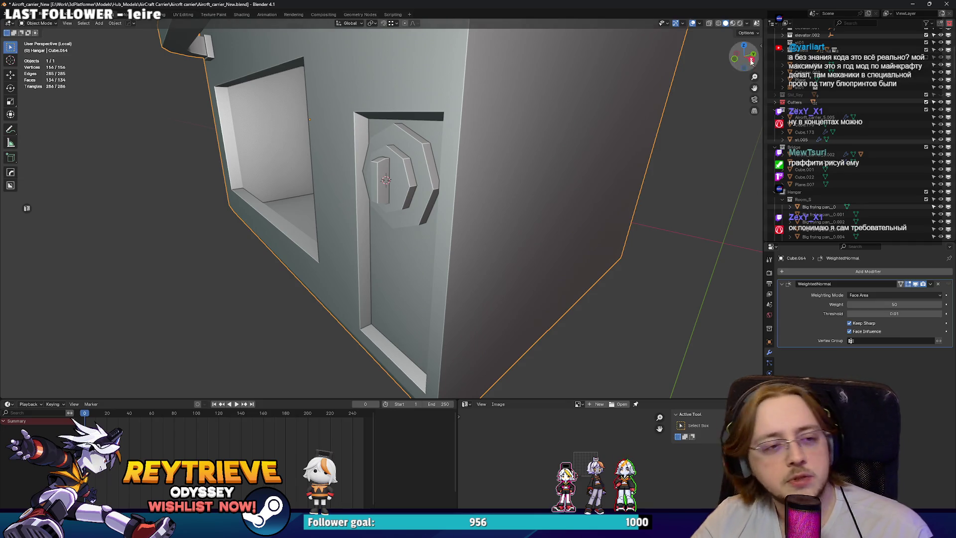
Select the connected dial ring and delete its faces.
left_click_drag(548, 164, 501, 129)
key("Tab")
scroll("up", 3)
scroll("down", 3)
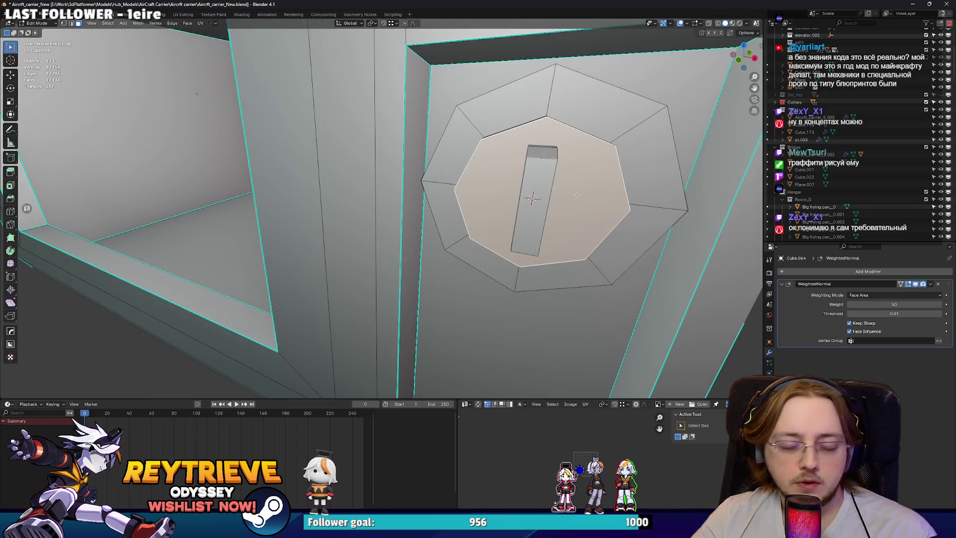
key("l")
left_click_drag(576, 195, 526, 313)
key("x")
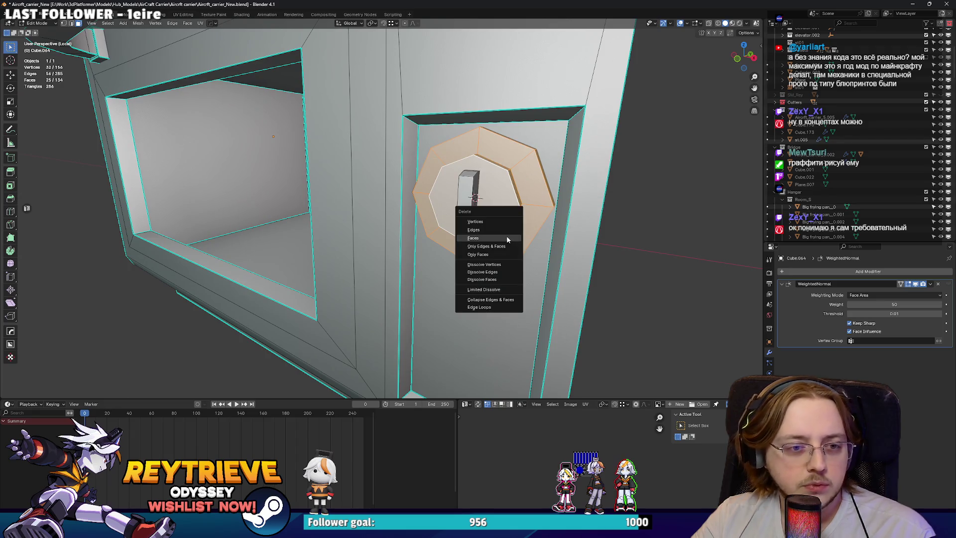
left_click(506, 235)
Add a 16-sided cylinder, scale it down, and rotate it 90° on X into a disc.
key("shift+a")
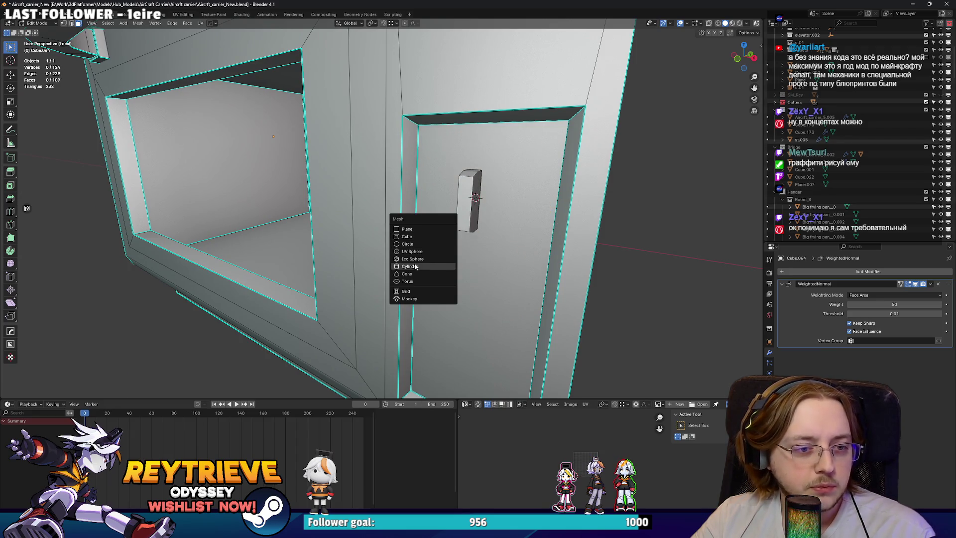
left_click(410, 266)
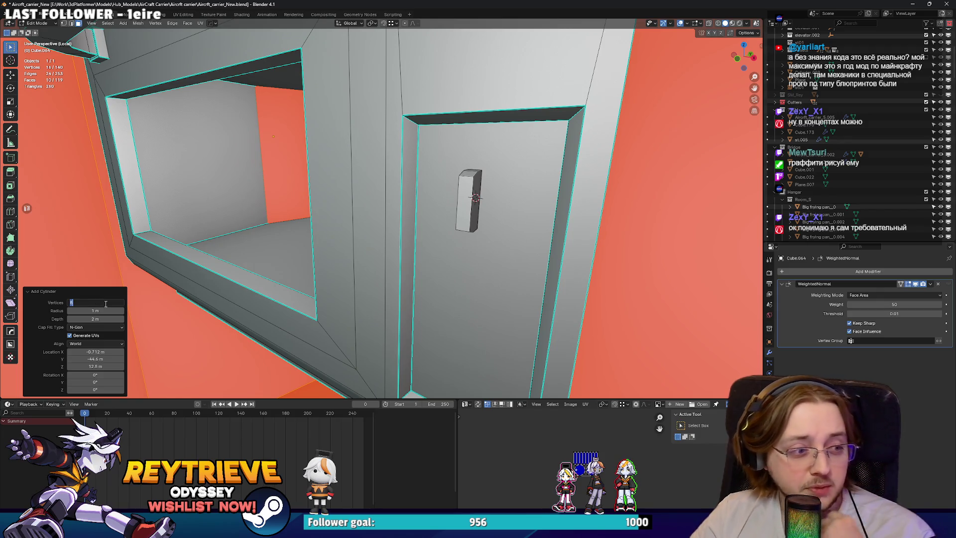
type("16")
key("Return")
key("s")
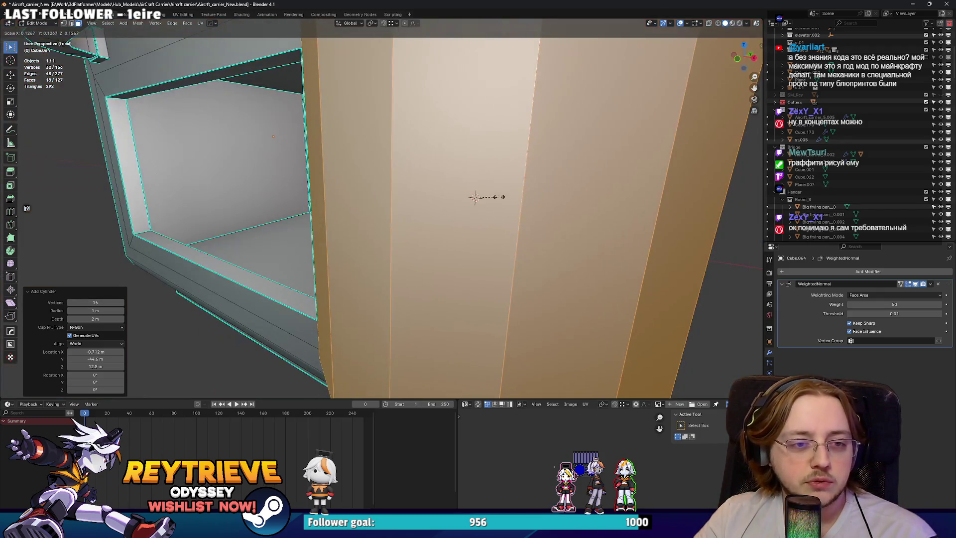
left_click(498, 197)
key("s")
left_click(564, 203)
key("r")
key("x")
key("9")
key("0")
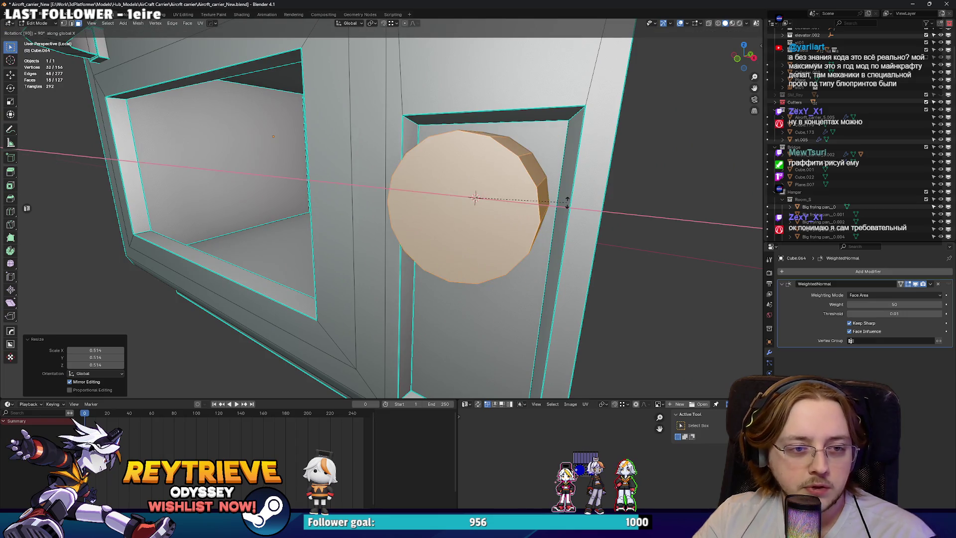
key("Return")
Enlarge the disc, then flatten and resize it along Y.
key("s")
left_click(590, 202)
left_click_drag(590, 202, 558, 219)
key("s")
key("y")
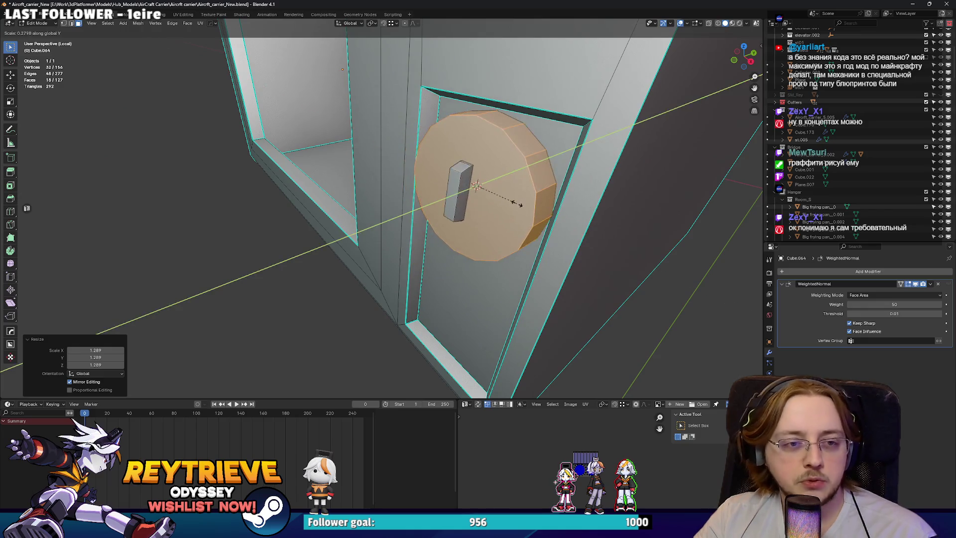
left_click(503, 198)
key("s")
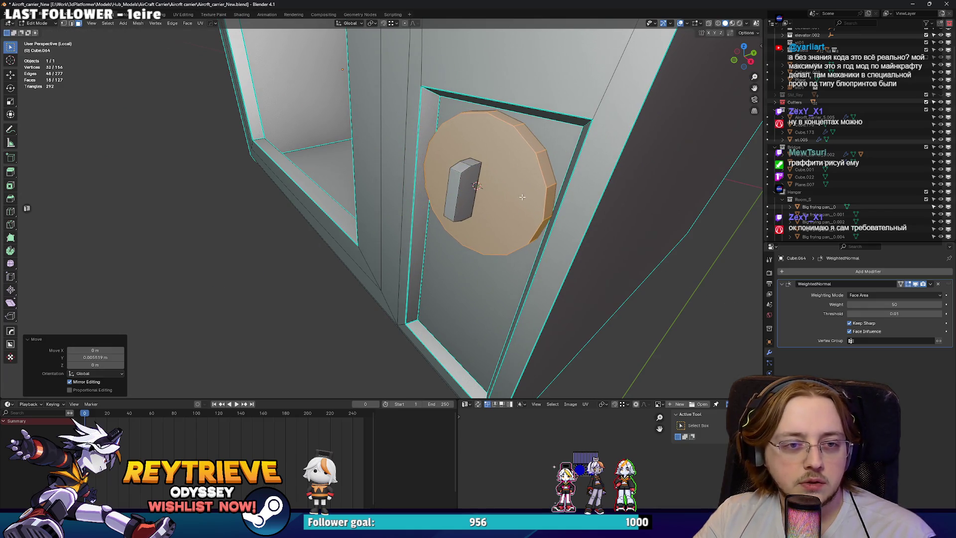
left_click(497, 196)
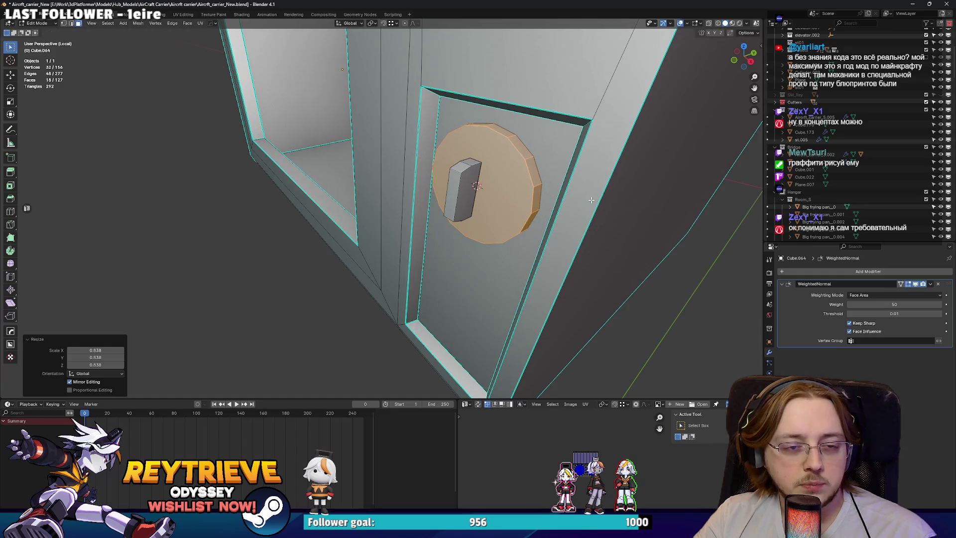
key("y")
left_click(637, 199)
left_click_drag(637, 199, 577, 184)
Inset the disc's front face, extrude it outward and shrink it into a raised dial face.
left_click(517, 234)
key("i")
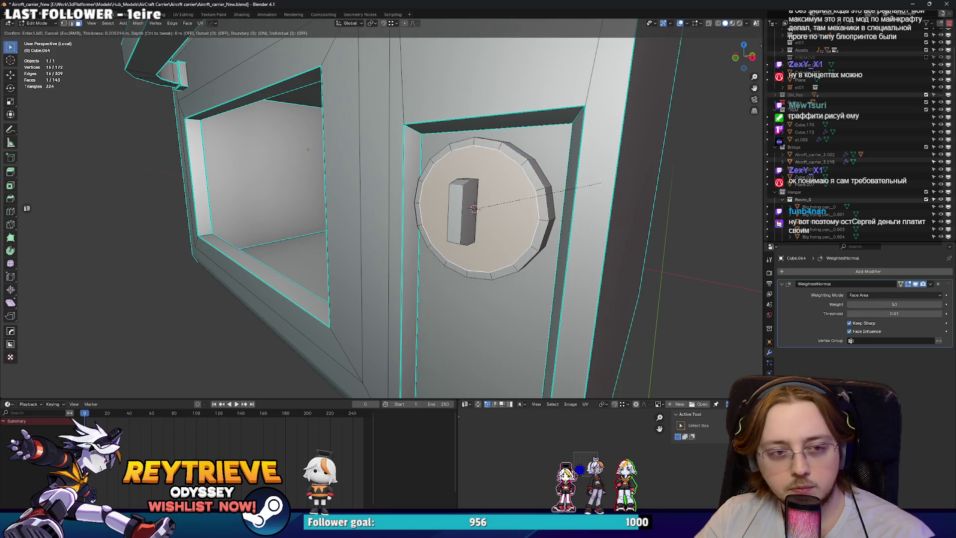
left_click(517, 204)
left_click_drag(518, 204, 513, 199)
key("e")
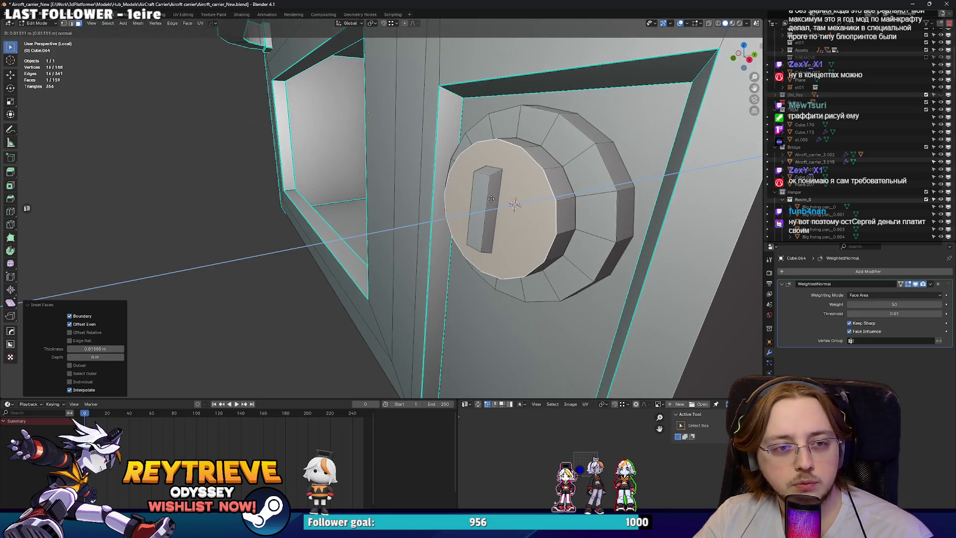
left_click(572, 207)
key("s")
left_click(614, 211)
key("Tab")
left_click_drag(614, 211, 537, 211)
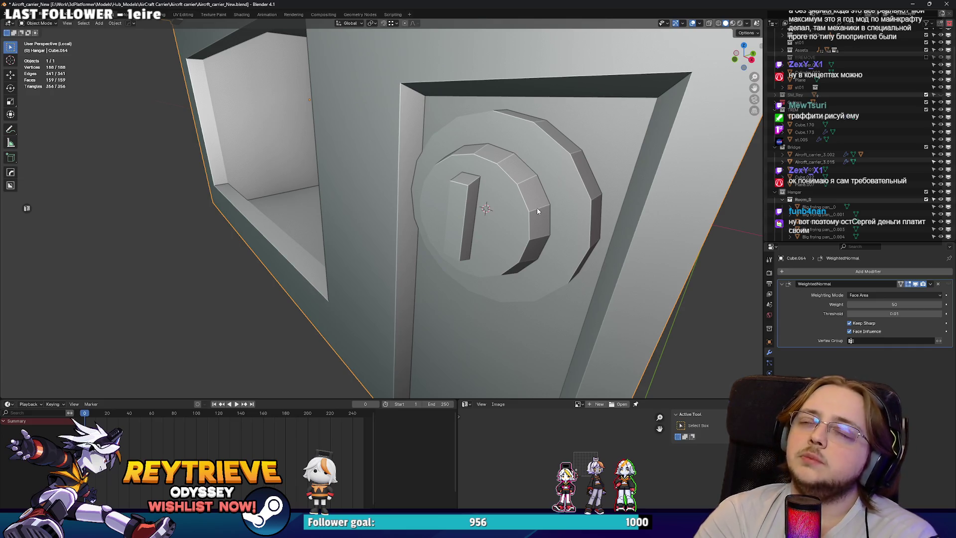
right_click(537, 211)
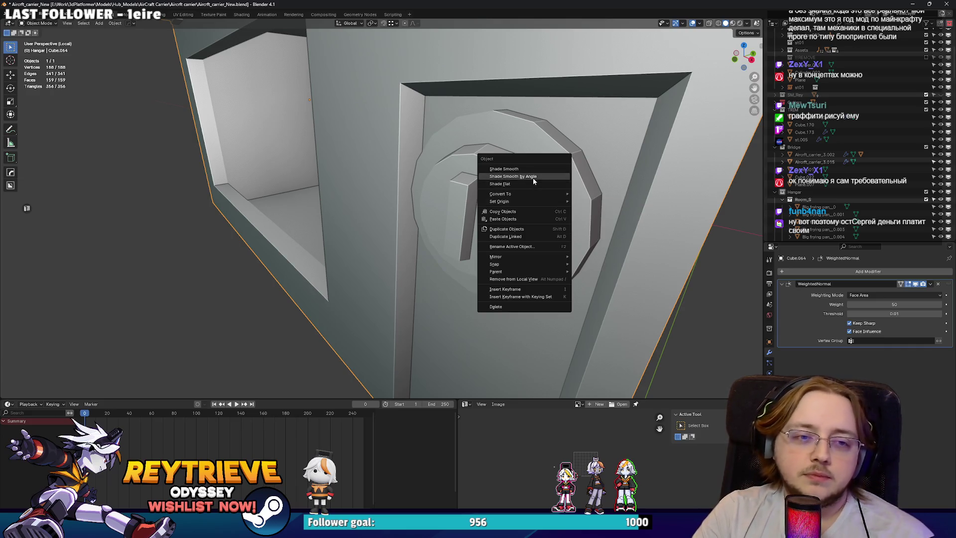
Shade the knob smooth by angle and mark its rim edge loops sharp.
left_click(533, 178)
left_click_drag(532, 178, 536, 189)
key("Tab")
key("2")
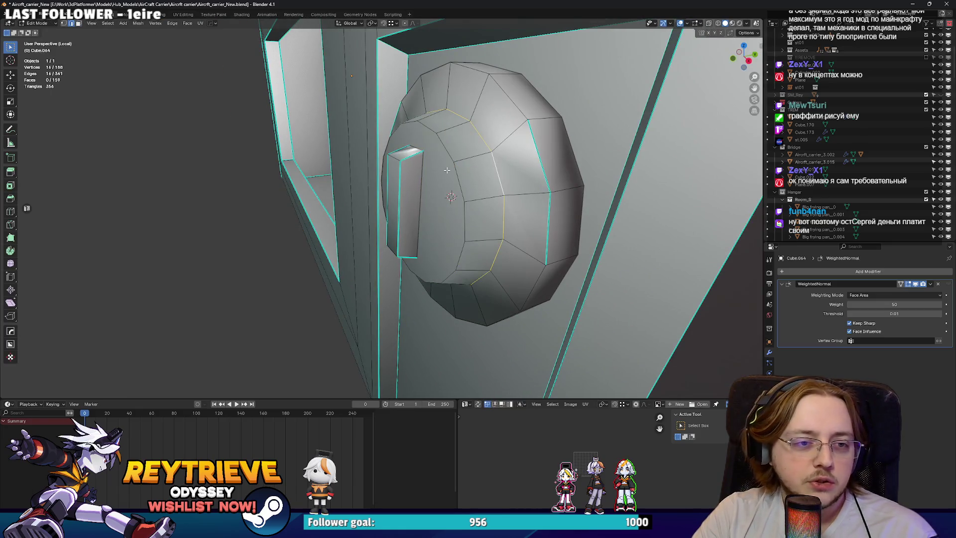
left_click(540, 161)
right_click(579, 156)
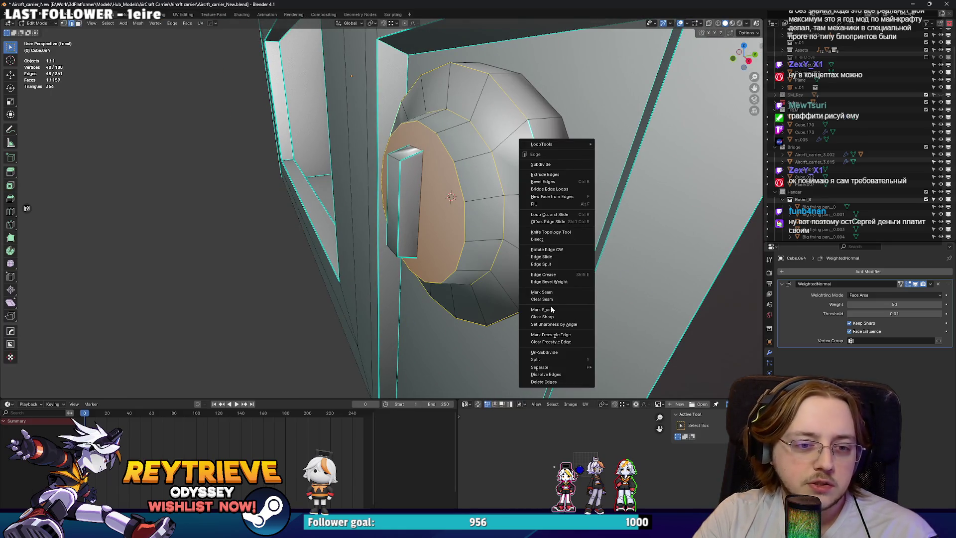
left_click(551, 311)
left_click_drag(551, 310, 581, 148)
Delete only the knob cap's face using X > Only Faces in see-through view.
key("alt+z")
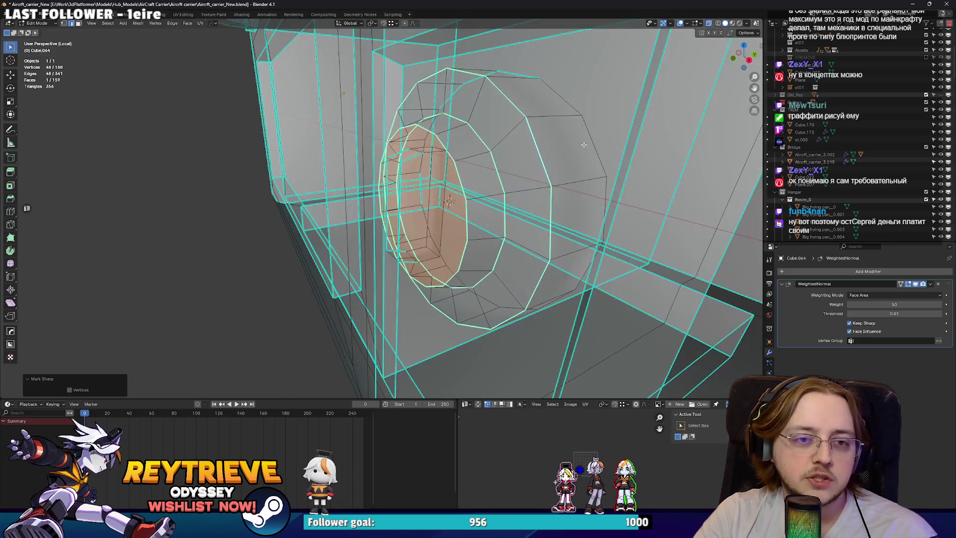
left_click(591, 135)
right_click(591, 136)
key("Escape")
key("x")
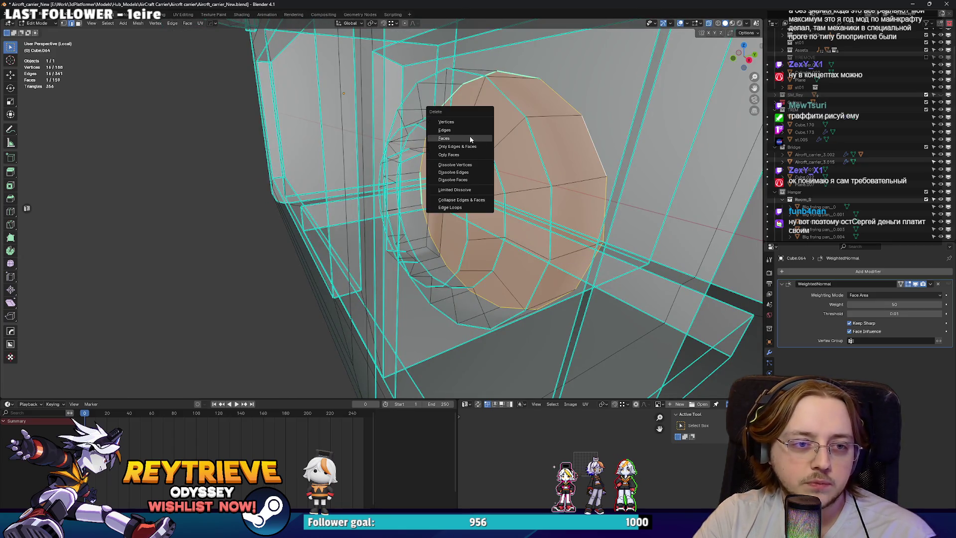
left_click(472, 141)
key("alt+z")
key("Tab")
Re-examine the knob in Edit Mode, then switch to the Unreal Engine window.
left_click_drag(367, 123, 419, 154)
key("Tab")
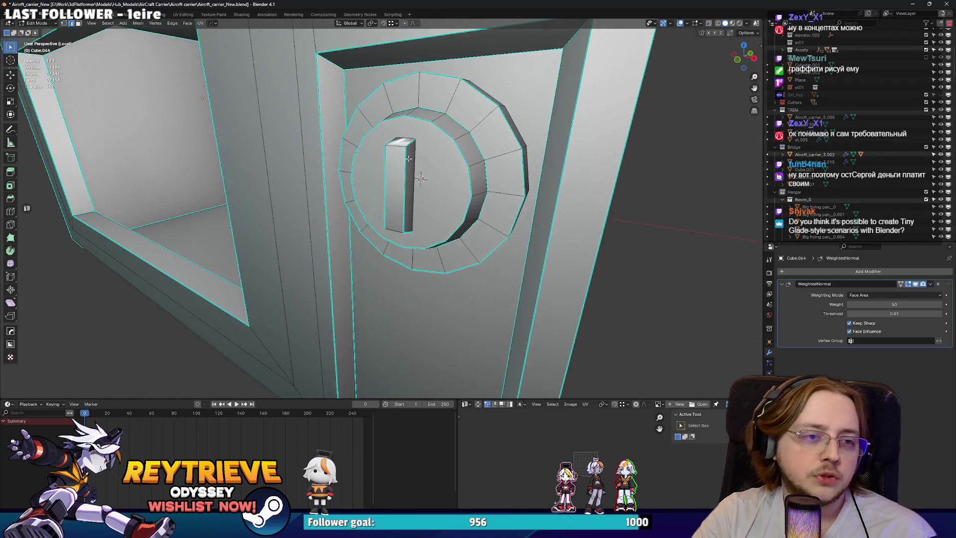
key("alt+z")
scroll("up", 3)
key("alt+z")
right_click(410, 153)
key("Escape")
key("Tab")
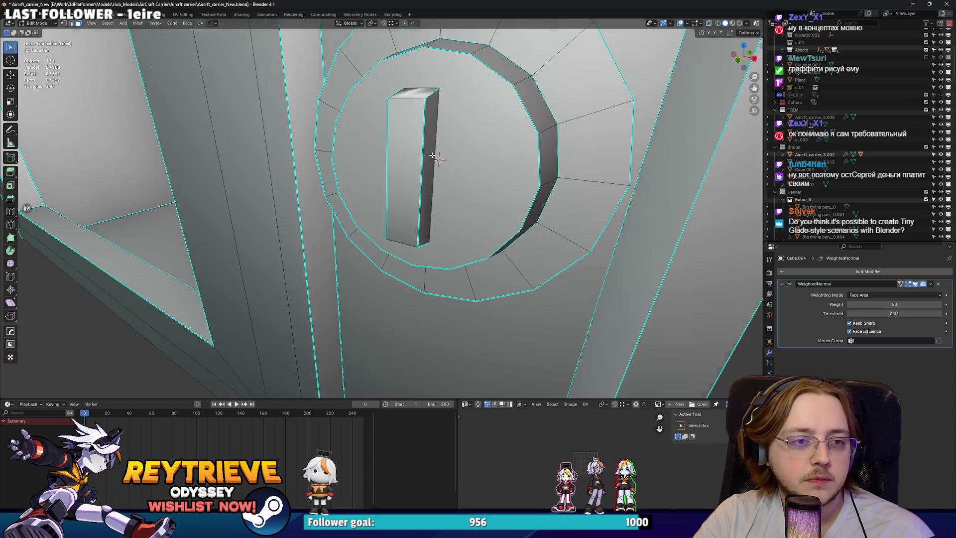
key("Tab")
left_click_drag(403, 157, 542, 165)
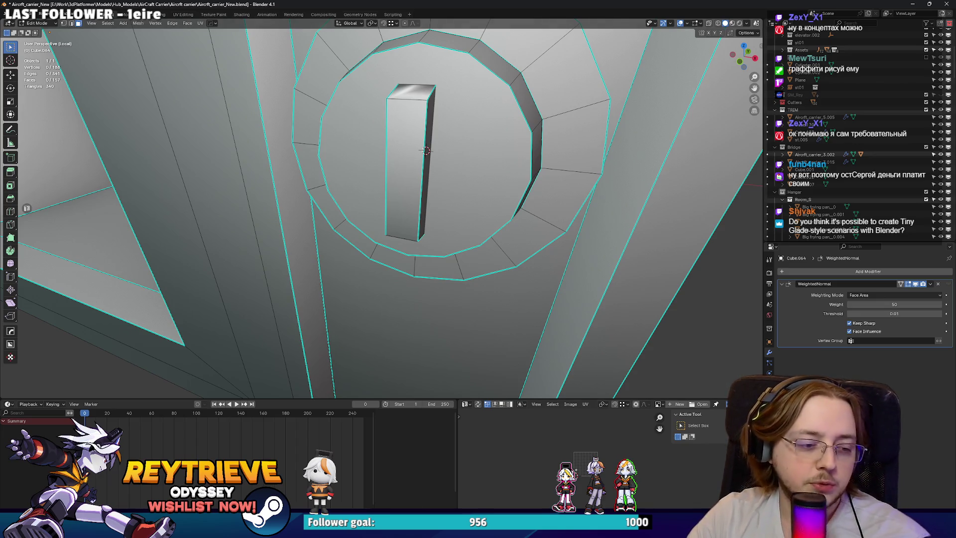
key("alt+Tab")
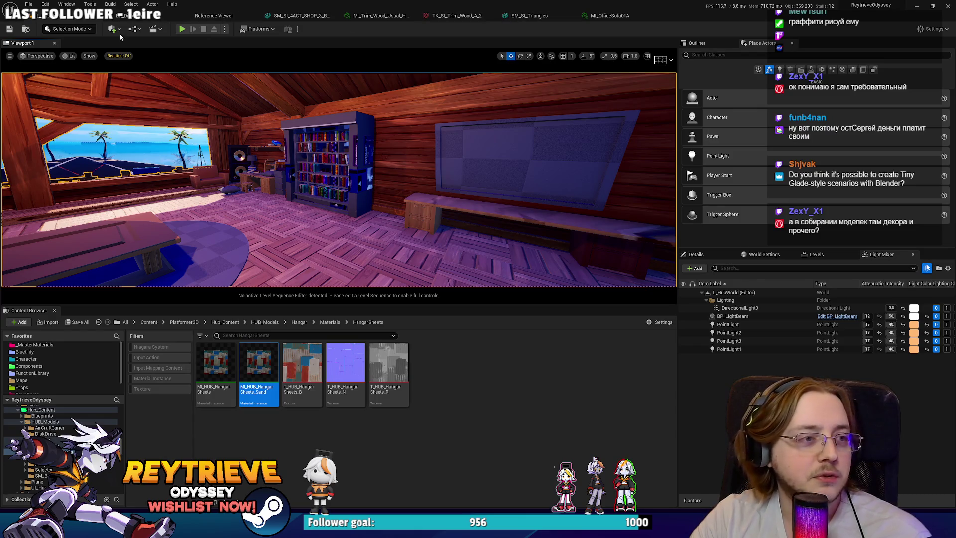
Open BP_DiskDrive's Event Graph, zoom in, and return to Blender.
left_click(165, 15)
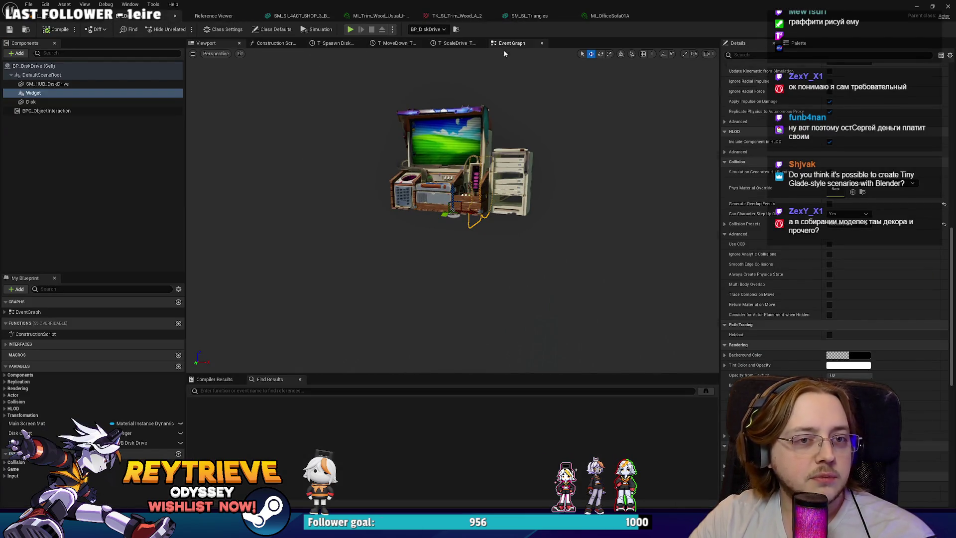
left_click(506, 44)
scroll("up", 3)
left_click(64, 4)
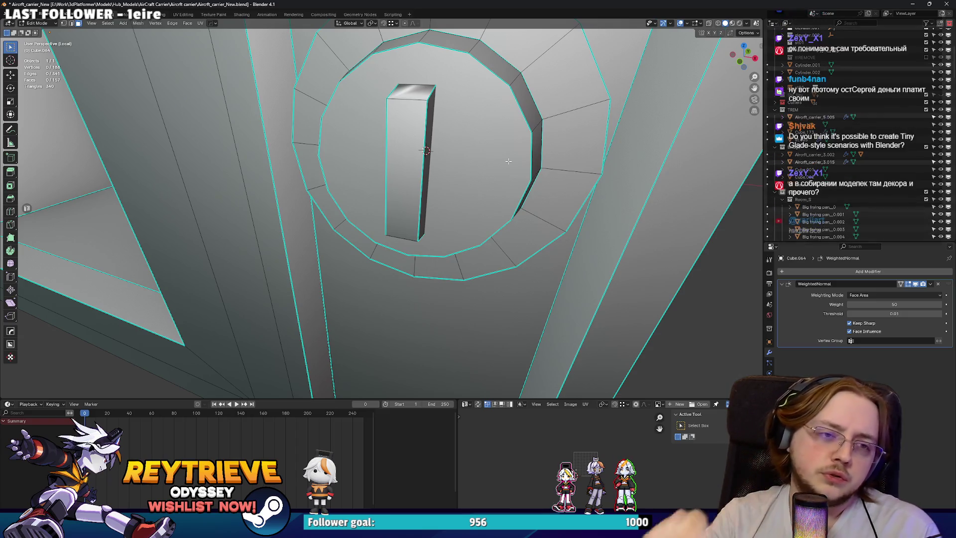
Mark the slot handle's top, bottom and side edges sharp.
key("2")
left_click(416, 102)
left_click_drag(509, 161, 431, 147)
left_click(409, 233)
right_click(405, 232)
left_click(402, 231)
key("alt+z")
left_click(431, 147)
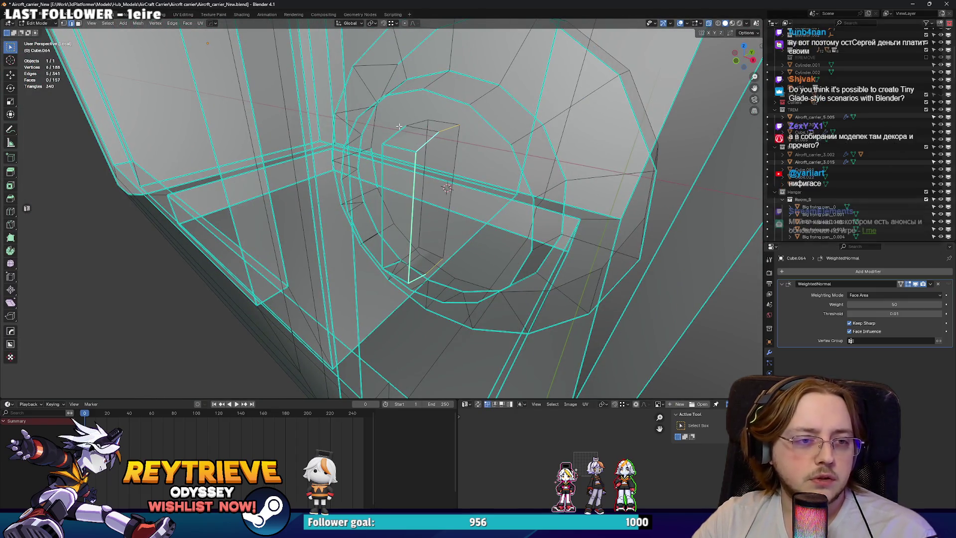
right_click(443, 180)
left_click(426, 183)
key("alt+z")
left_click_drag(426, 183, 512, 182)
scroll("down", 3)
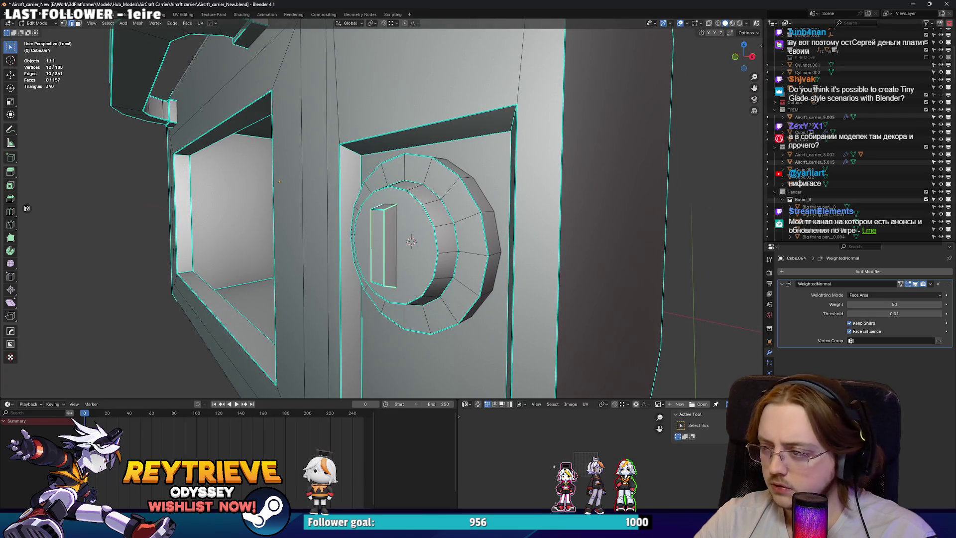
Scale up the ring's inner face loop to widen the groove, then return to Object Mode.
left_click_drag(498, 229, 451, 195)
key("3")
left_click(470, 219)
scroll("up", 3)
key("s")
key("shift+x")
left_click(512, 203)
key("Tab")
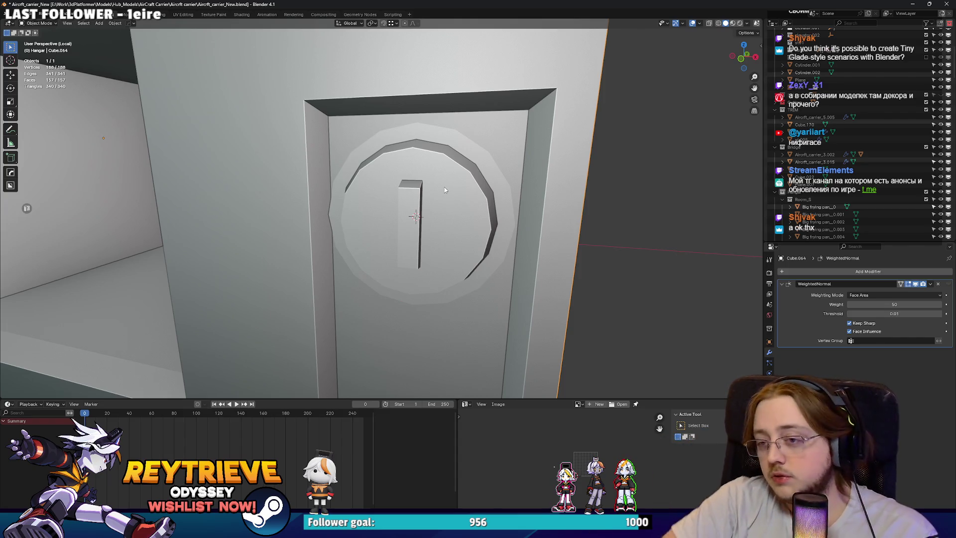
Scale the dial knob's ring edge loop up to 1.070.
left_click_drag(425, 180, 532, 197)
key("ctrl+Tab")
left_click(581, 197)
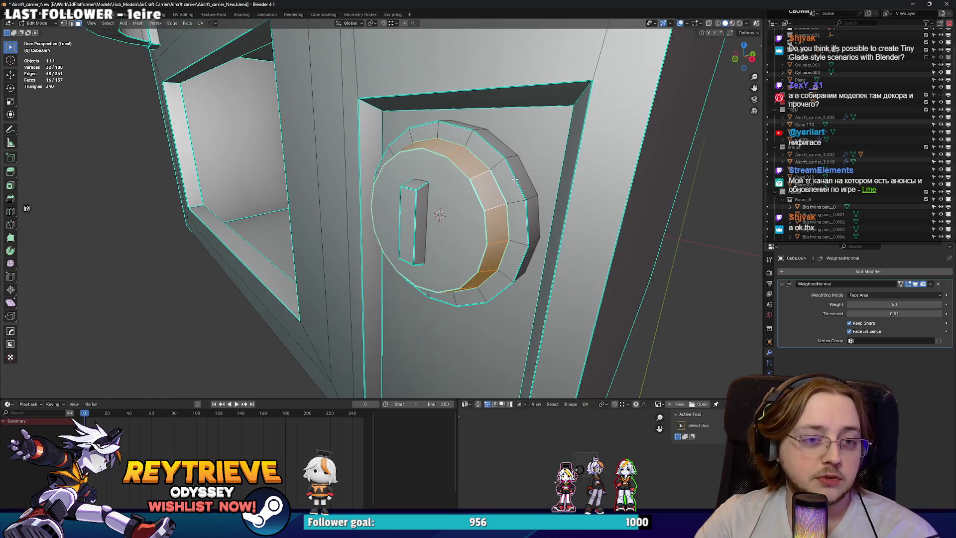
key("alt+z")
key("2")
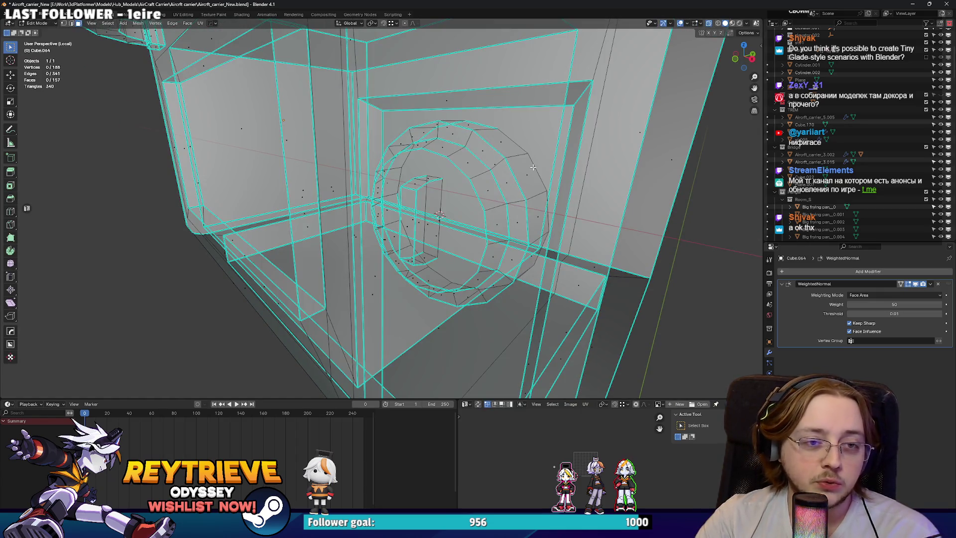
left_click(532, 166)
key("alt+z")
key("s")
left_click(544, 166)
Select the whole knob and shift it slightly along the Y axis.
left_click_drag(544, 165, 463, 200)
key("KP_1")
key("s")
key("Escape")
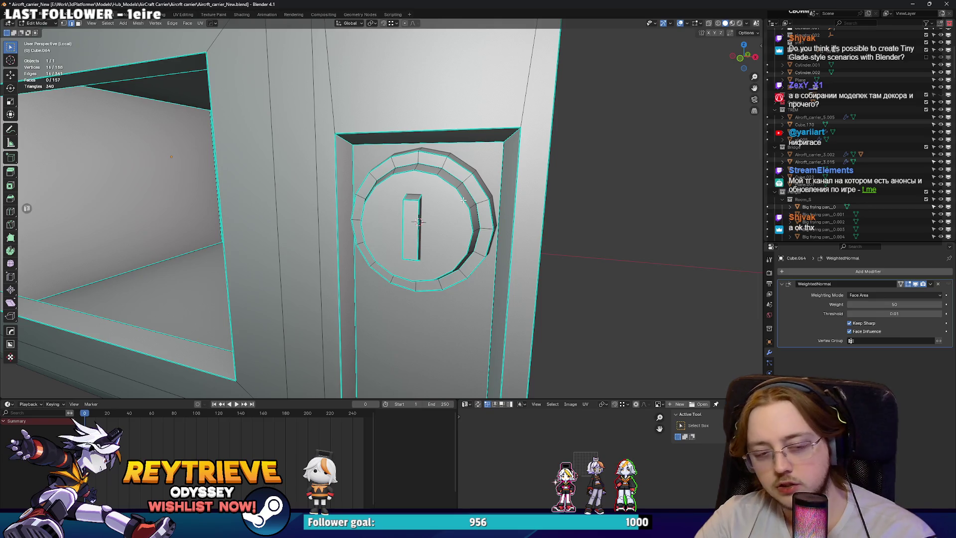
key("ctrl+l")
key("g")
left_click(523, 187)
left_click_drag(523, 188, 464, 149)
key("g")
key("y")
left_click(449, 205)
Shorten the knob's grip handle face by scaling it along Z.
left_click(464, 149)
left_click(466, 159)
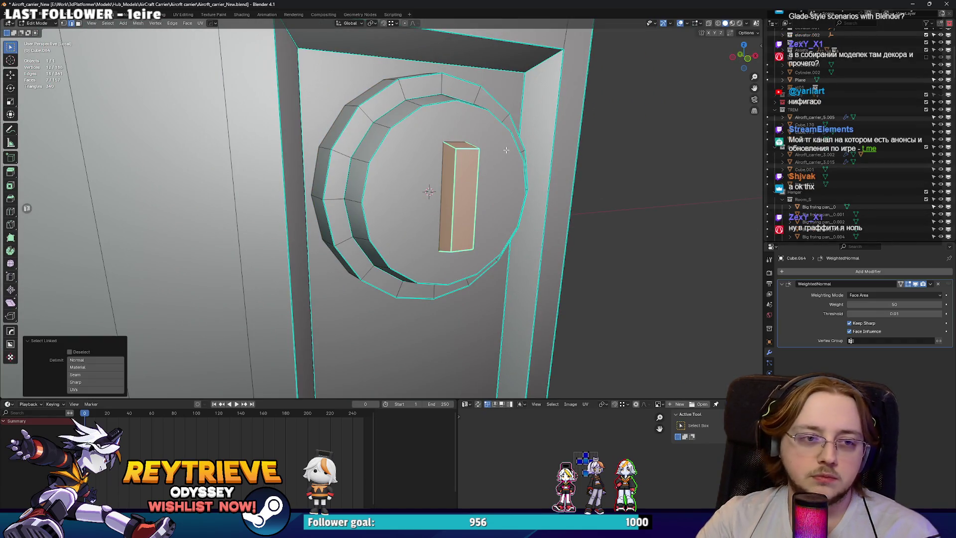
left_click_drag(512, 149, 408, 219)
key("s")
key("z")
left_click(526, 170)
Duplicate the whole knob and place the copy directly below the first along Z.
key("Tab")
key("Tab")
key("l")
key("l")
key("shift+d")
key("z")
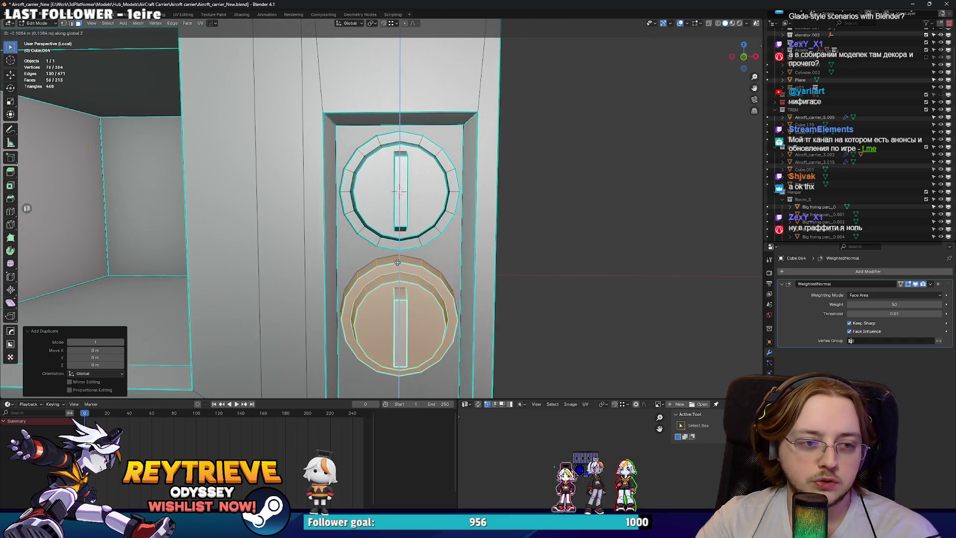
left_click(408, 259)
Raise the recess's bottom rim face along Z.
left_click_drag(407, 259, 441, 192)
scroll("down", 3)
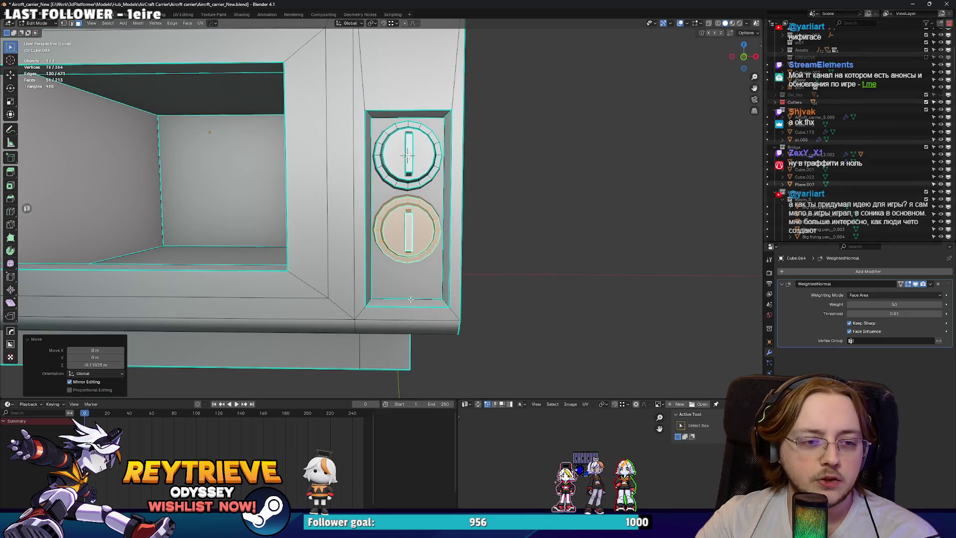
left_click(410, 302)
key("g")
key("z")
left_click(415, 273)
key("Tab")
Move the selected recess rim geometry vertically along Z.
left_click_drag(415, 273, 413, 230)
key("ctrl+Tab")
left_click(488, 238)
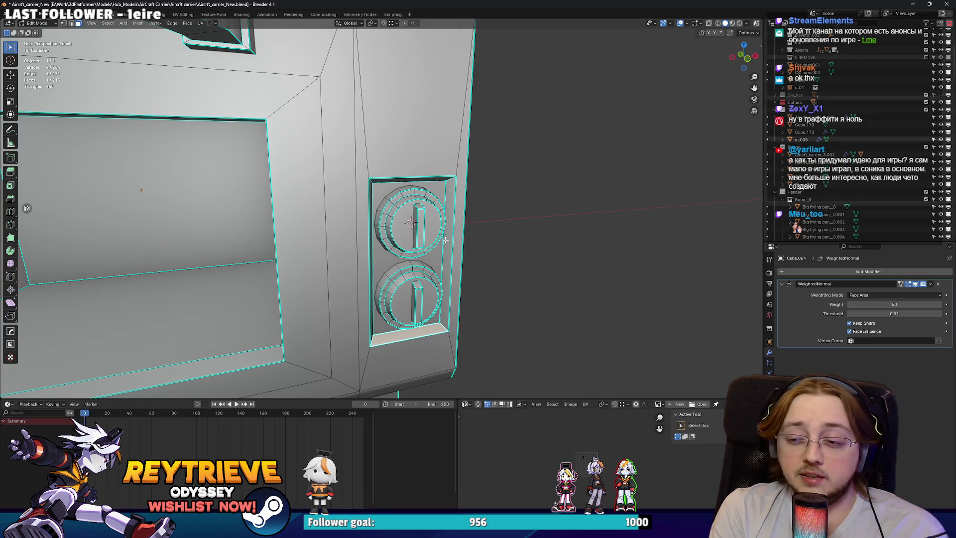
left_click_drag(445, 240, 406, 228)
key("g")
key("z")
left_click(406, 228)
key("Tab")
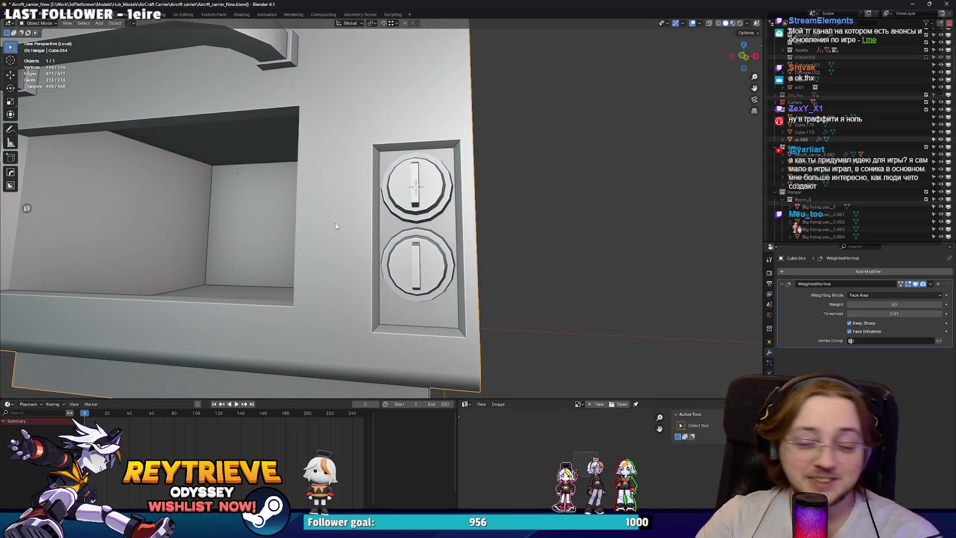
Shift another panel face and grow the selection around the side panel.
key("Tab")
left_click_drag(383, 225, 362, 255)
key("g")
left_click(462, 273)
key("Tab")
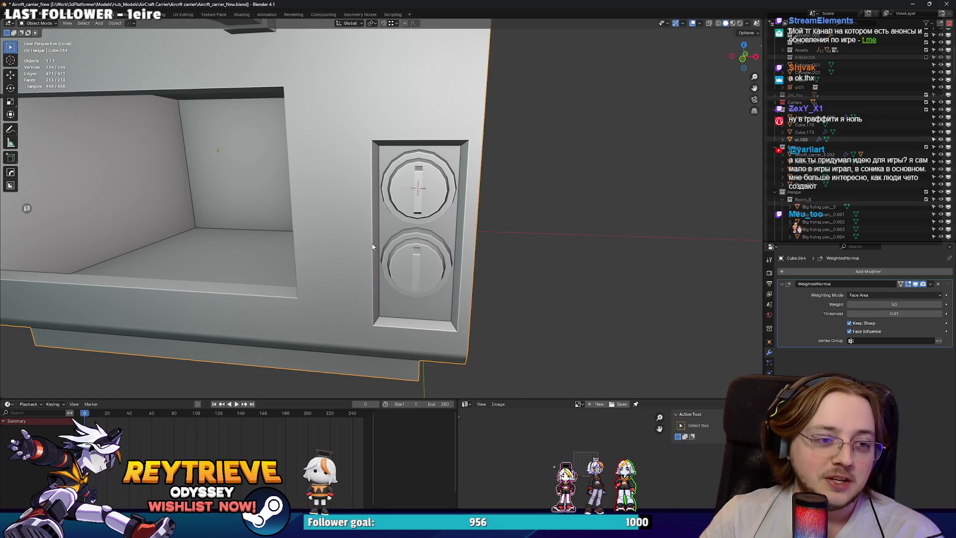
key("Tab")
key("ctrl+KP_Add")
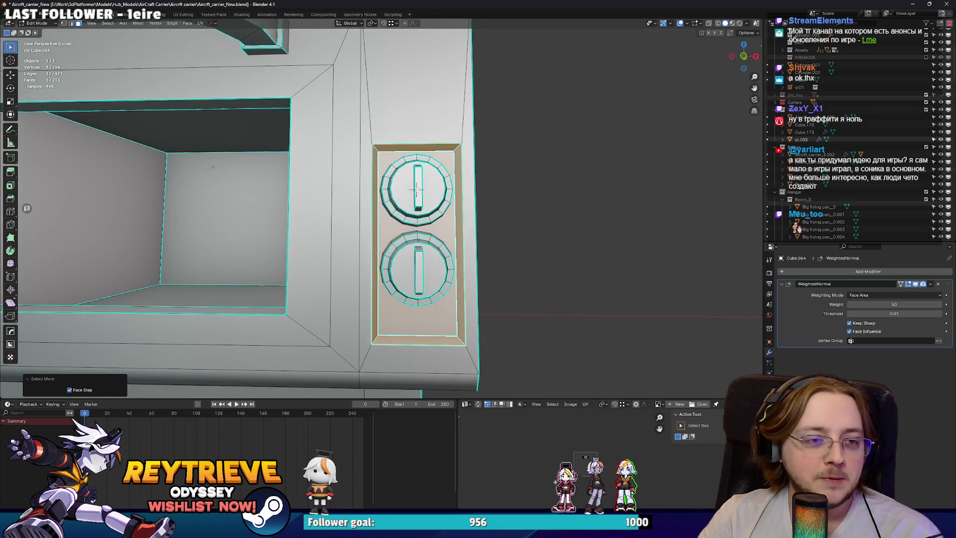
left_click_drag(463, 215, 392, 195)
key("Tab")
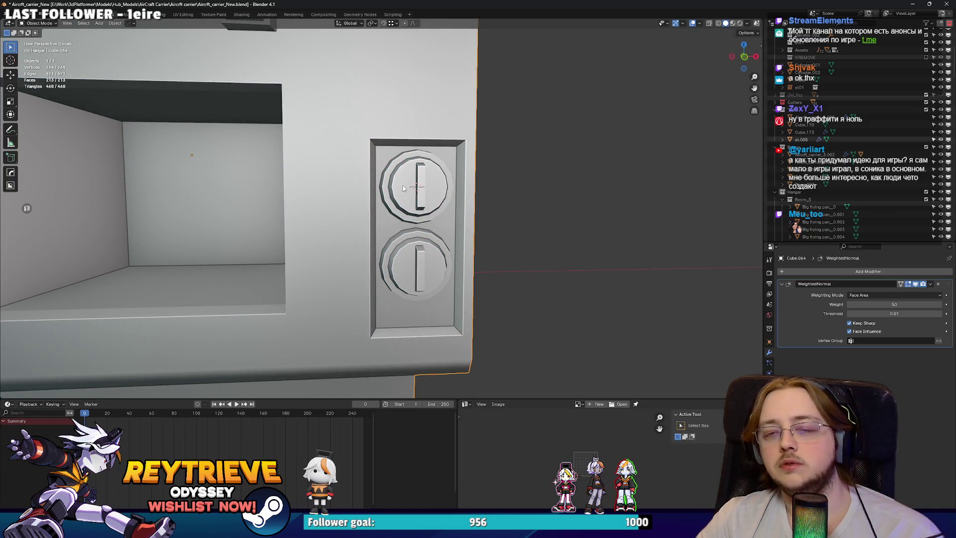
scroll("down", 3)
left_click_drag(387, 174, 439, 212)
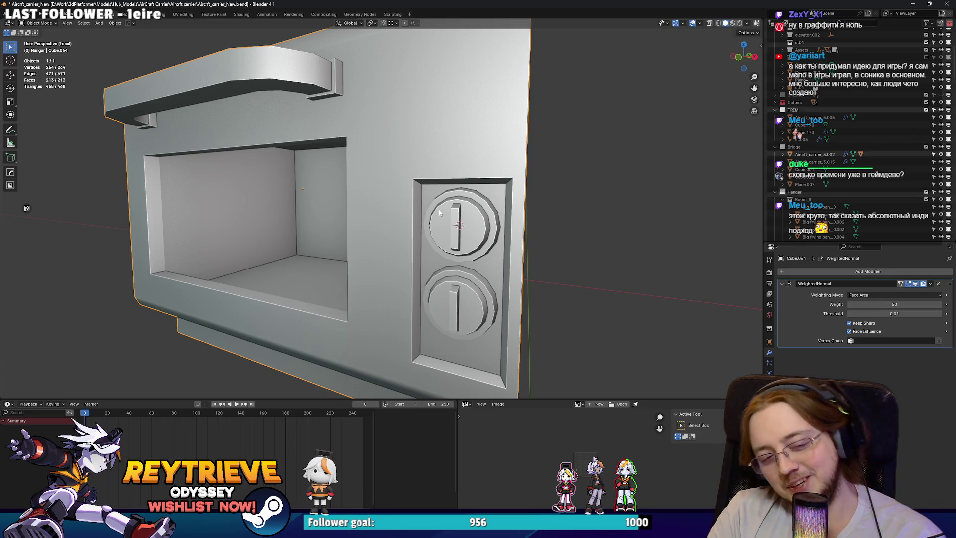
scroll("up", 3)
key("Tab")
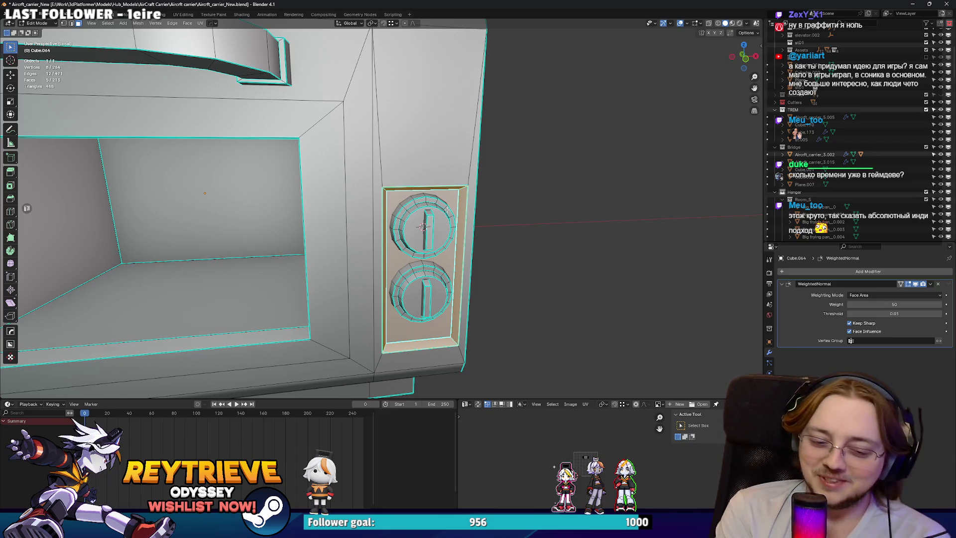
Select the stray edges beside the dial panel in front view and dissolve them.
left_click_drag(446, 210, 428, 190)
scroll("down", 3)
key("2")
key("KP_1")
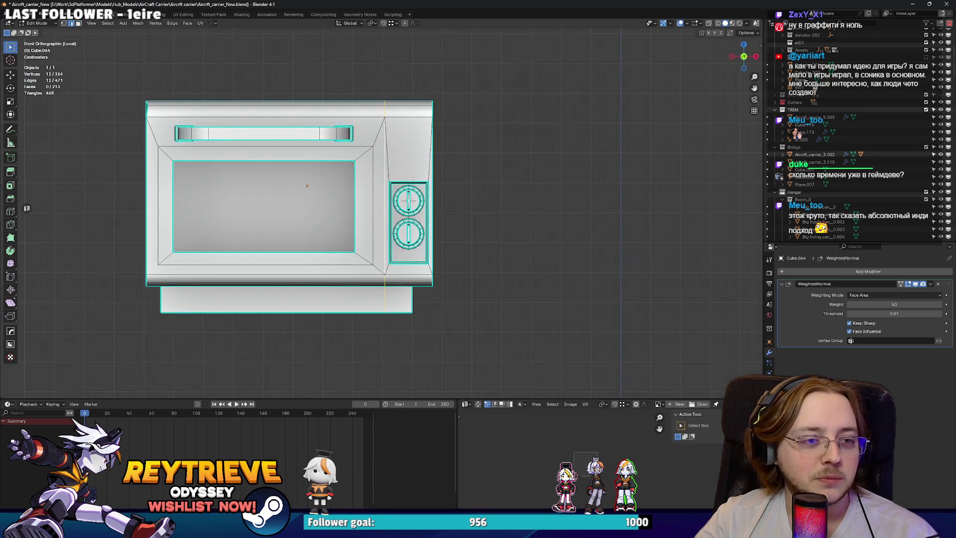
scroll("up", 3)
key("Tab")
key("Tab")
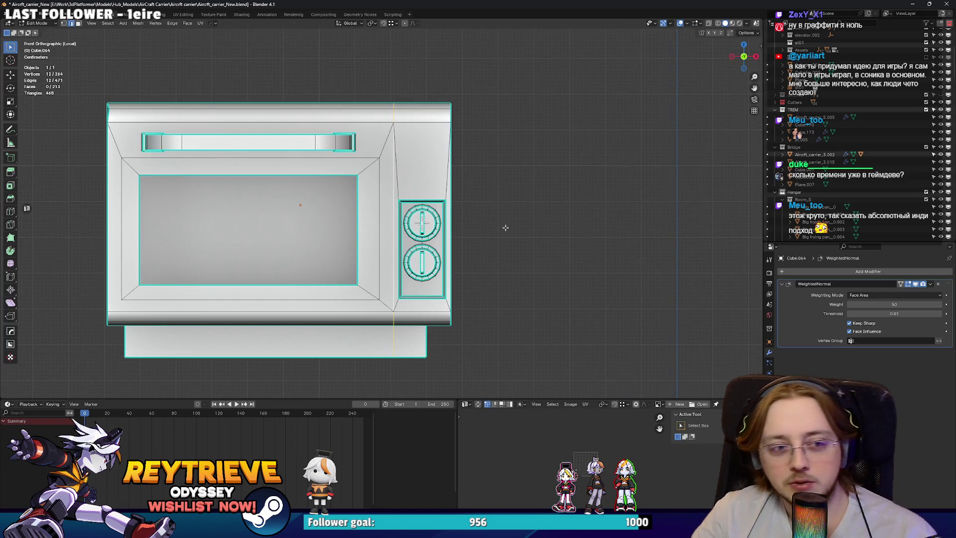
scroll("up", 3)
left_click(451, 240)
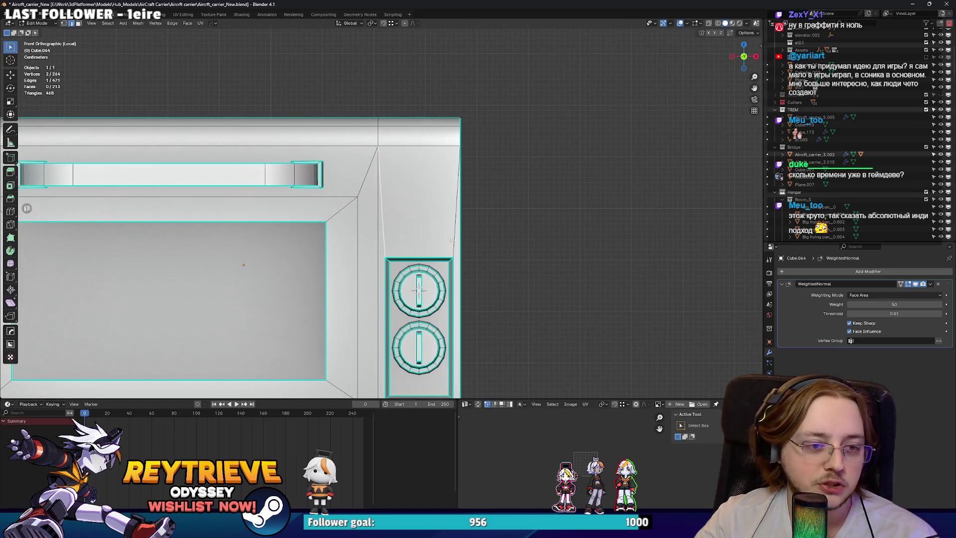
left_click(451, 240)
scroll("down", 3)
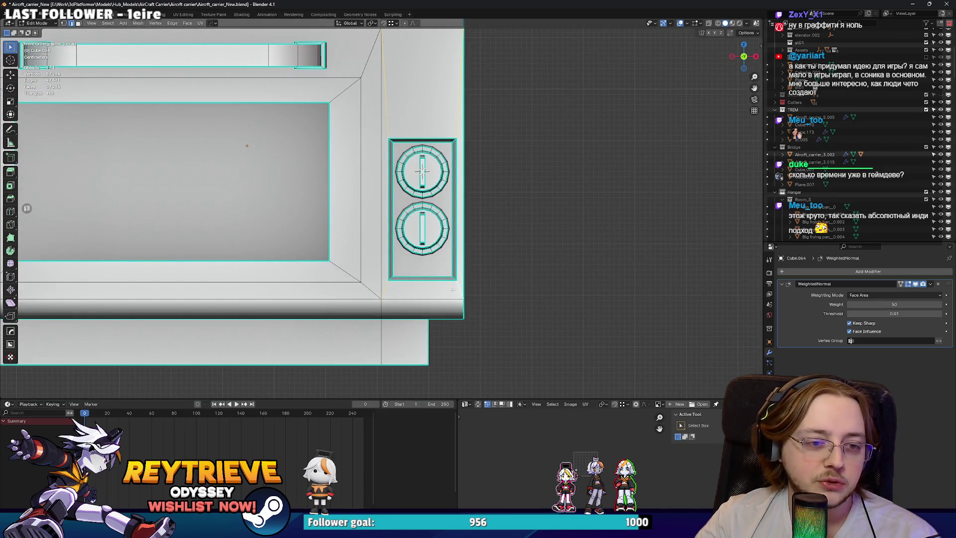
key("x")
left_click(428, 324)
Select the microwave's right side face and inspect it from the side and front.
left_click_drag(428, 324, 416, 246)
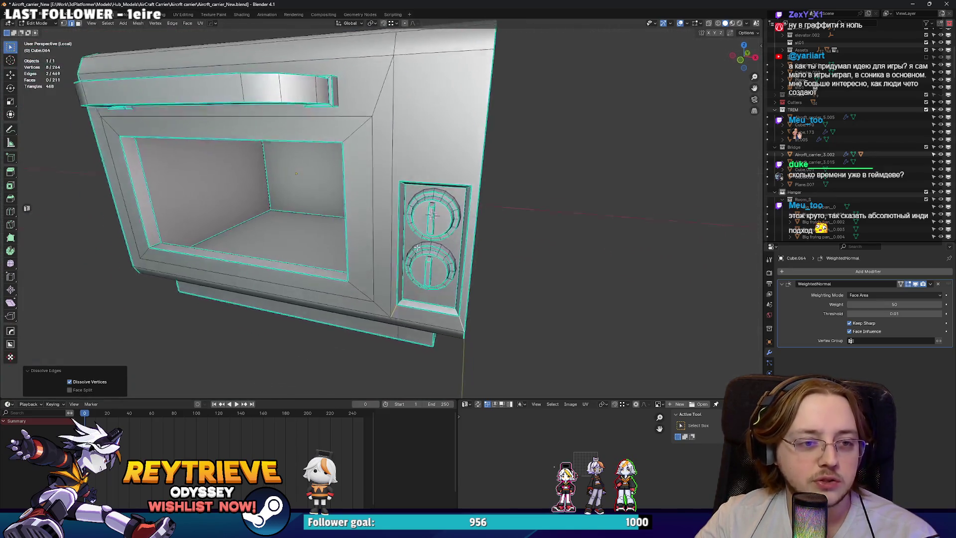
key("Tab")
key("Tab")
scroll("up", 3)
left_click(441, 169)
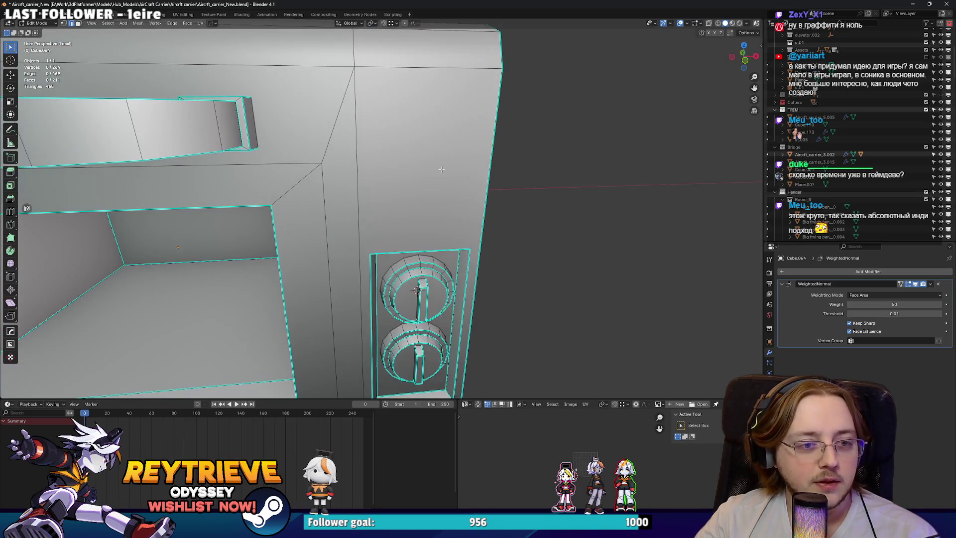
left_click(433, 191)
scroll("up", 3)
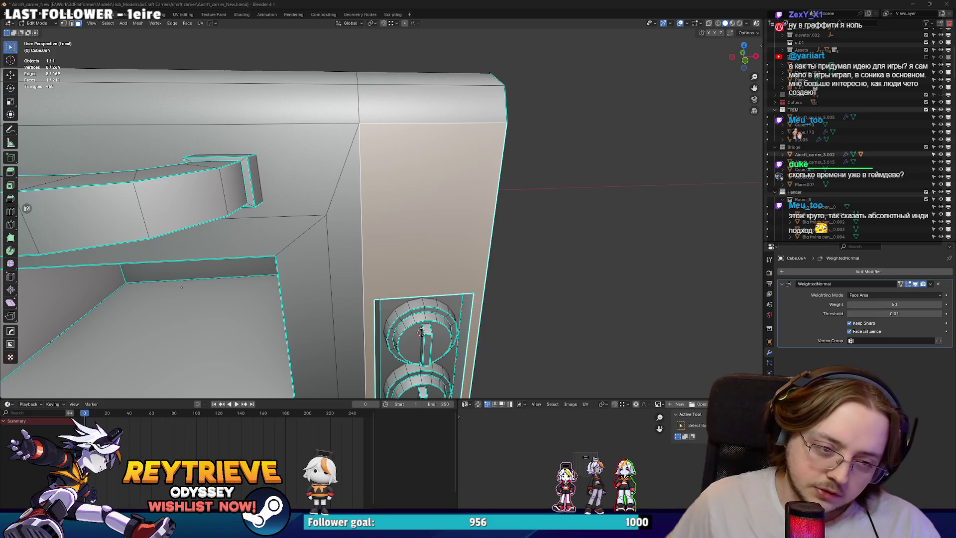
scroll("down", 3)
left_click_drag(430, 134, 450, 189)
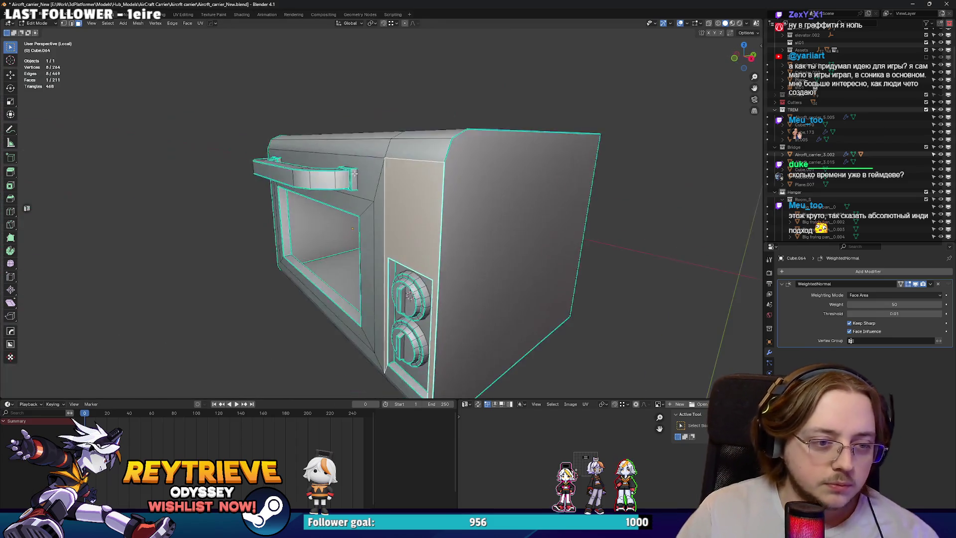
scroll("up", 3)
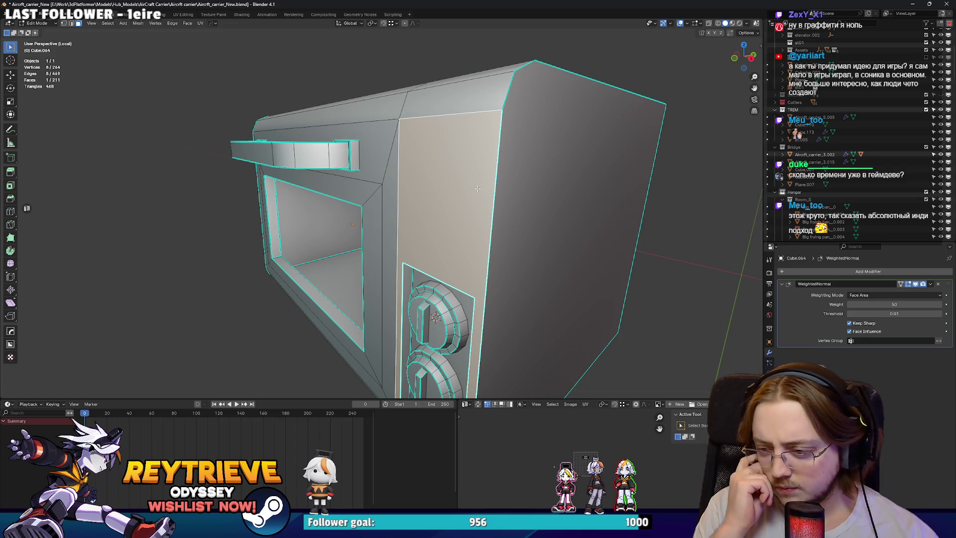
left_click_drag(478, 188, 416, 133)
scroll("up", 3)
key("Tab")
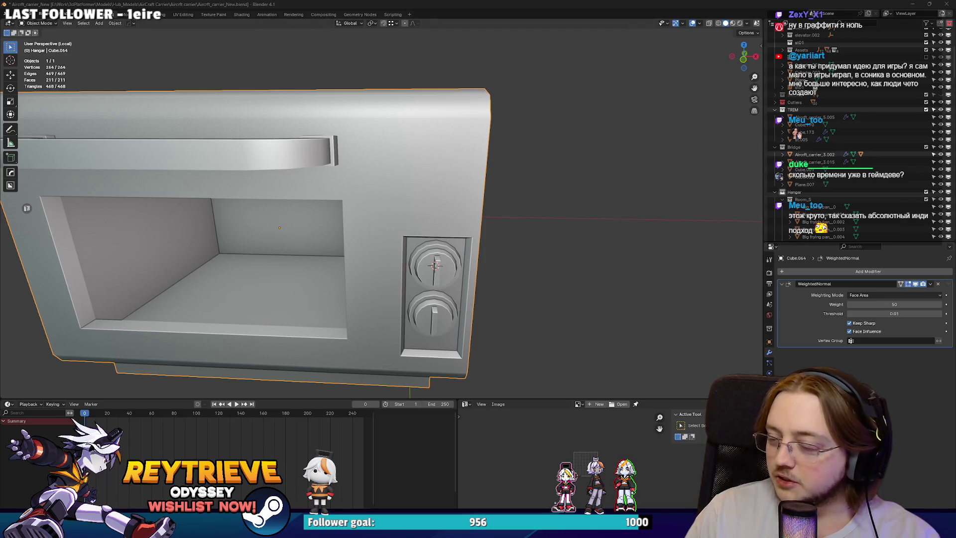
Box-select the top strip vertices in front view and lower them along Z.
left_click_drag(398, 130, 306, 155)
key("Tab")
key("KP_1")
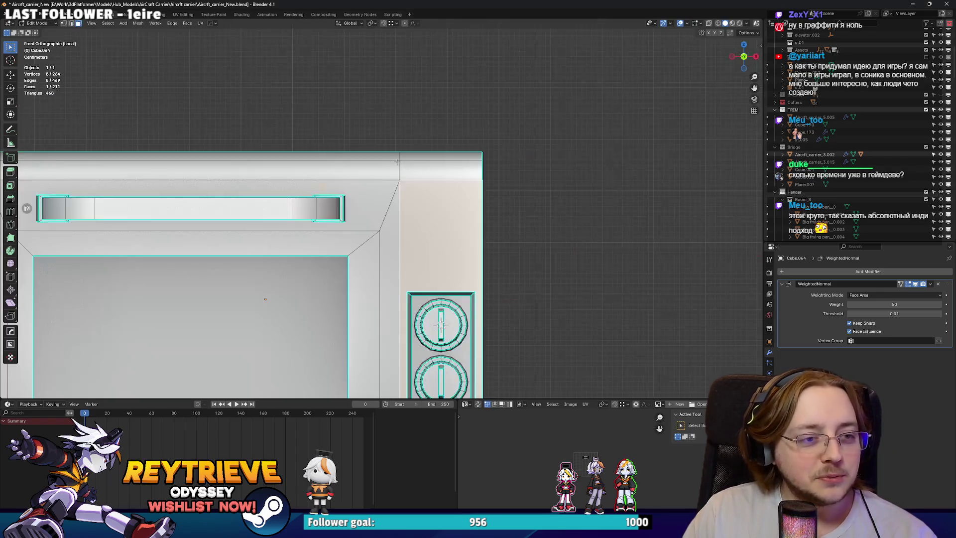
left_click_drag(183, 160, 566, 213)
scroll("up", 3)
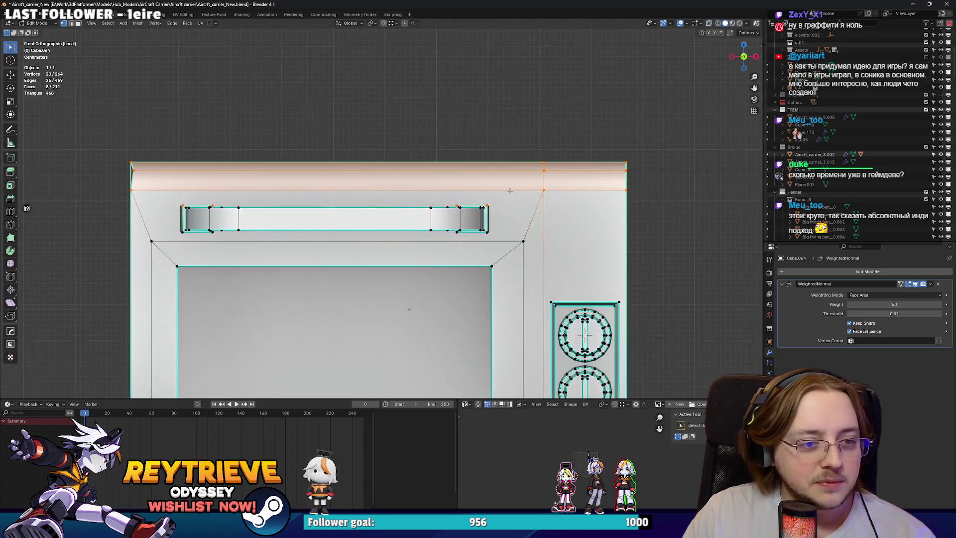
scroll("down", 3)
left_click_drag(107, 138, 666, 203)
key("g")
key("z")
left_click(658, 207)
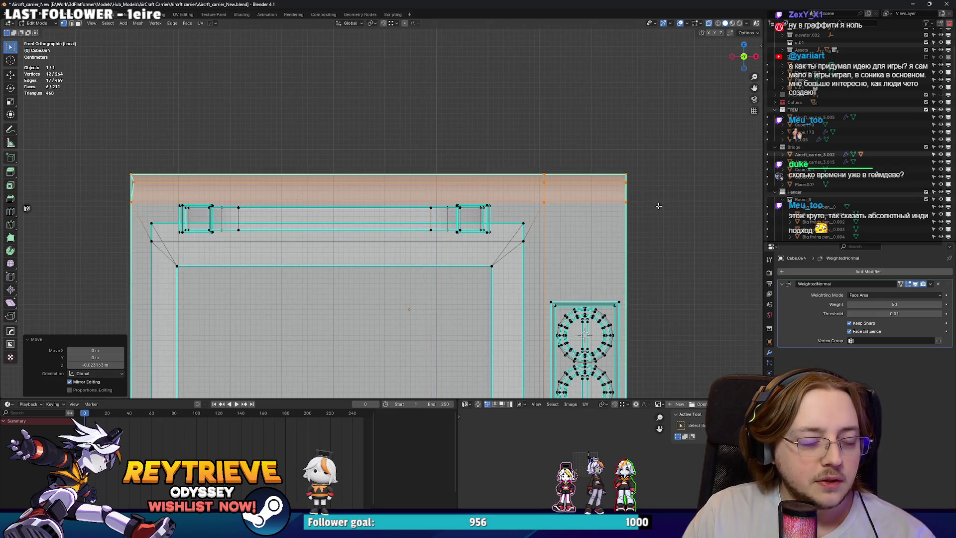
key("Tab")
Nudge the top-left corner vertex along X.
left_click_drag(658, 207, 386, 217)
key("Tab")
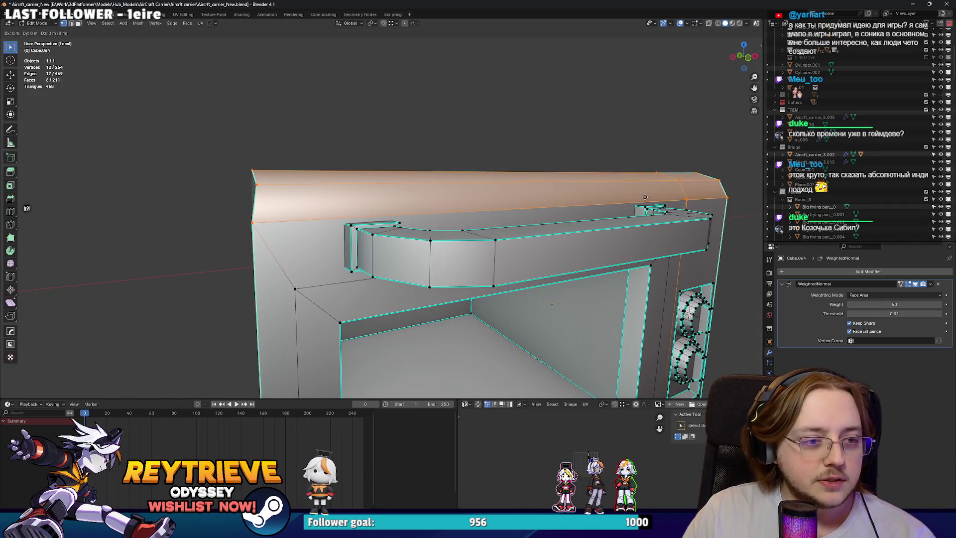
key("KP_1")
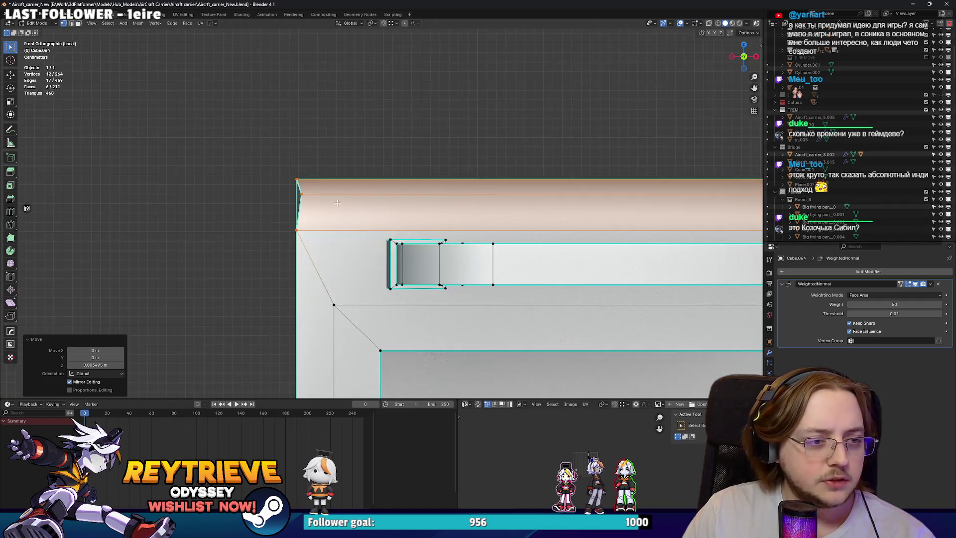
left_click(324, 199)
scroll("down", 3)
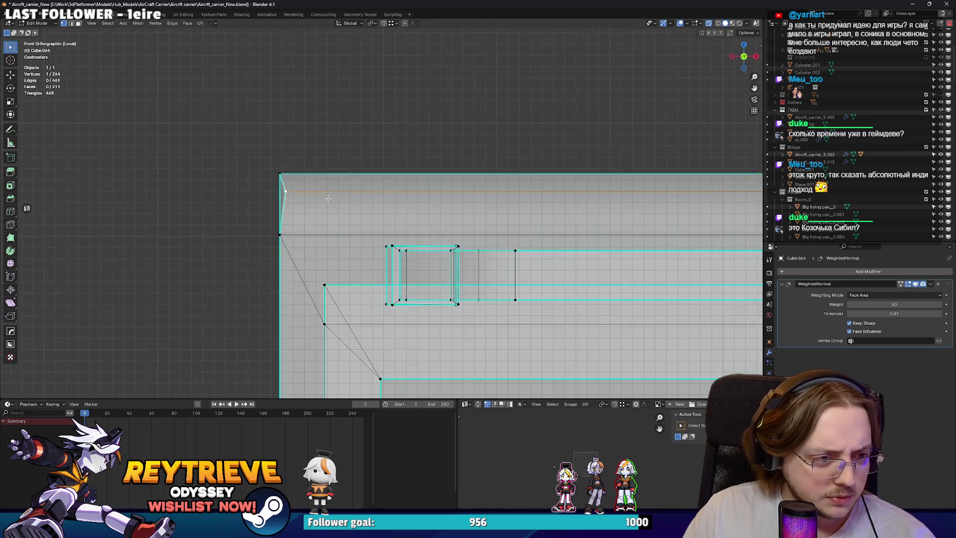
scroll("up", 3)
key("g")
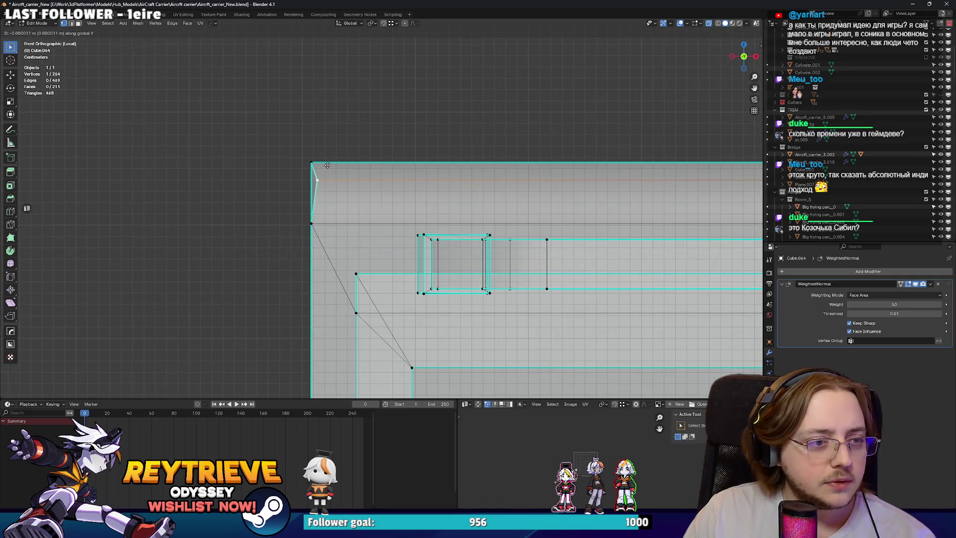
key("x")
left_click(388, 194)
scroll("down", 3)
key("Tab")
scroll("down", 3)
left_click_drag(397, 184, 473, 203)
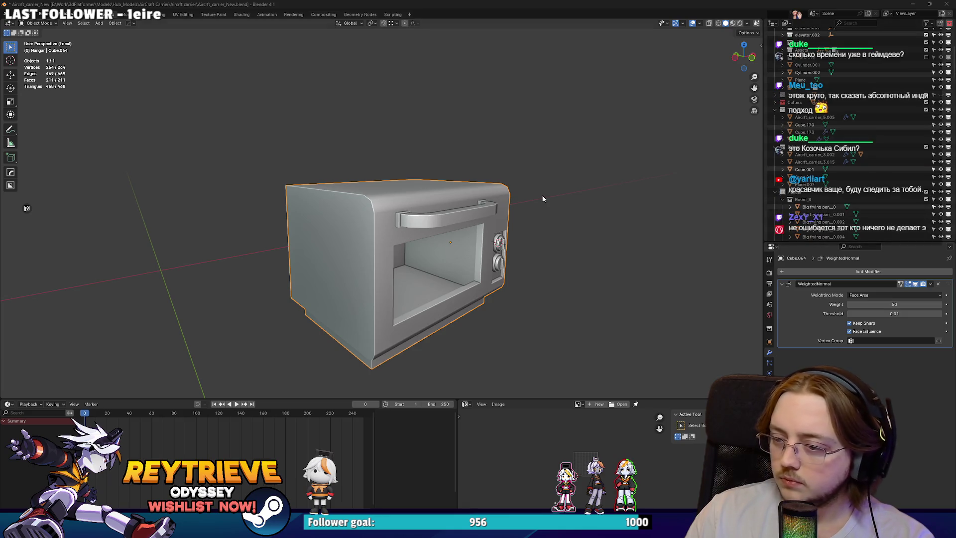
left_click_drag(506, 215, 494, 236)
key("ctrl+Tab")
left_click(515, 233)
key("Tab")
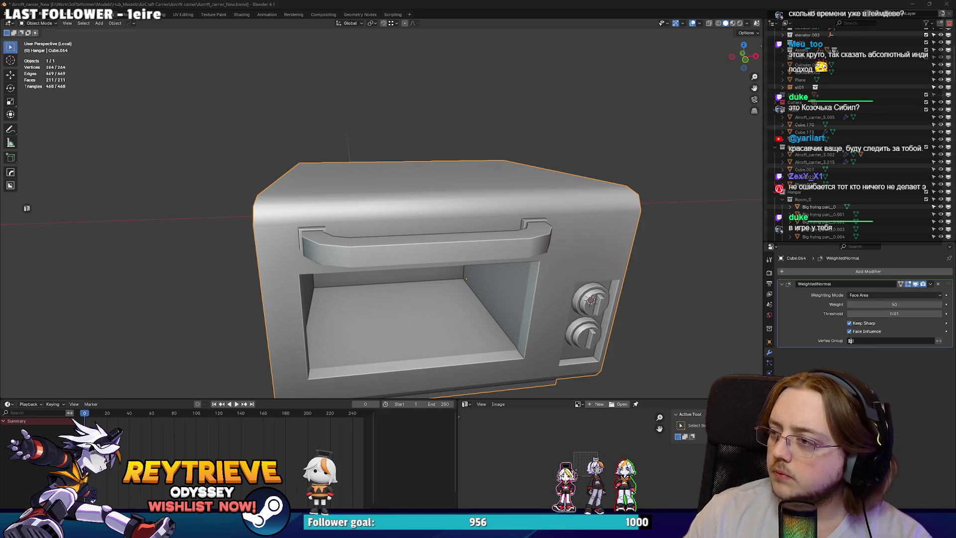
key("alt+Tab")
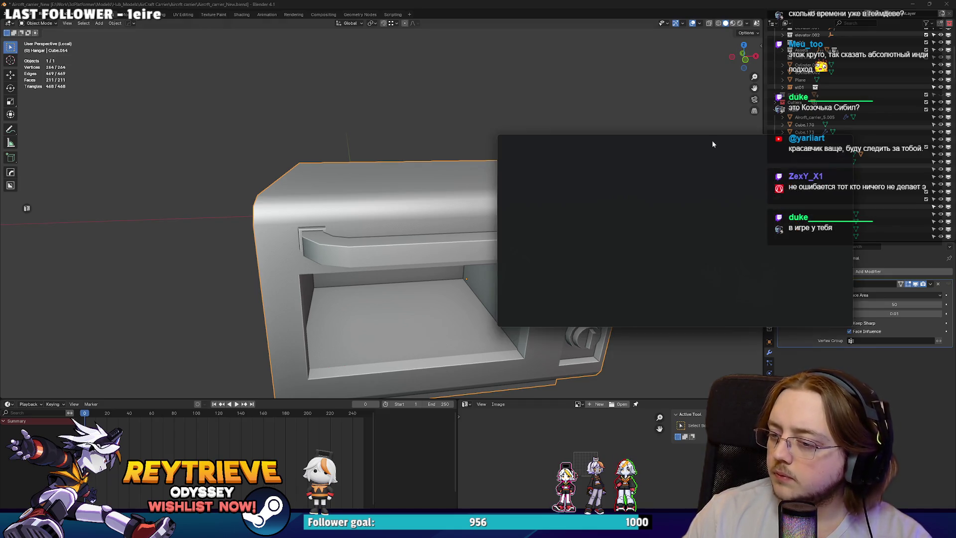
Flip through five Reytrieve Odyssey screenshots in the full-size viewer, then close it.
left_click(373, 249)
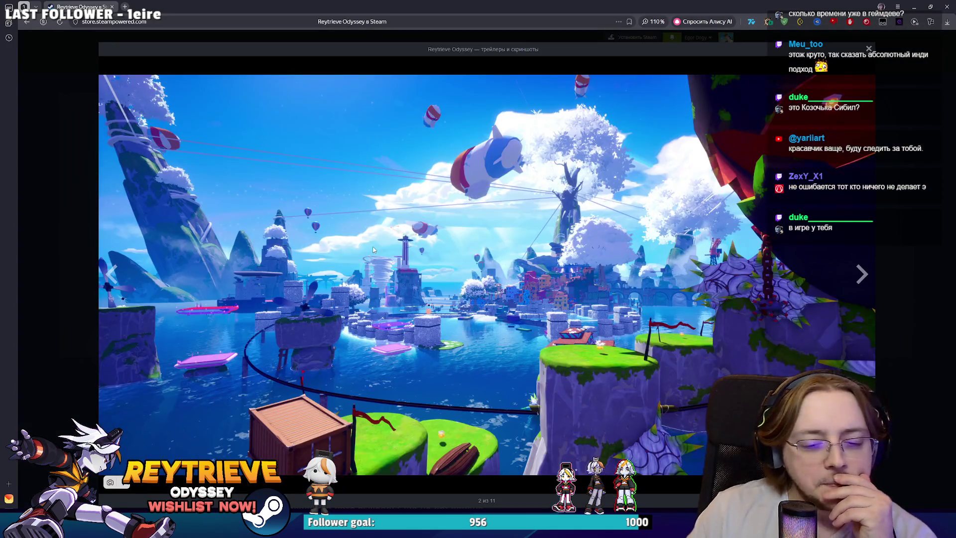
key("Right")
key("Right")
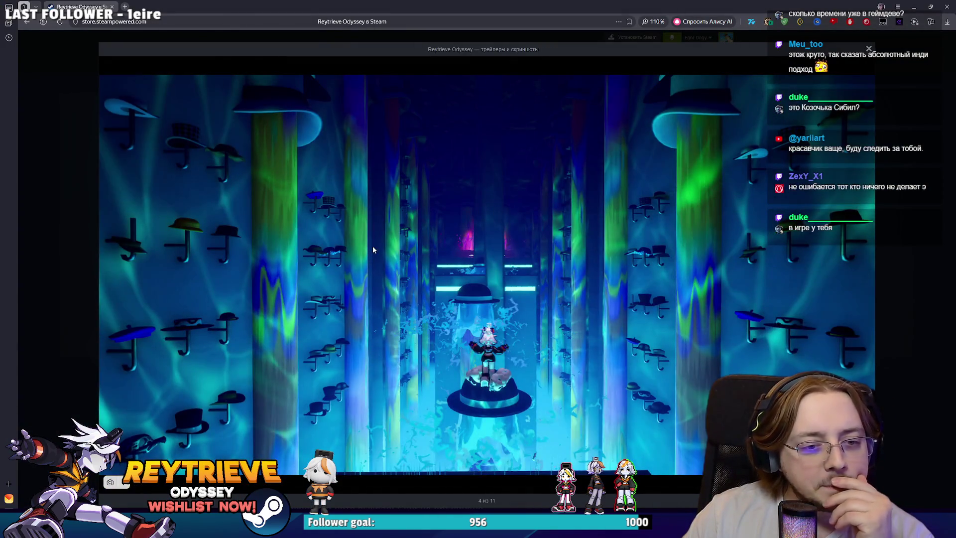
key("Right")
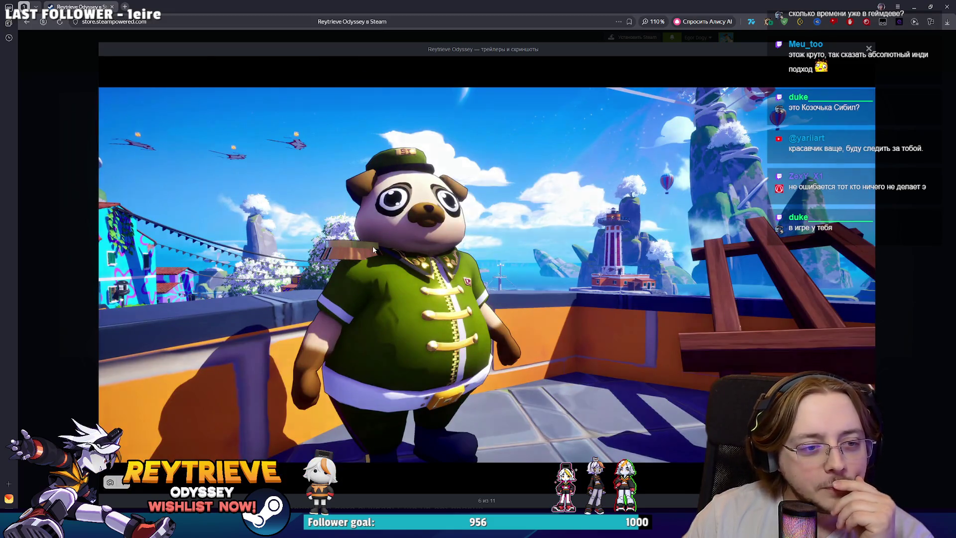
key("Right")
key("Right")
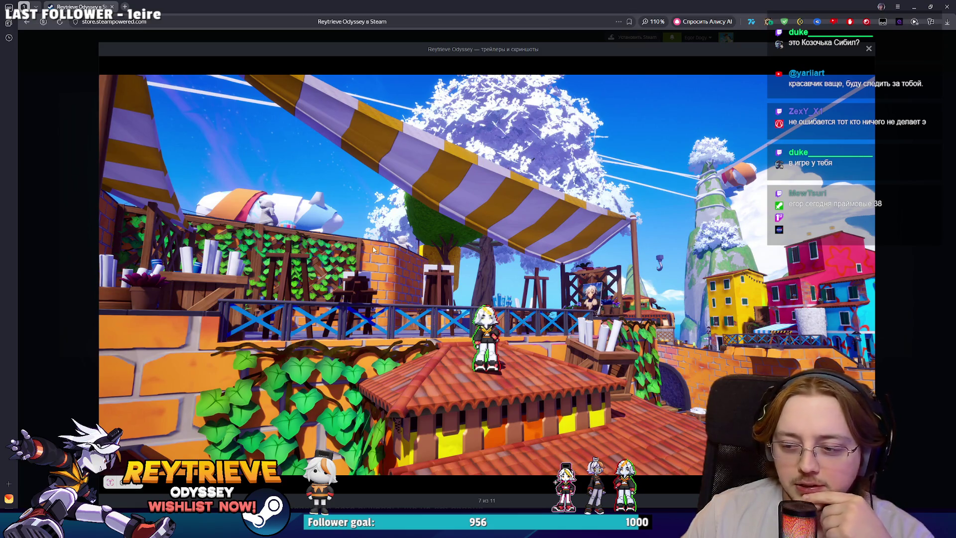
key("Right")
key("Right")
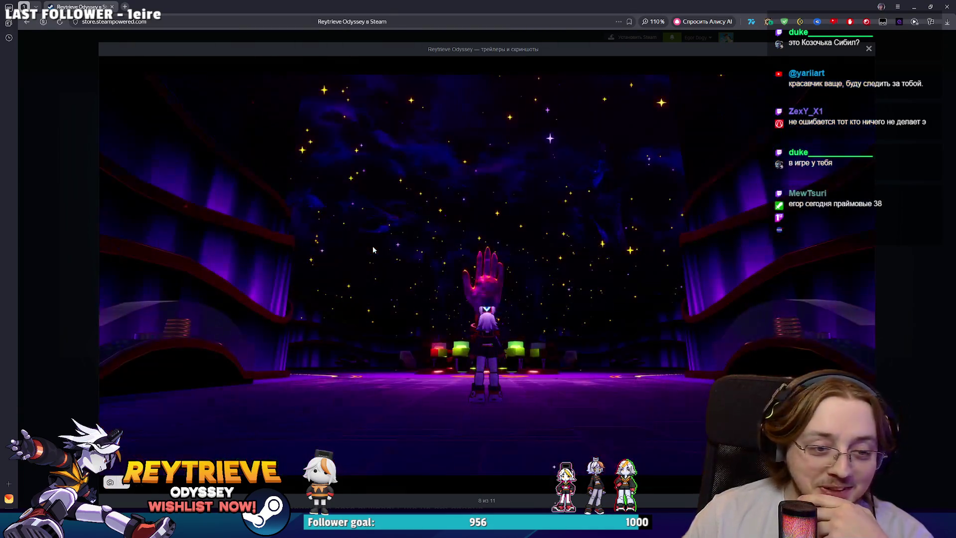
key("Right")
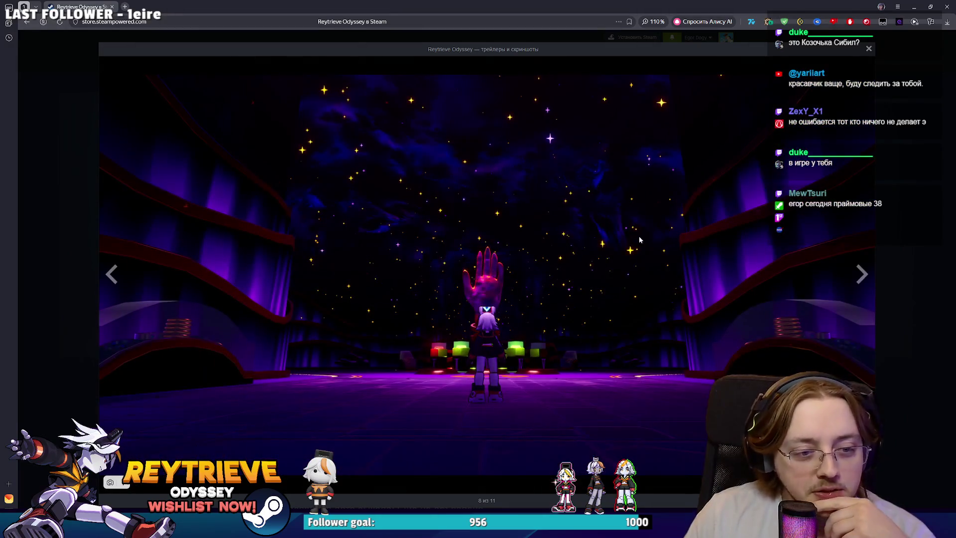
key("Escape")
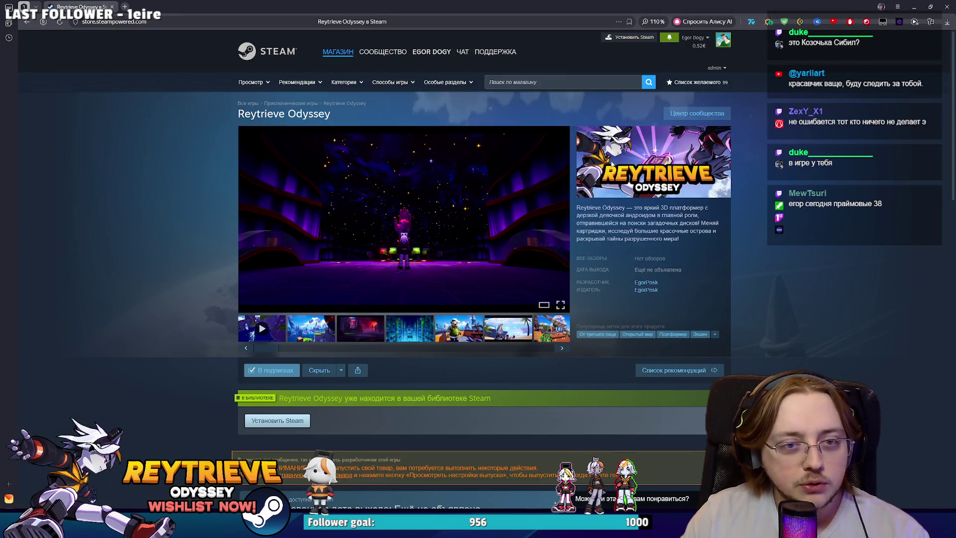
key("alt+Tab")
Play the level in the editor, skip the intro cutscene, and walk the character forward.
left_click_drag(484, 214, 484, 213)
key("alt+p")
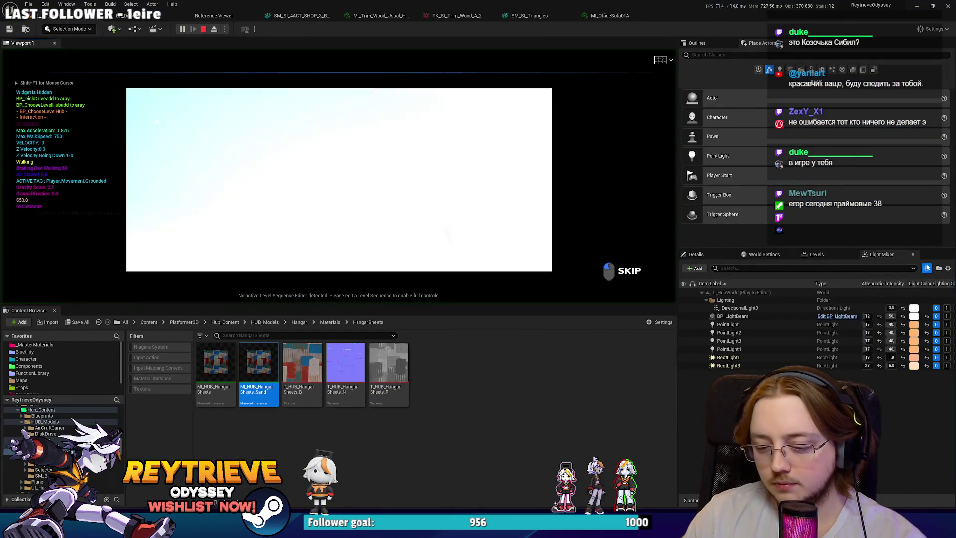
key("space")
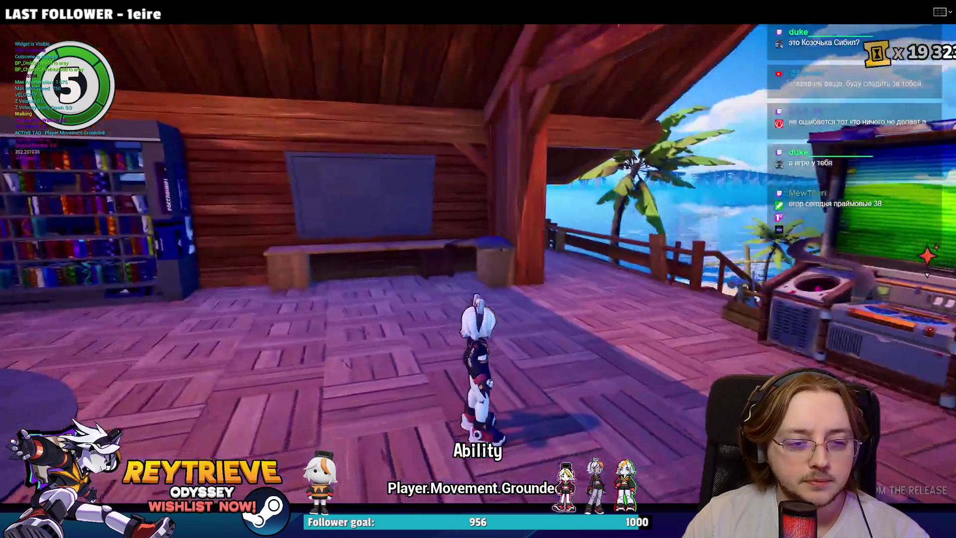
key("w")
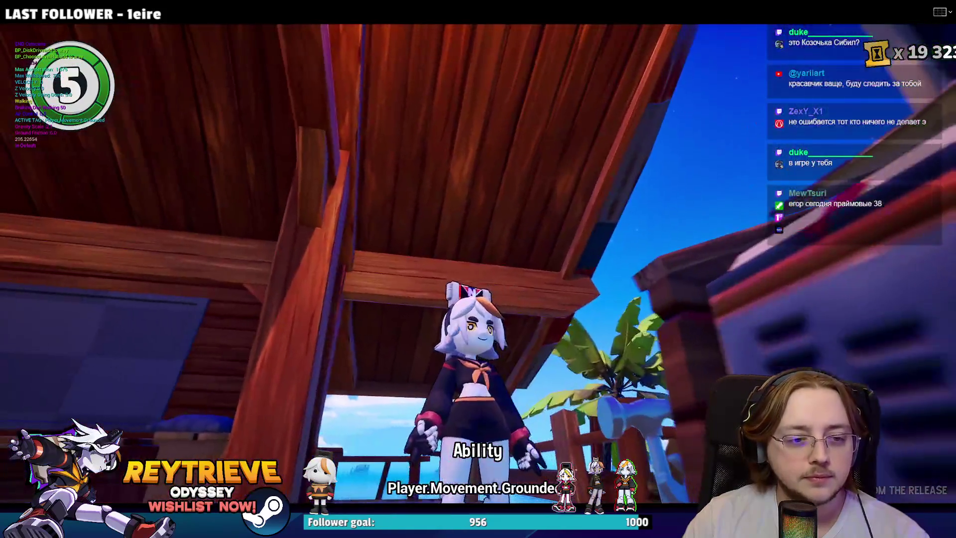
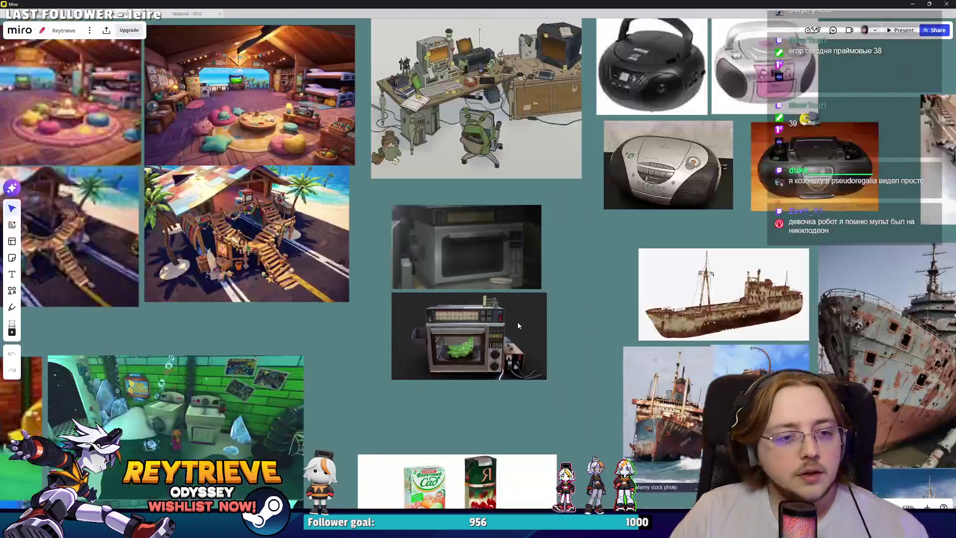
Zoom and pan the Miro board to the character sheets, selecting the brown-haired girl concept image.
scroll("down", 3)
scroll("down", 3)
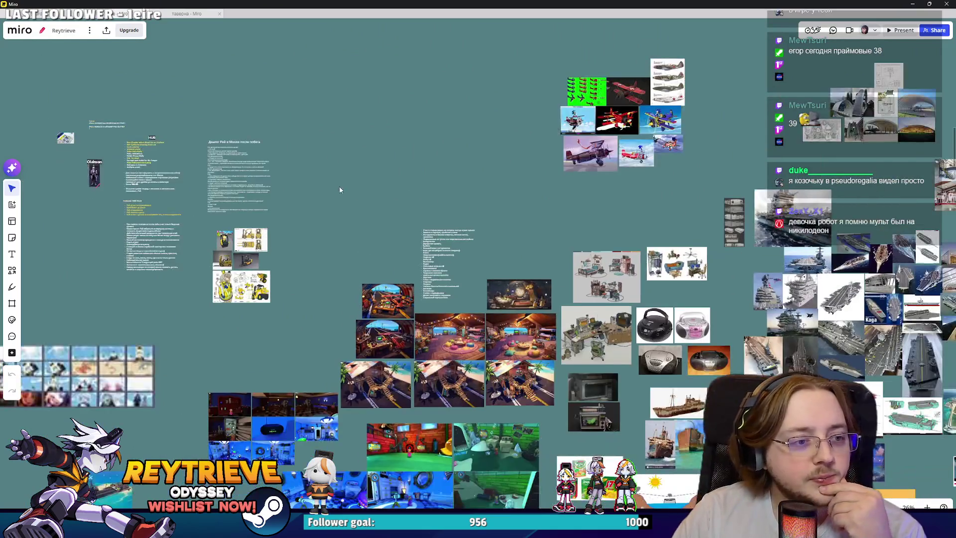
scroll("up", 3)
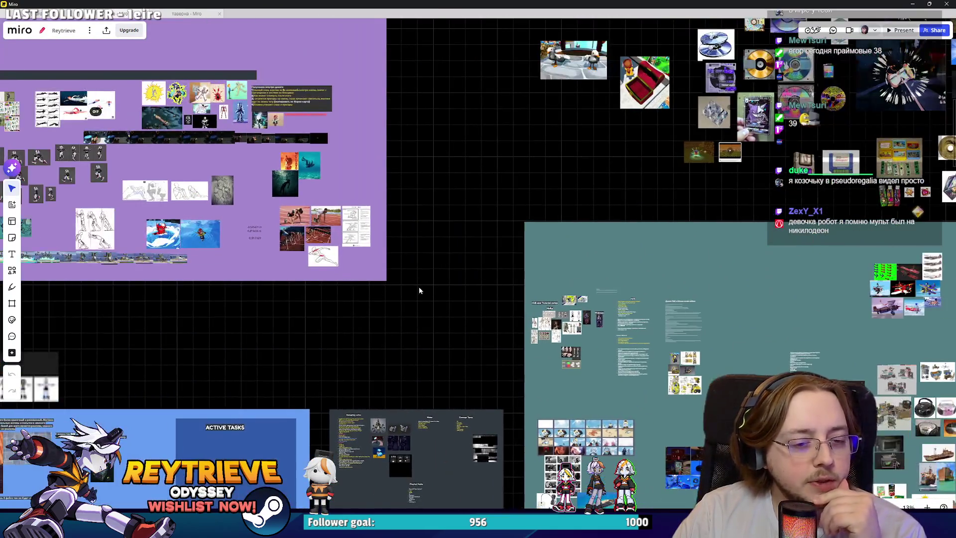
scroll("up", 3)
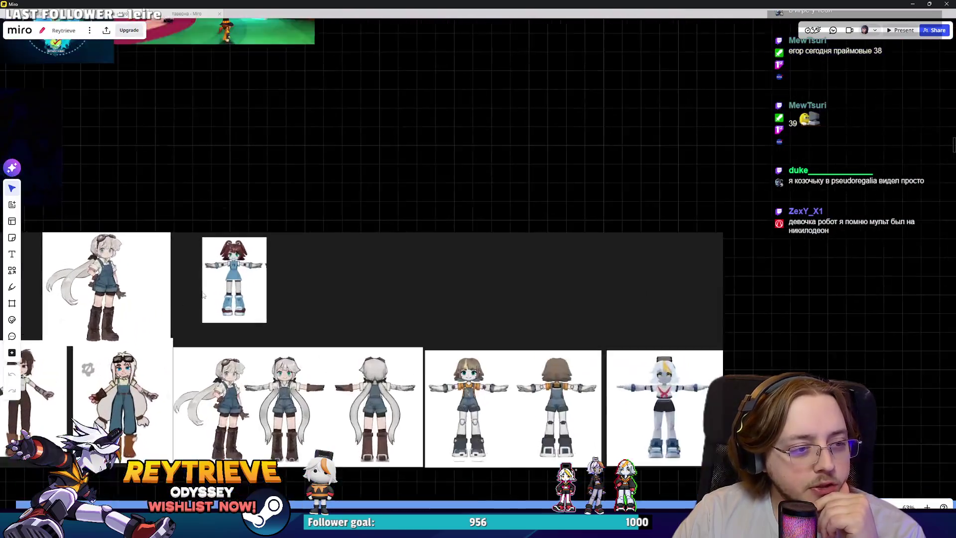
scroll("down", 3)
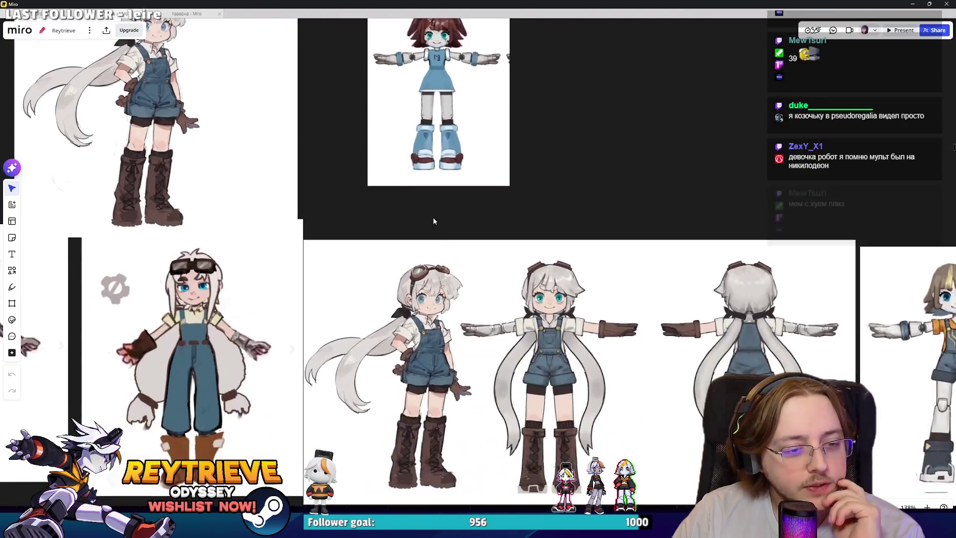
scroll("up", 3)
left_click_drag(226, 294, 334, 234)
left_click_drag(384, 437, 548, 463)
Move across to the T-pose sheets and select the robot-girl T-pose image.
scroll("right", 3)
scroll("up", 3)
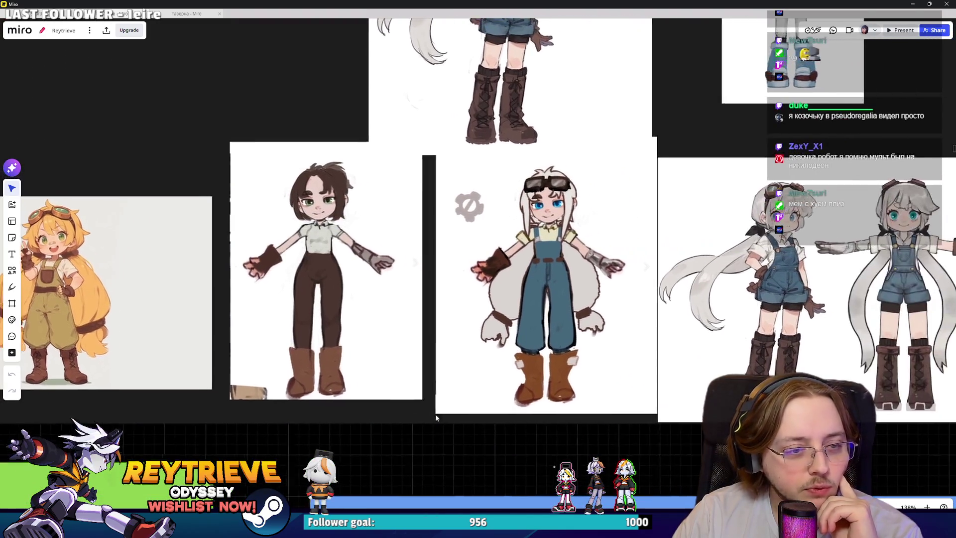
scroll("right", 3)
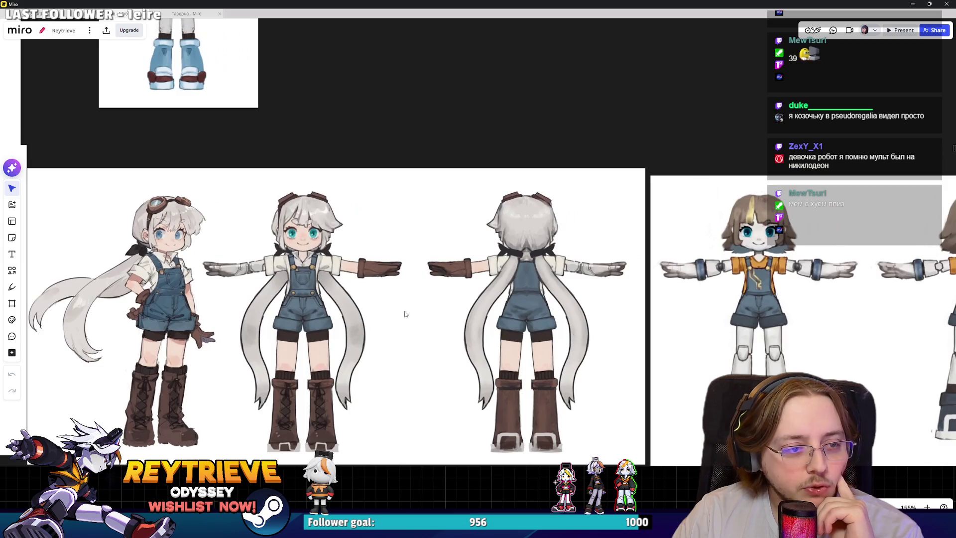
scroll("up", 3)
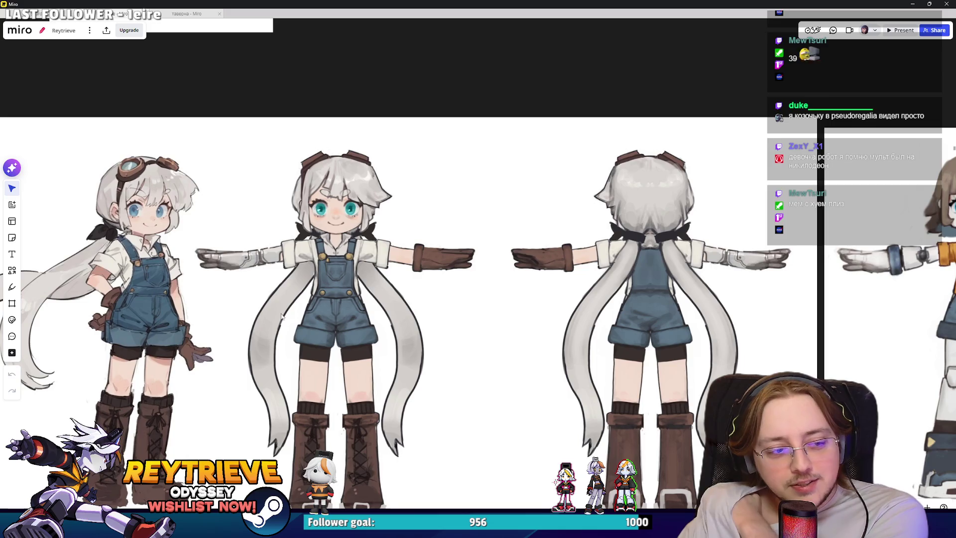
scroll("down", 3)
scroll("right", 3)
scroll("right", 3)
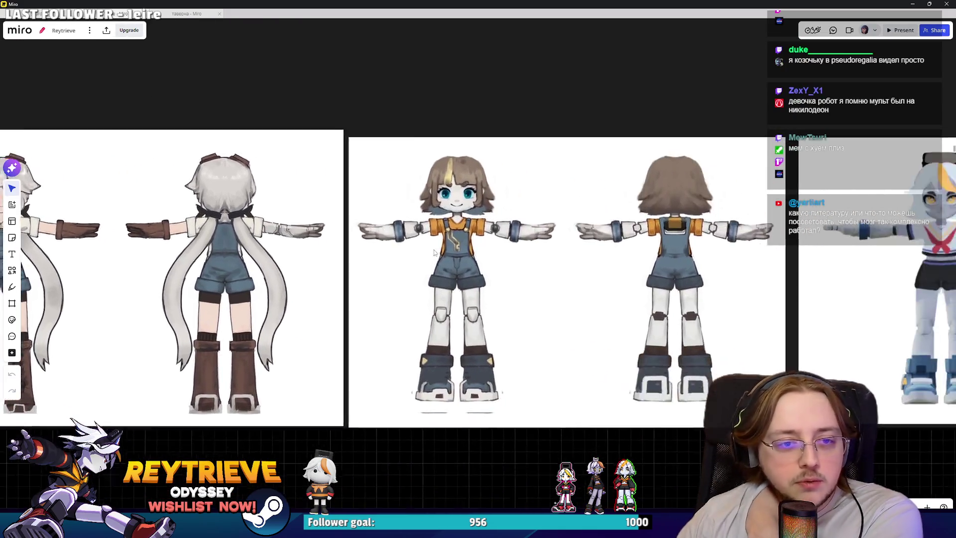
scroll("down", 3)
scroll("down", 3)
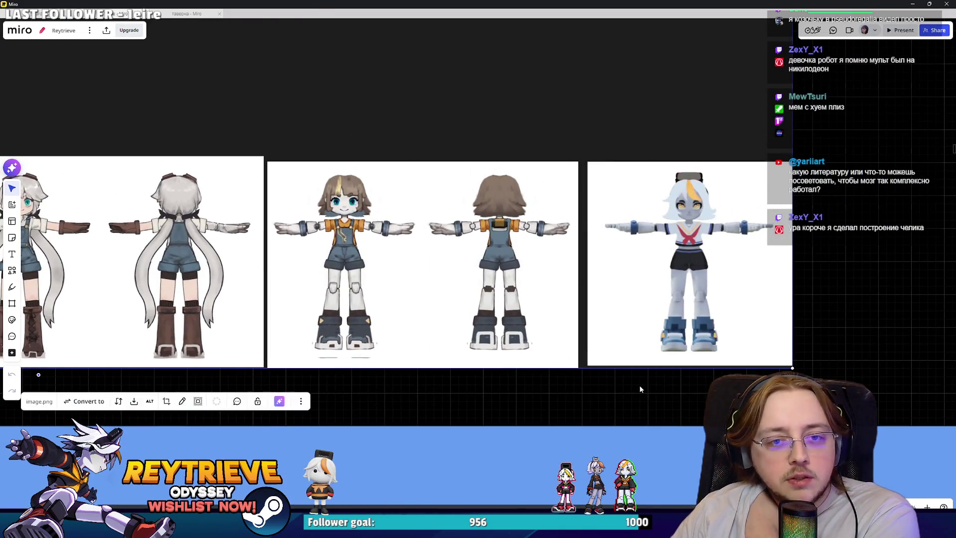
scroll("up", 3)
left_click_drag(529, 106, 582, 278)
scroll("down", 3)
scroll("down", 3)
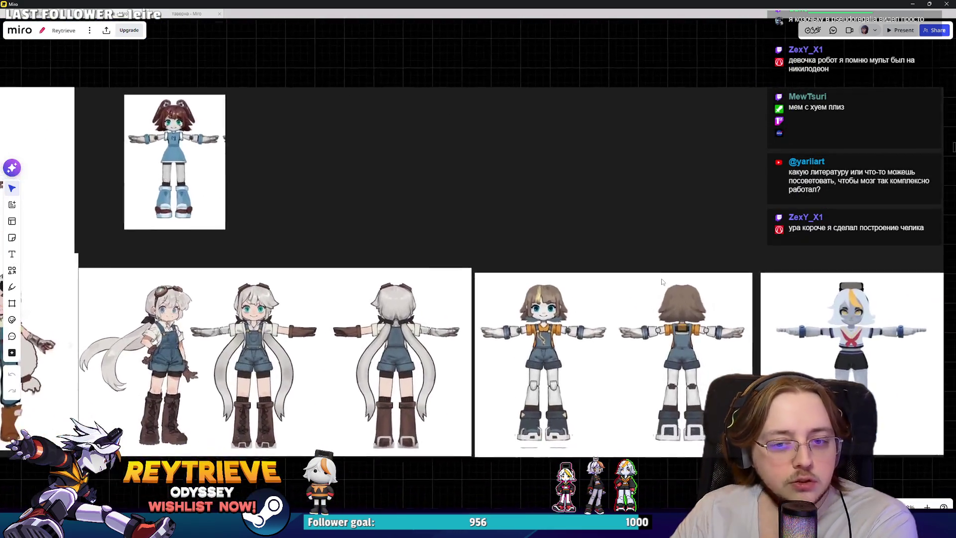
scroll("up", 3)
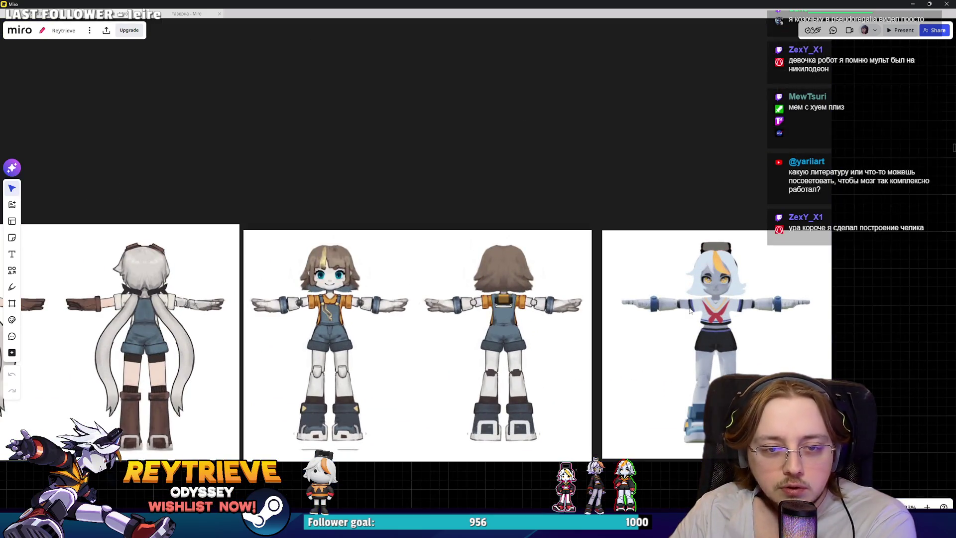
scroll("down", 3)
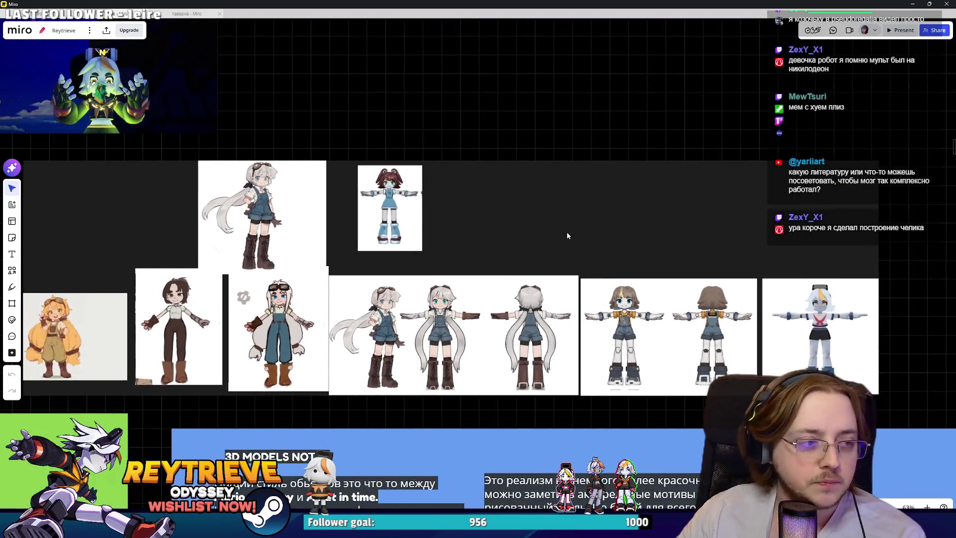
Minimize Miro, fly the Unreal camera through the attic onto the balcony, and exit fullscreen.
scroll("down", 3)
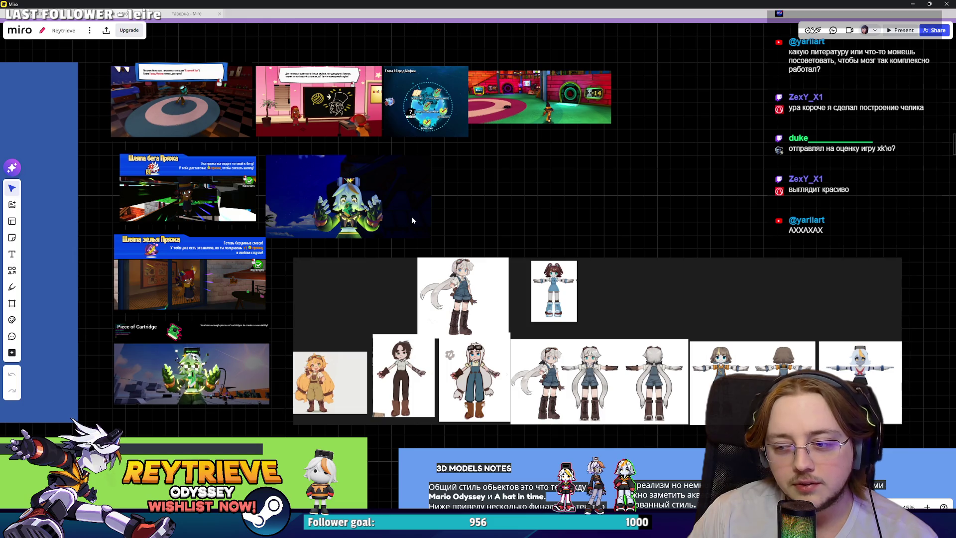
scroll("down", 3)
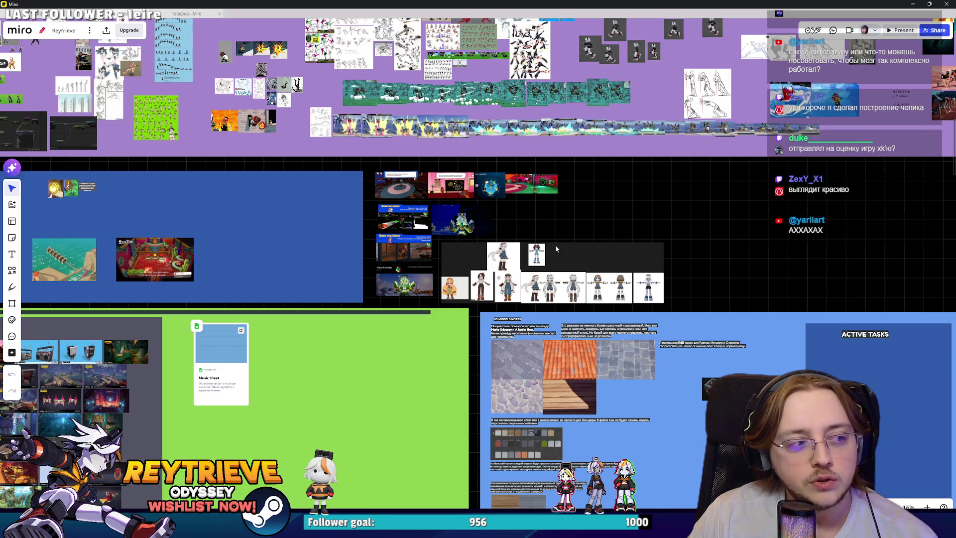
left_click(907, 3)
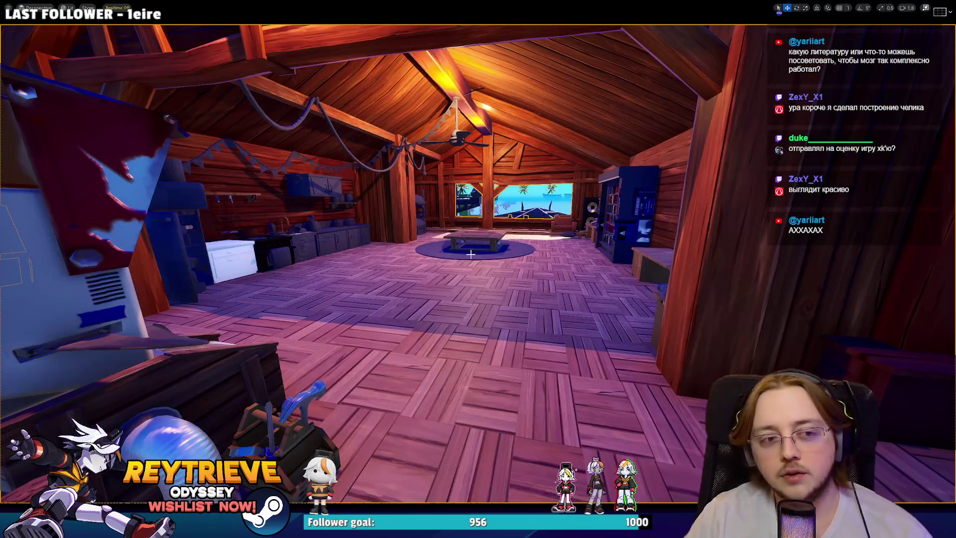
left_click_drag(478, 269, 482, 269)
key("F11")
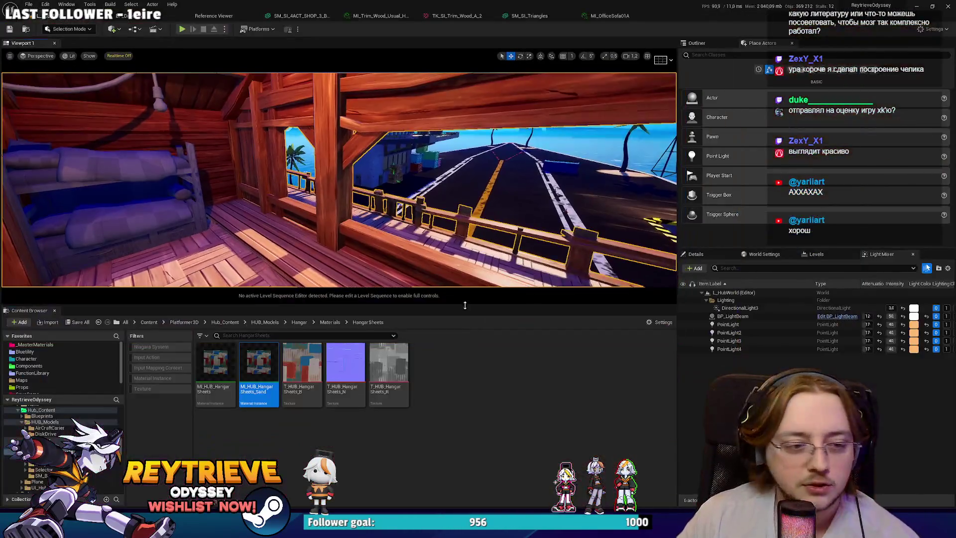
Orbit around the toaster oven model in Blender, then go to the browser.
key("alt+Tab")
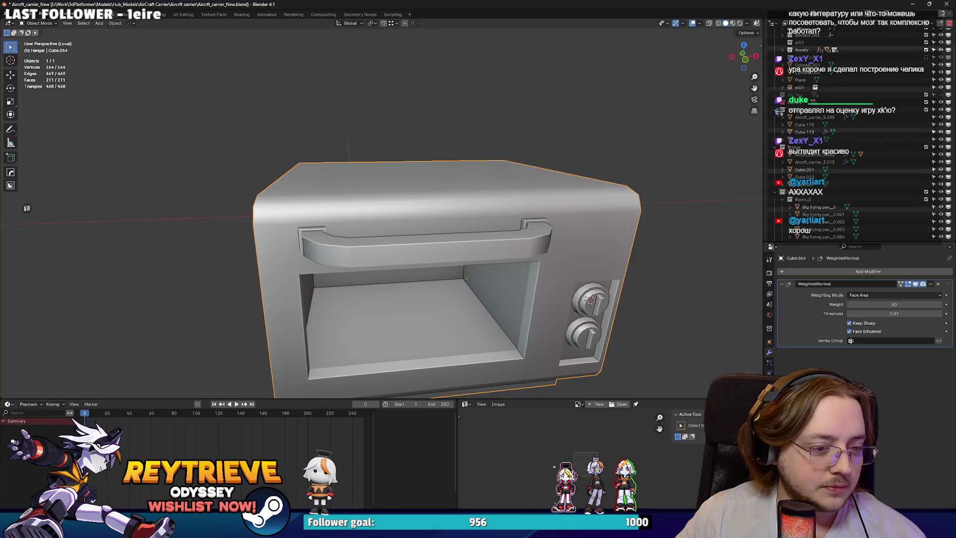
left_click_drag(431, 267, 626, 225)
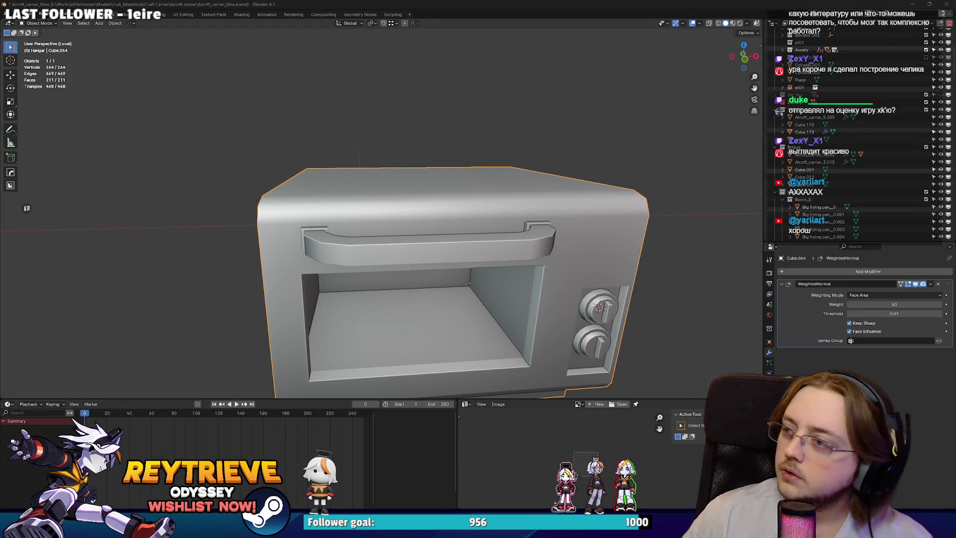
key("alt+Tab")
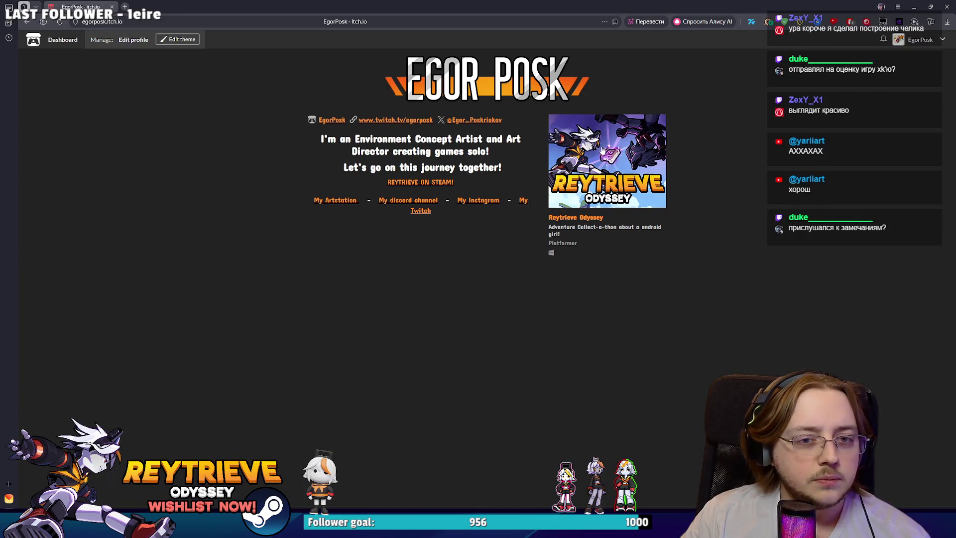
Enlarge the first Reytrieve Odyssey gameplay screenshot, advance to the next, then close the viewer.
scroll("down", 3)
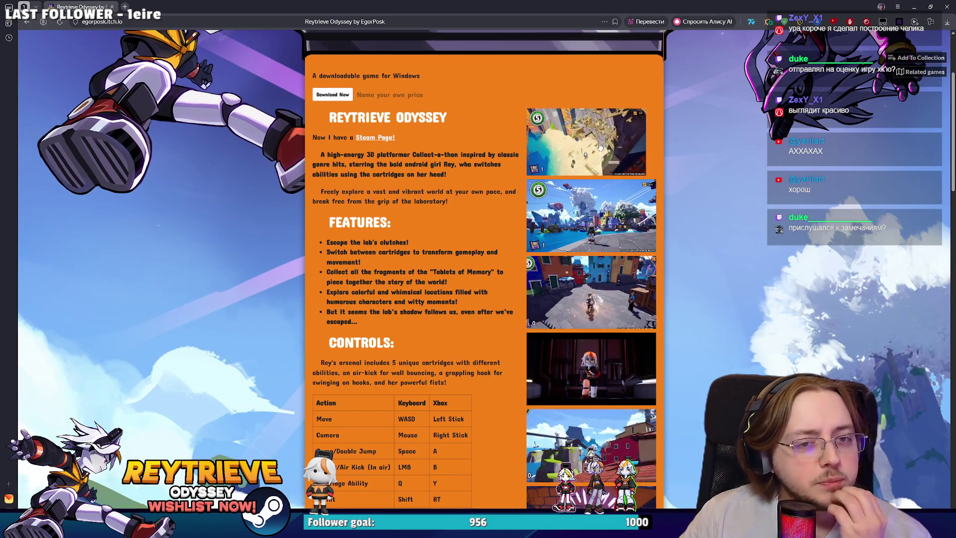
left_click(593, 143)
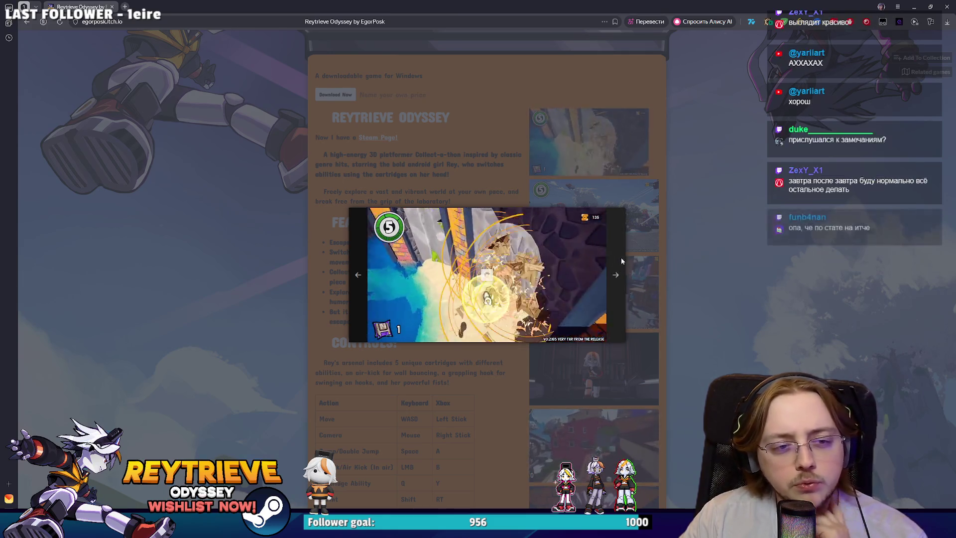
left_click(621, 263)
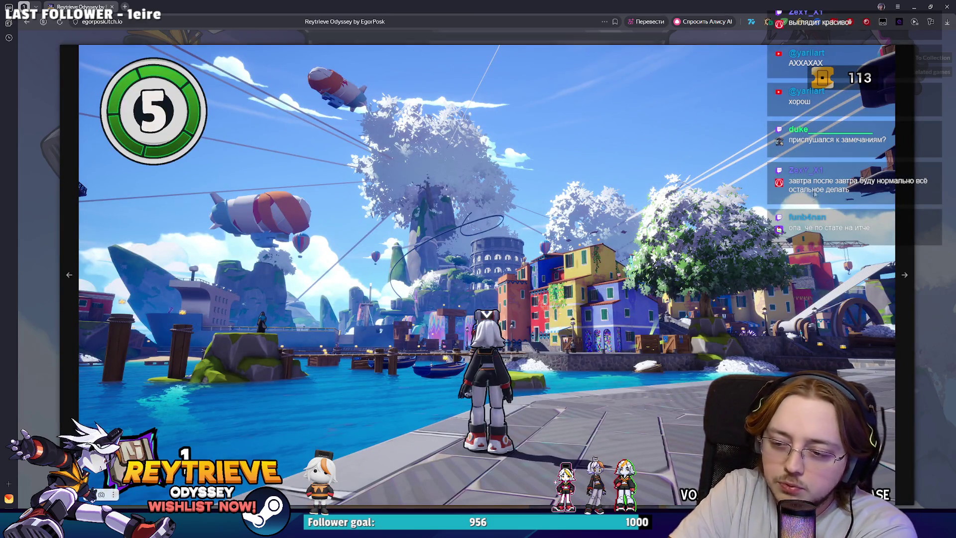
left_click(887, 65)
scroll("up", 3)
scroll("down", 3)
scroll("up", 3)
Check the game's analytics, highlighting the $20.97 revenue figure, then return to the game page.
left_click(168, 43)
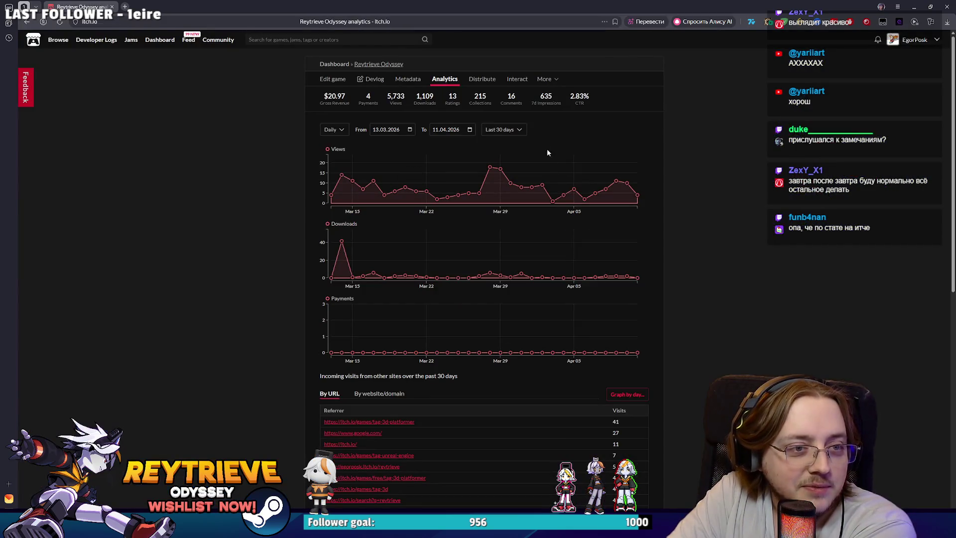
left_click_drag(322, 99, 353, 99)
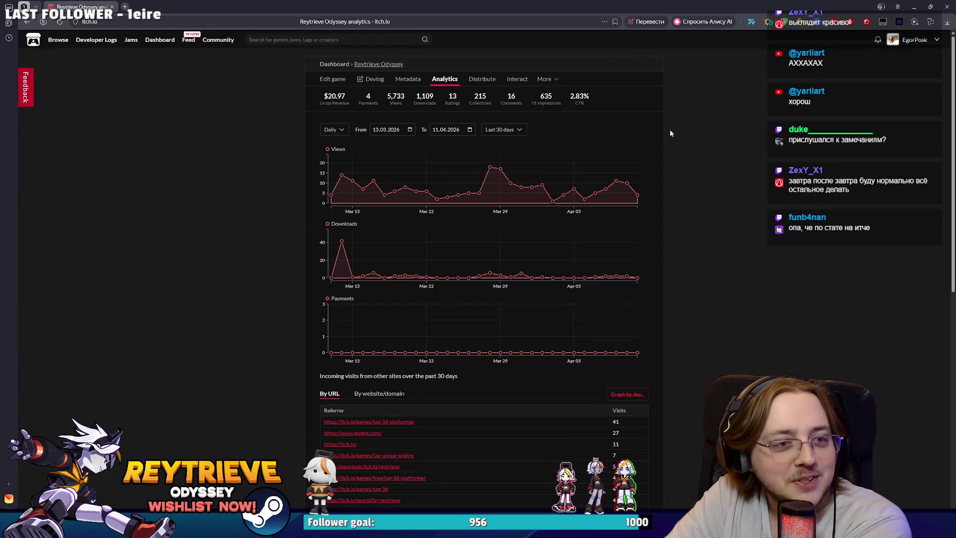
left_click(662, 137)
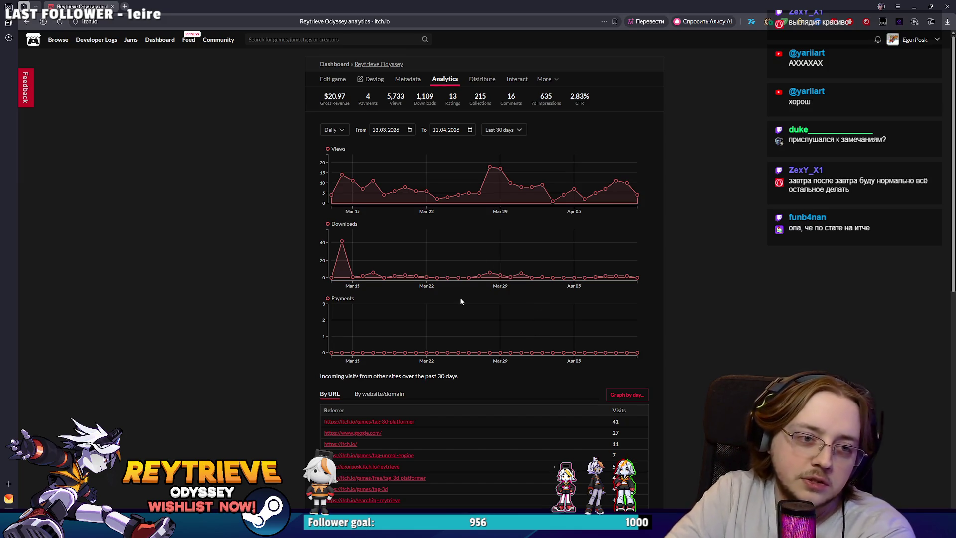
left_click(26, 24)
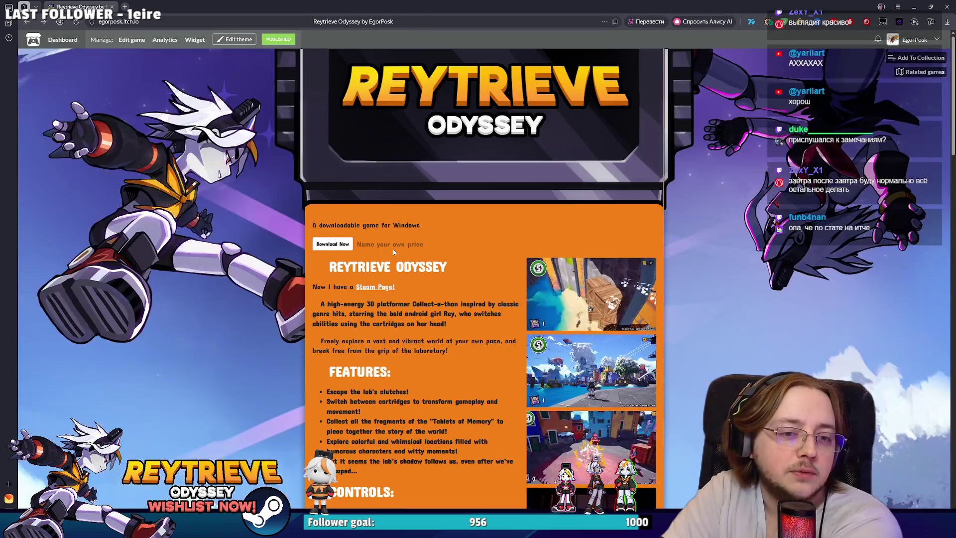
scroll("down", 3)
scroll("down", 3)
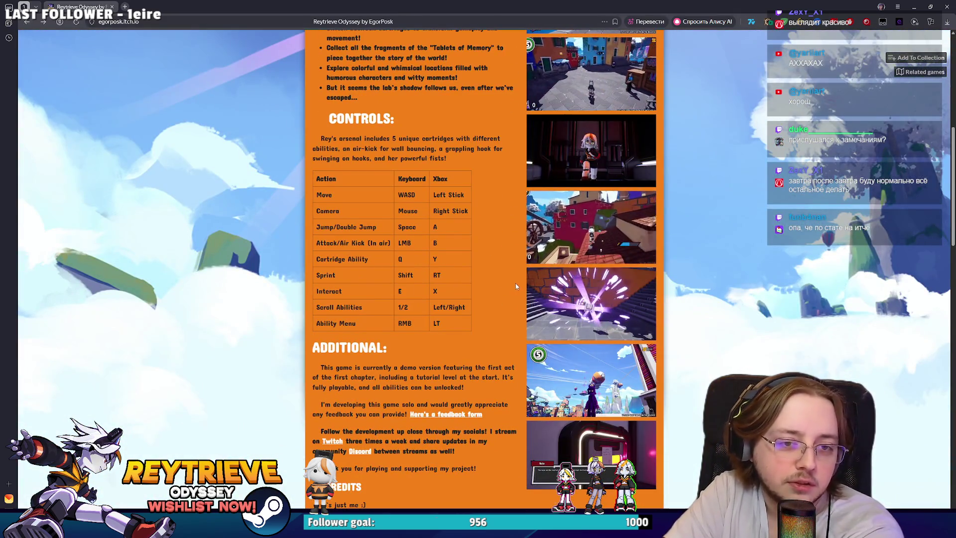
scroll("down", 3)
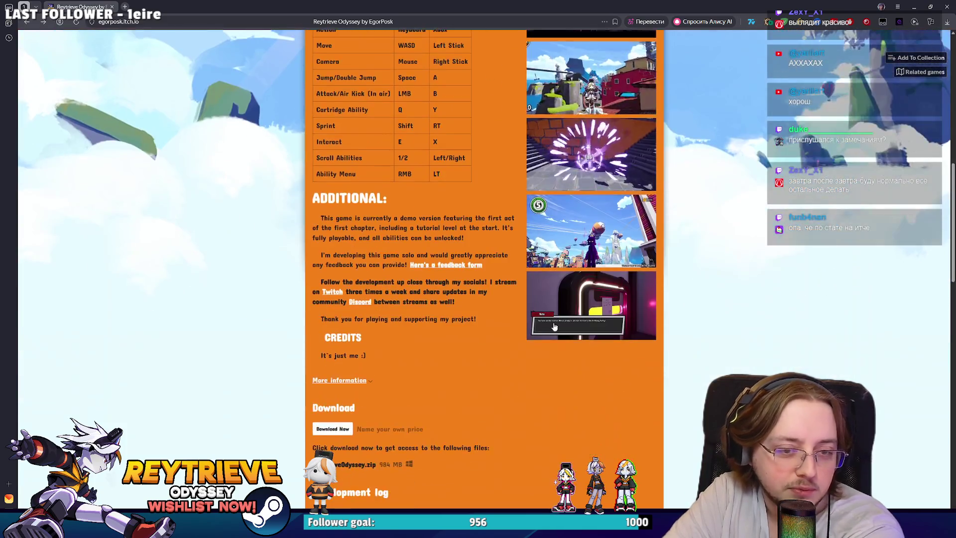
scroll("down", 3)
scroll("up", 3)
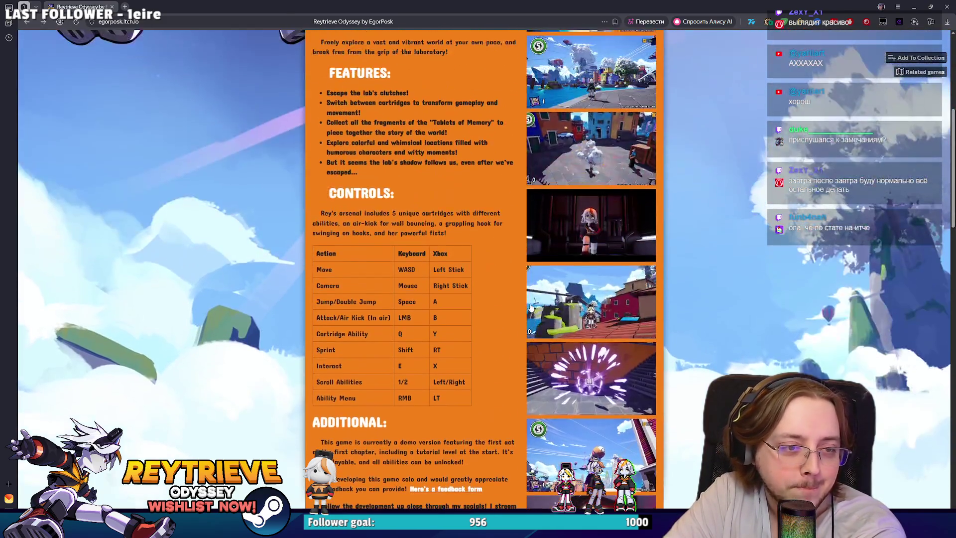
scroll("up", 3)
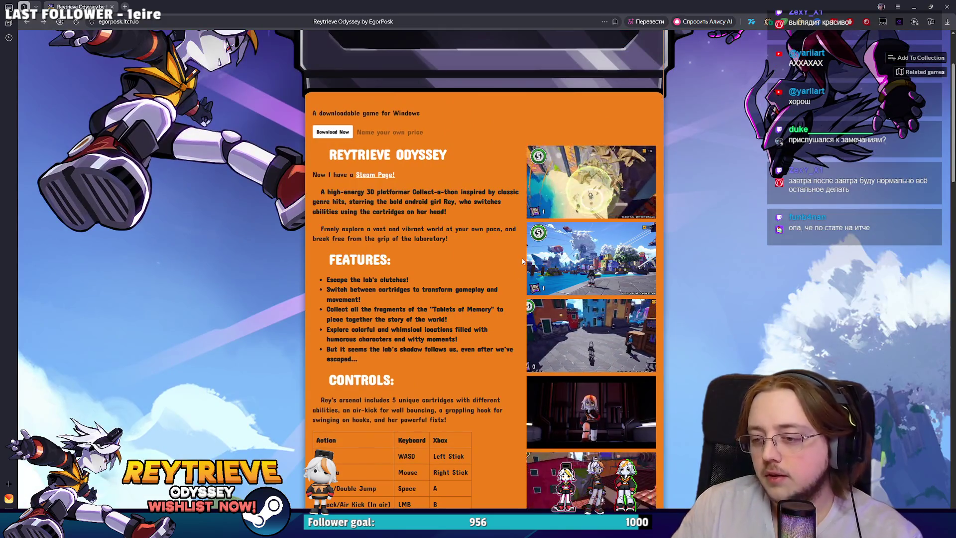
scroll("up", 3)
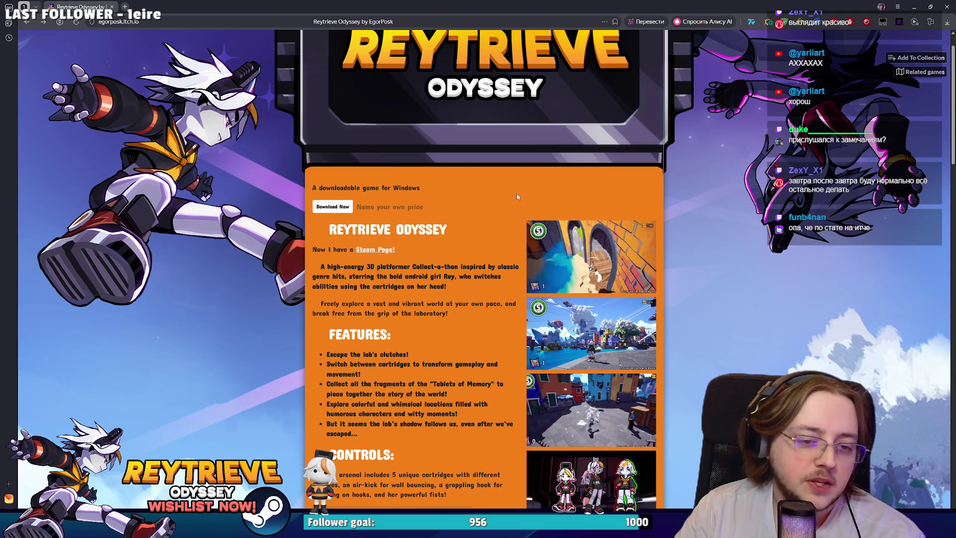
left_click(601, 405)
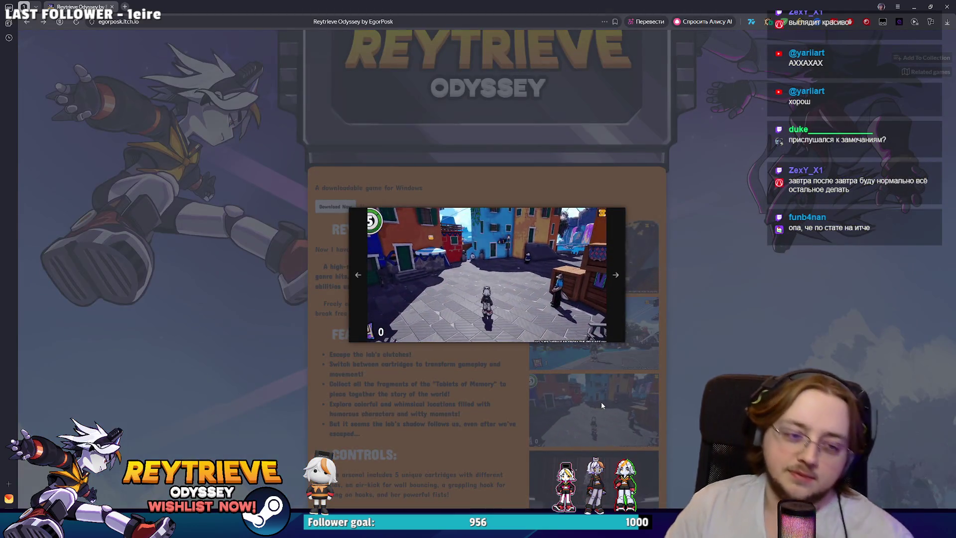
left_click(602, 402)
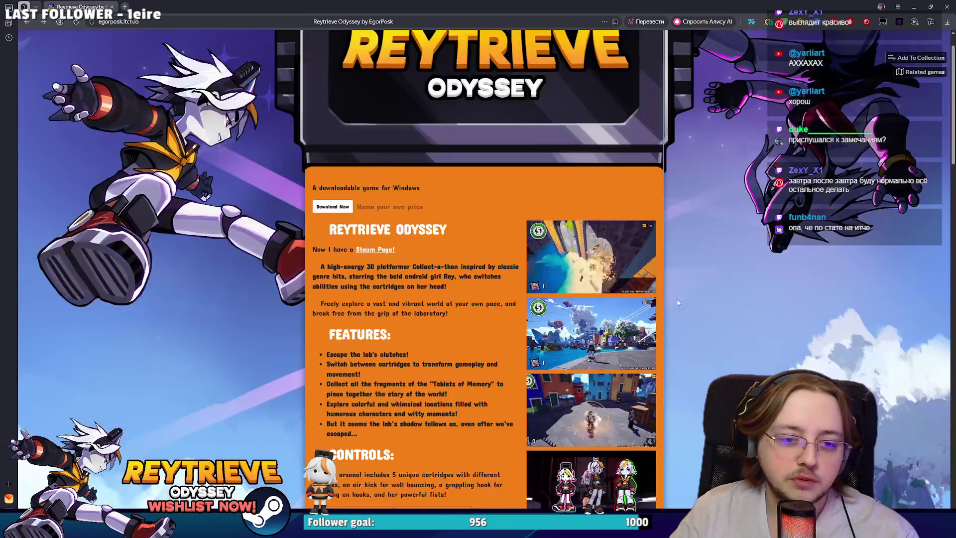
left_click(603, 360)
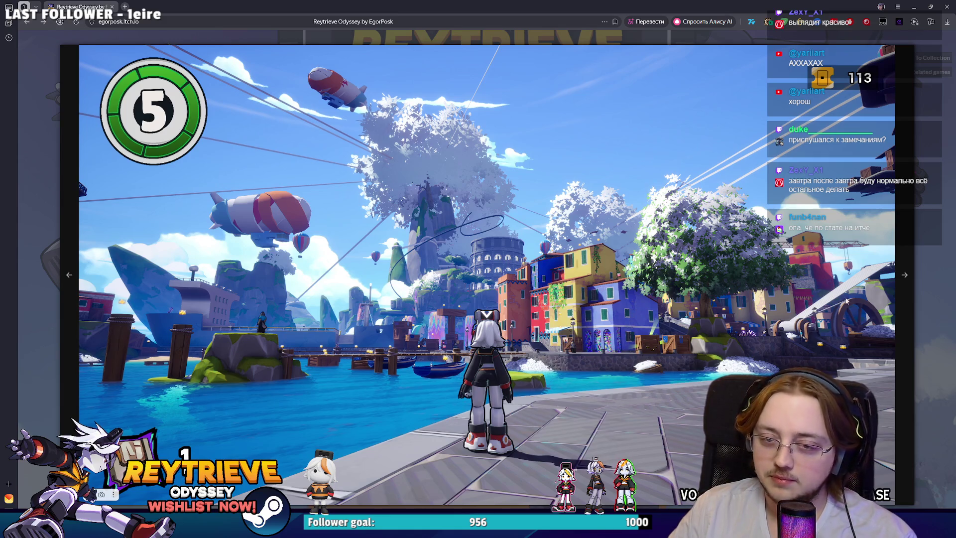
left_click(921, 262)
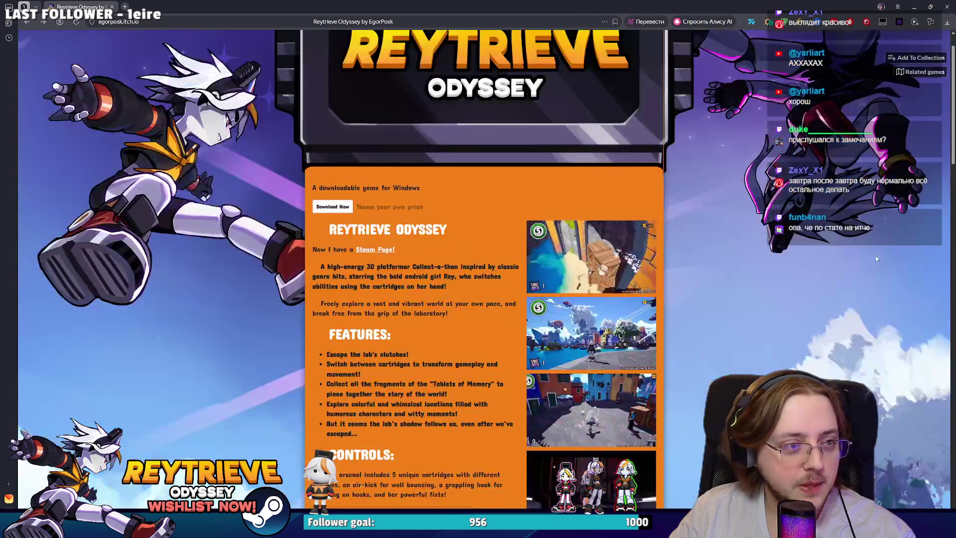
scroll("down", 3)
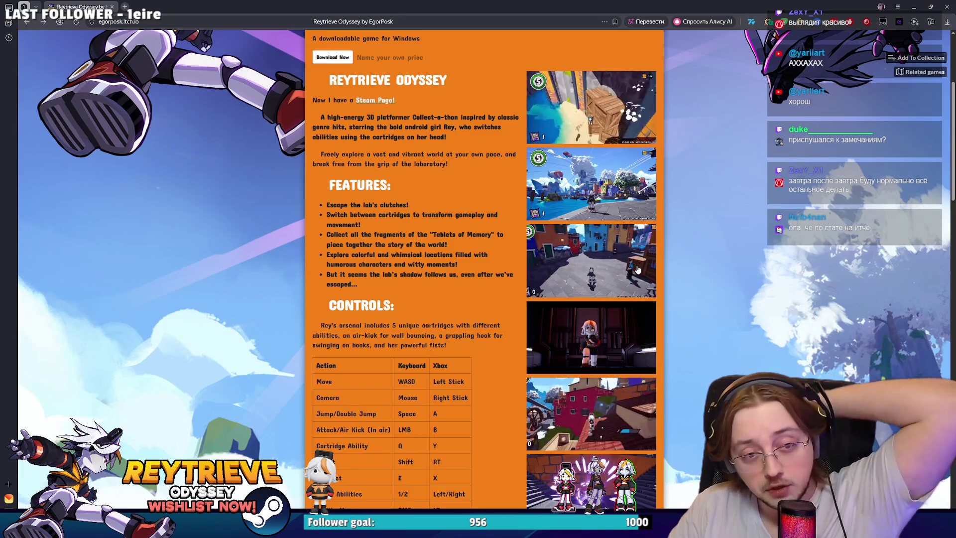
scroll("up", 3)
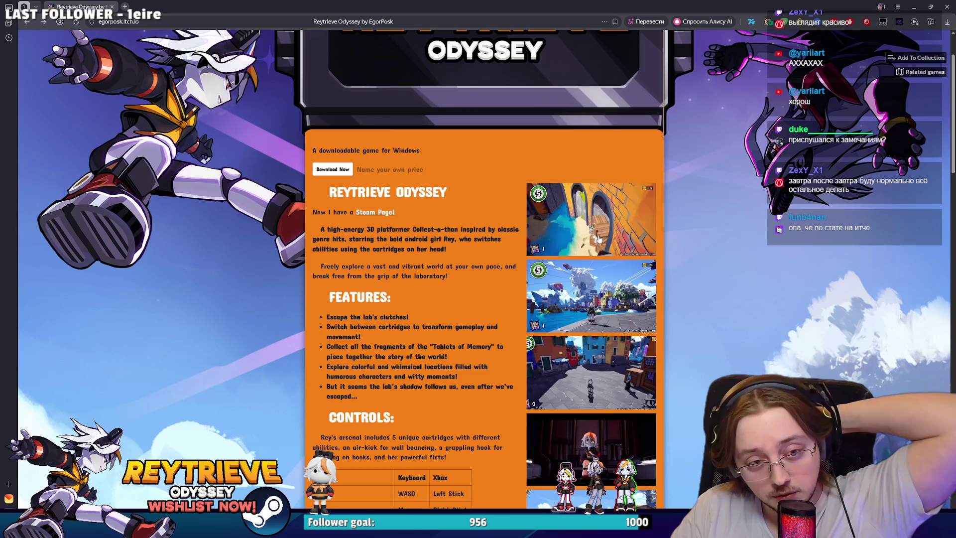
left_click(621, 280)
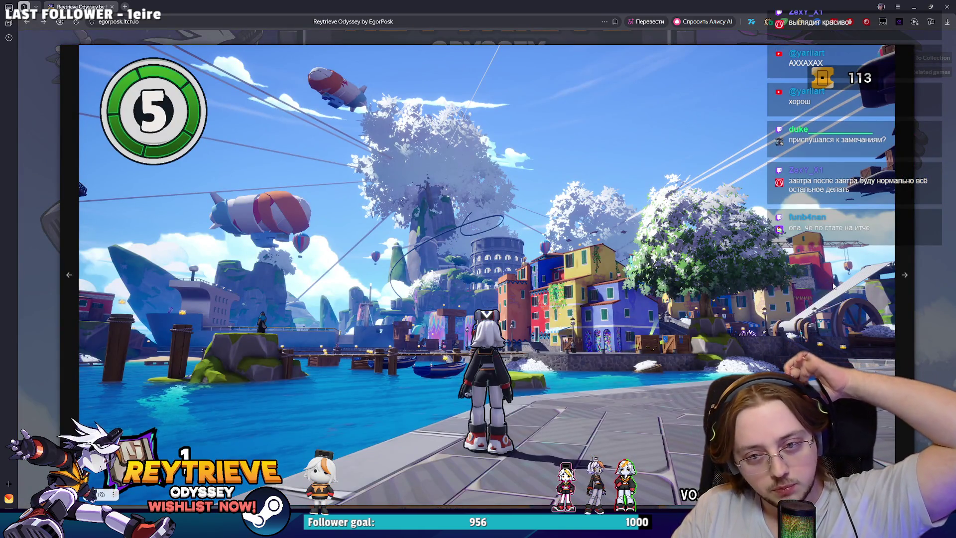
left_click(896, 272)
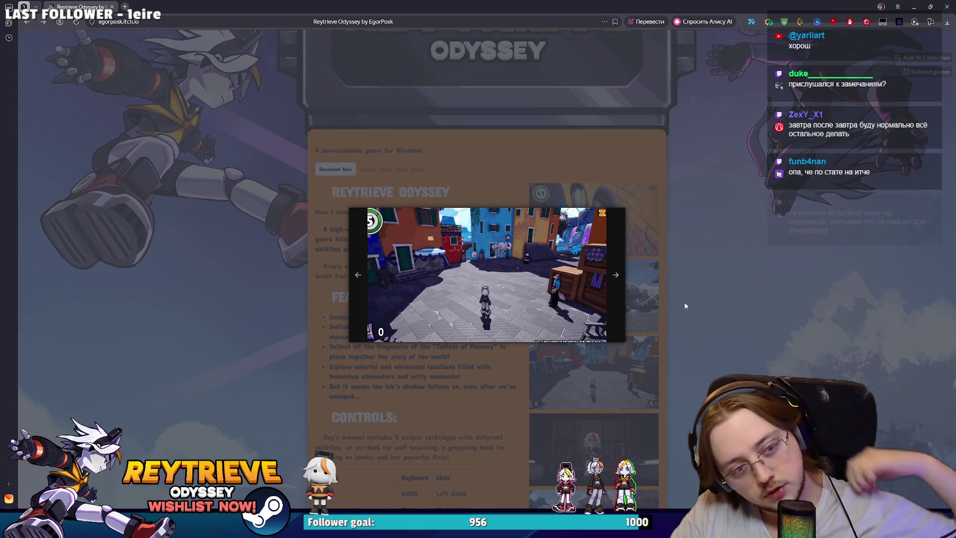
left_click(691, 302)
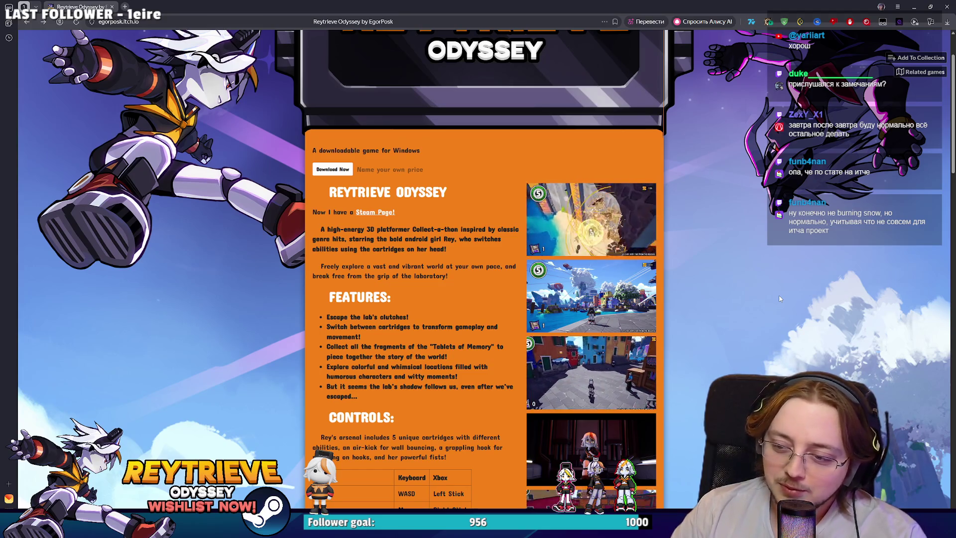
scroll("up", 3)
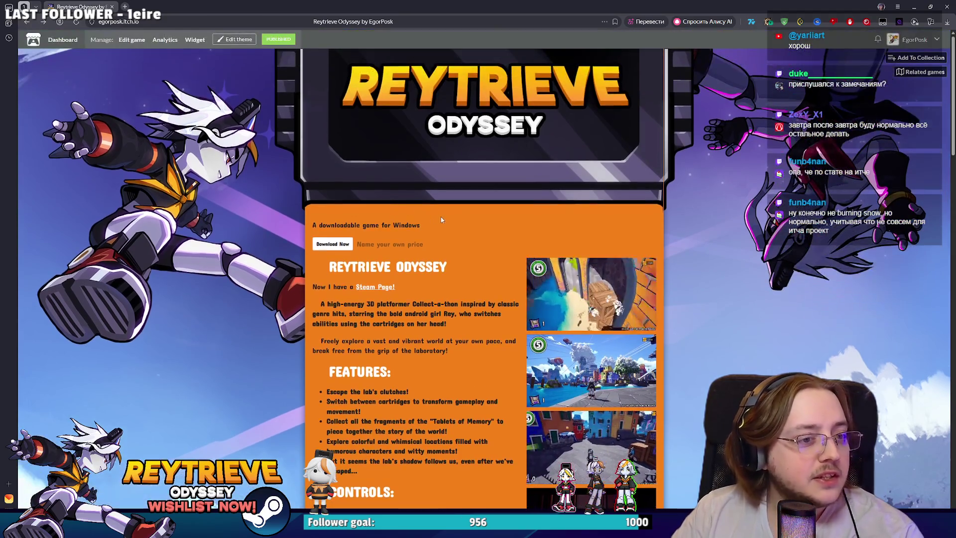
left_click(165, 39)
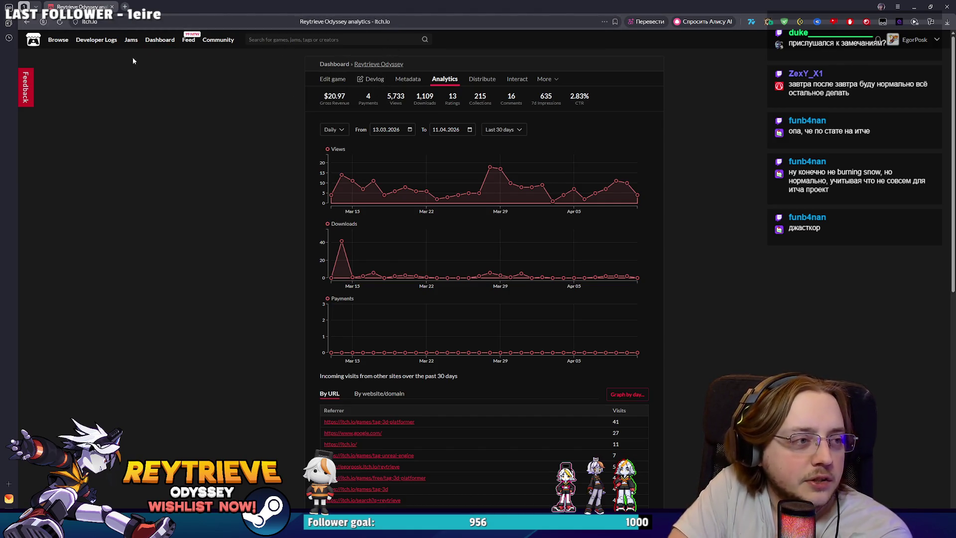
left_click_drag(574, 95, 362, 105)
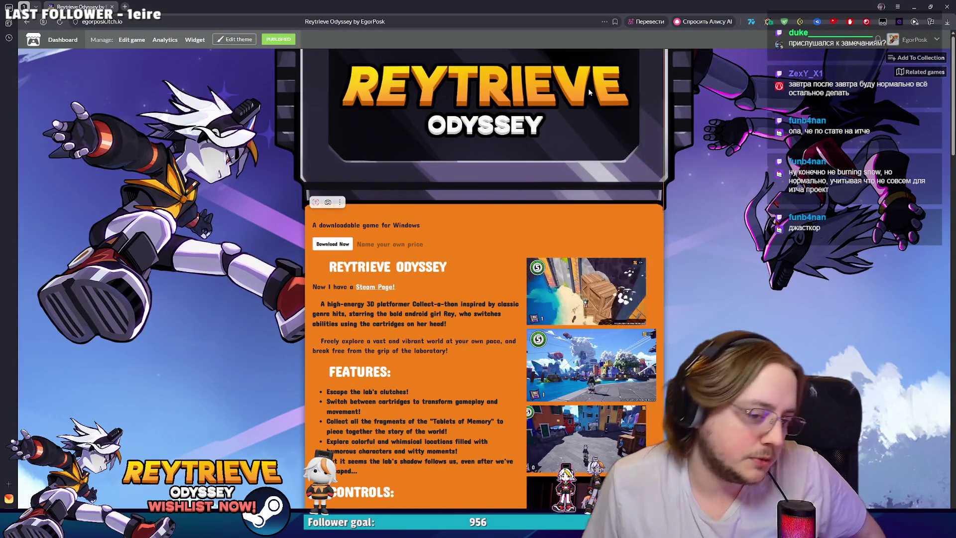
scroll("down", 3)
scroll("down", 3)
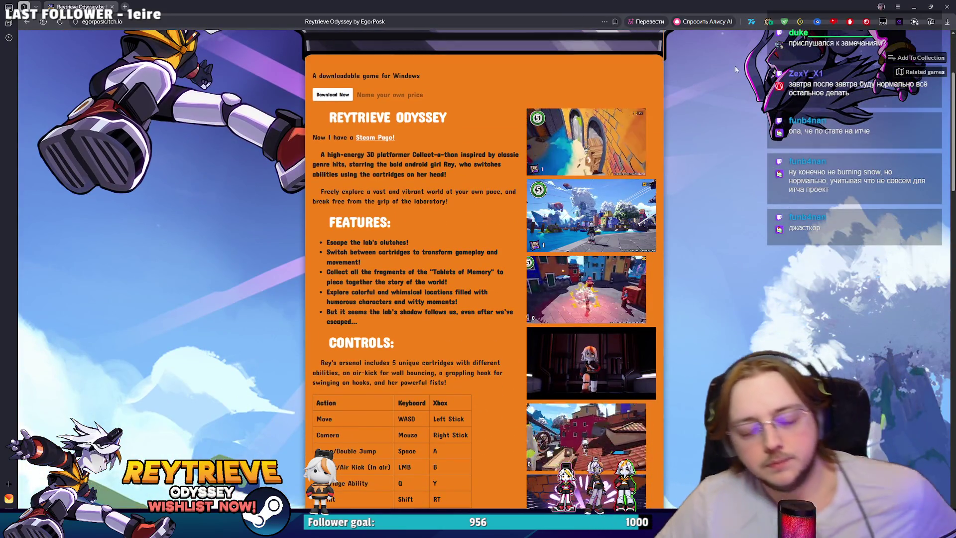
scroll("down", 3)
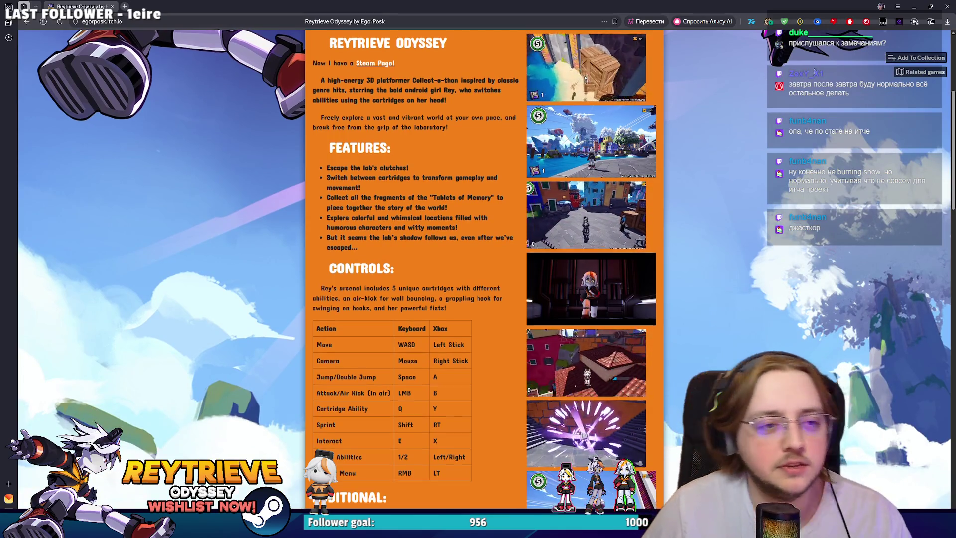
scroll("up", 3)
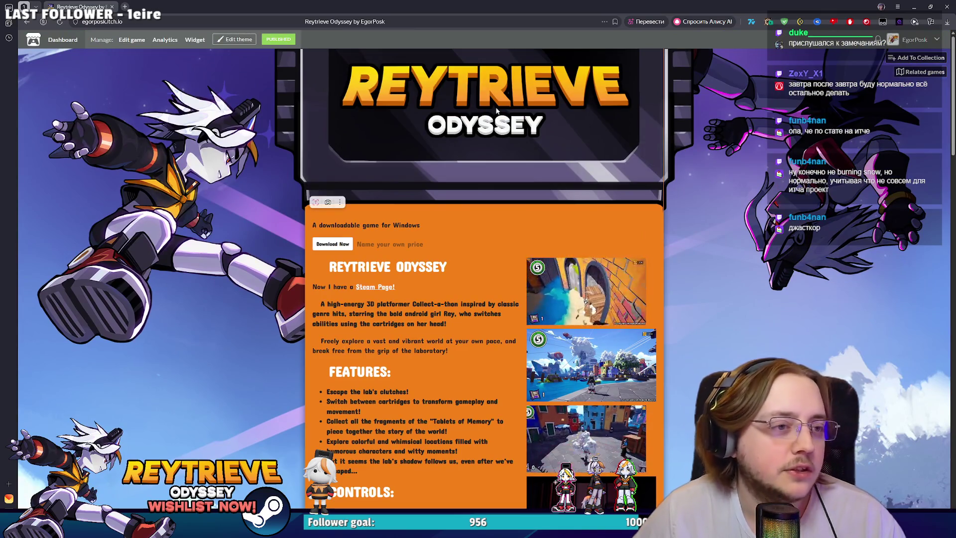
key("alt+Tab")
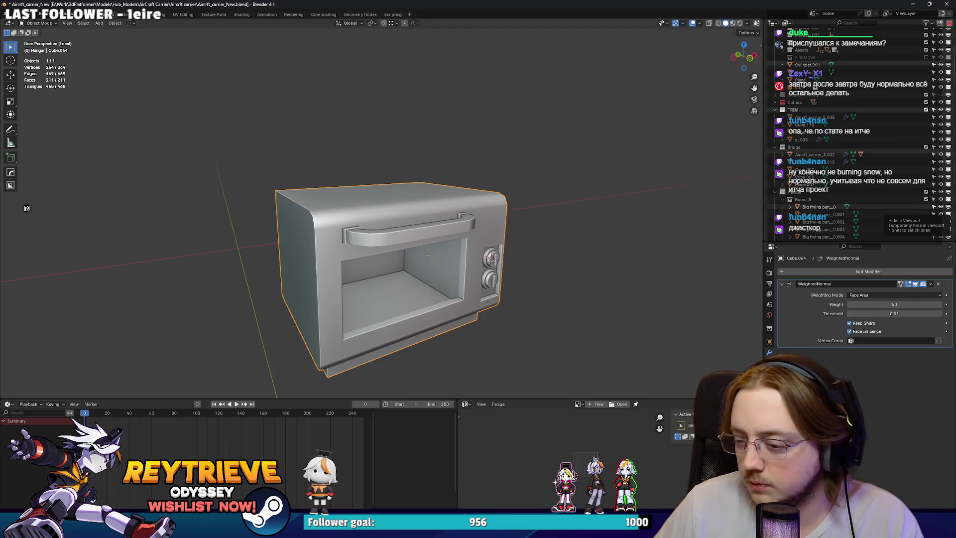
In Blender's Edit Mode, select an edge at the oven door opening's corner.
key("alt+Tab")
key("alt+Tab")
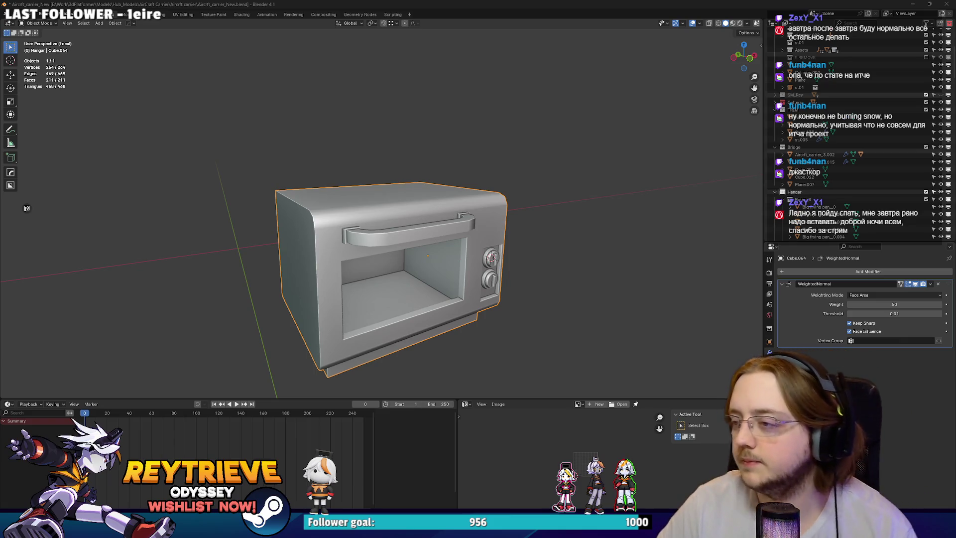
left_click_drag(378, 229, 396, 230)
scroll("up", 3)
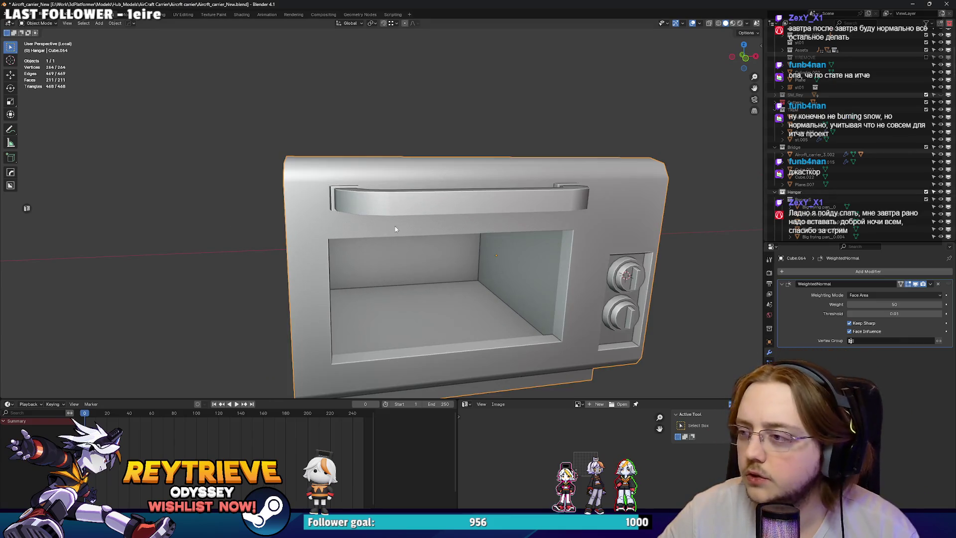
scroll("up", 3)
key("Tab")
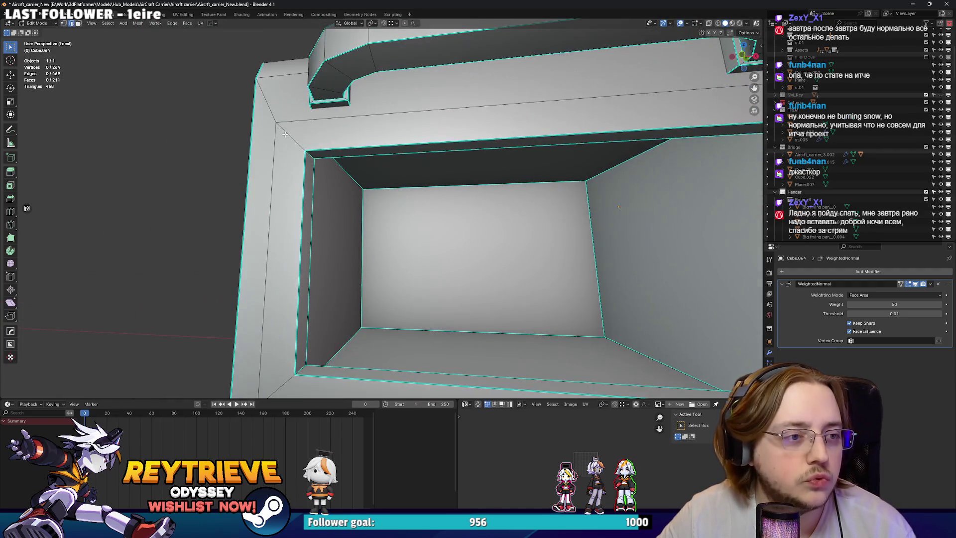
scroll("down", 3)
left_click(434, 164)
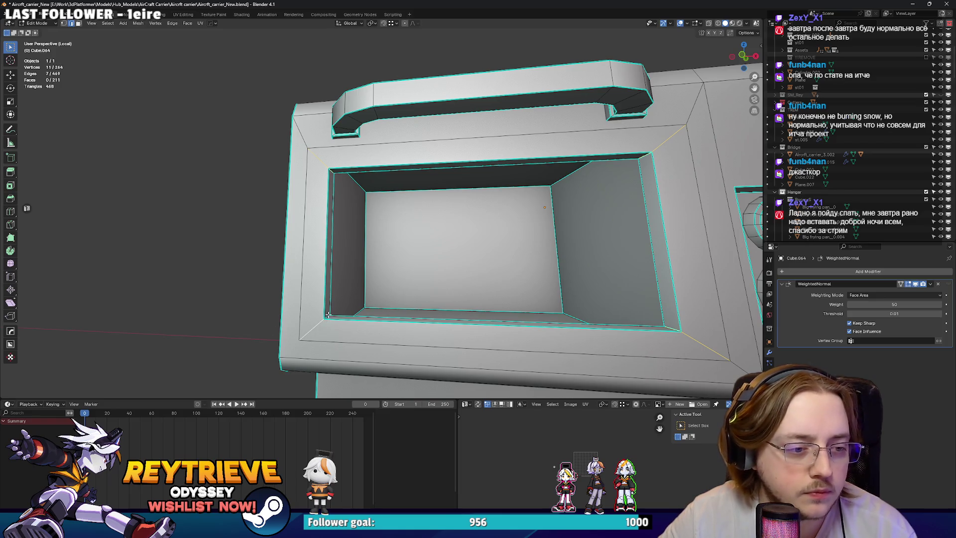
Bevel the selected door-frame corners and return to Object Mode.
left_click_drag(326, 315, 576, 275)
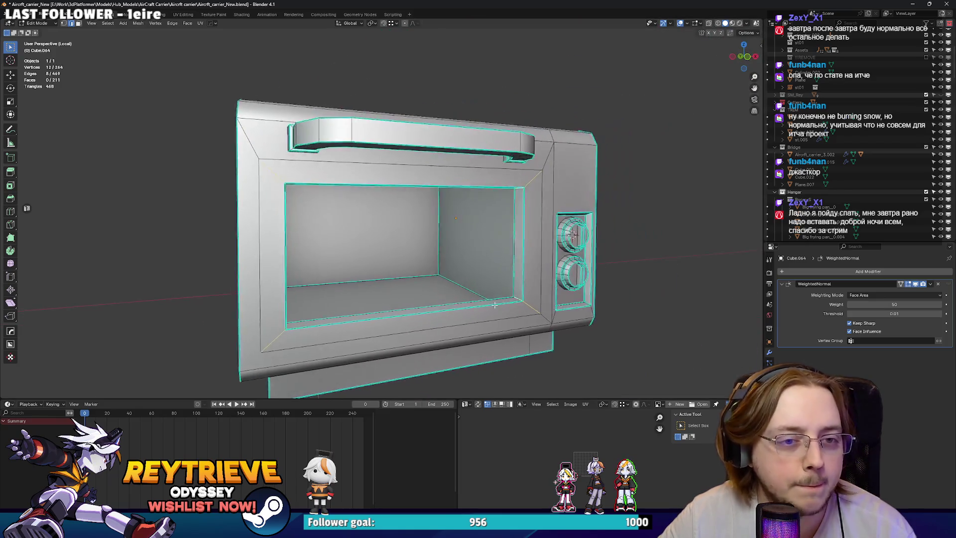
scroll("up", 3)
key("ctrl+b")
left_click(498, 248)
left_click_drag(498, 249, 417, 219)
scroll("up", 3)
key("Tab")
Inspect the beveled door frame from a higher angle, then bring up the Steam store page.
scroll("down", 3)
scroll("up", 3)
scroll("up", 3)
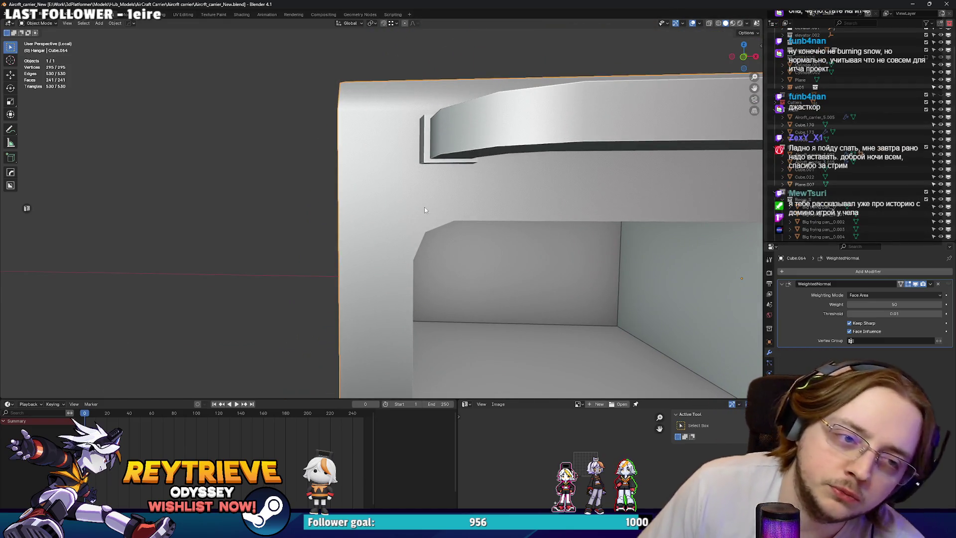
left_click_drag(419, 217, 401, 202)
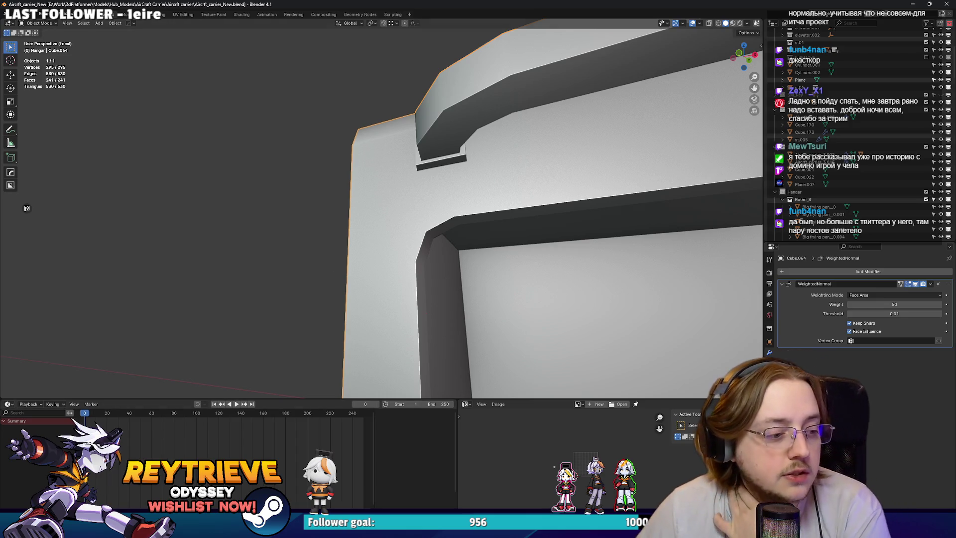
left_click(120, 501)
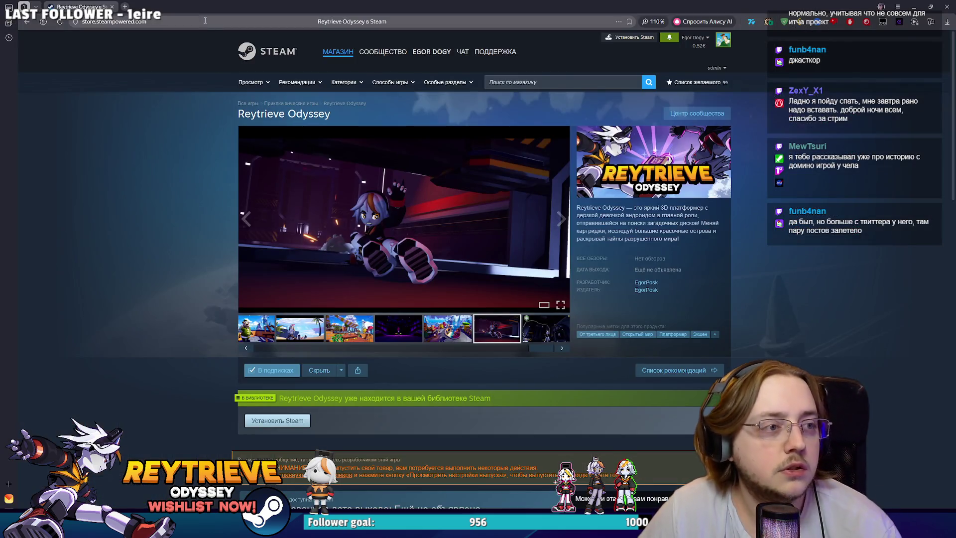
Check the full page address, then minimize and restore the browser window.
left_click(204, 21)
scroll("down", 3)
left_click(119, 501)
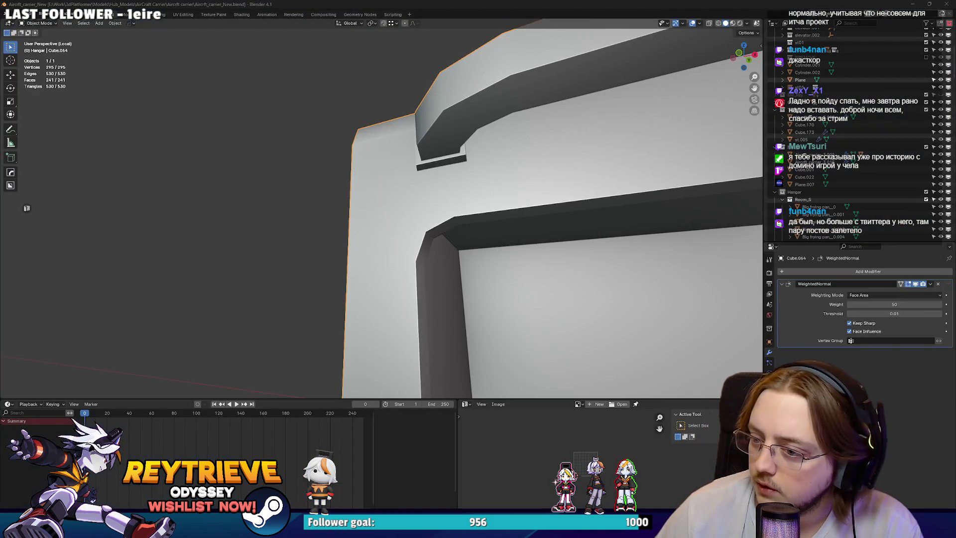
left_click(119, 501)
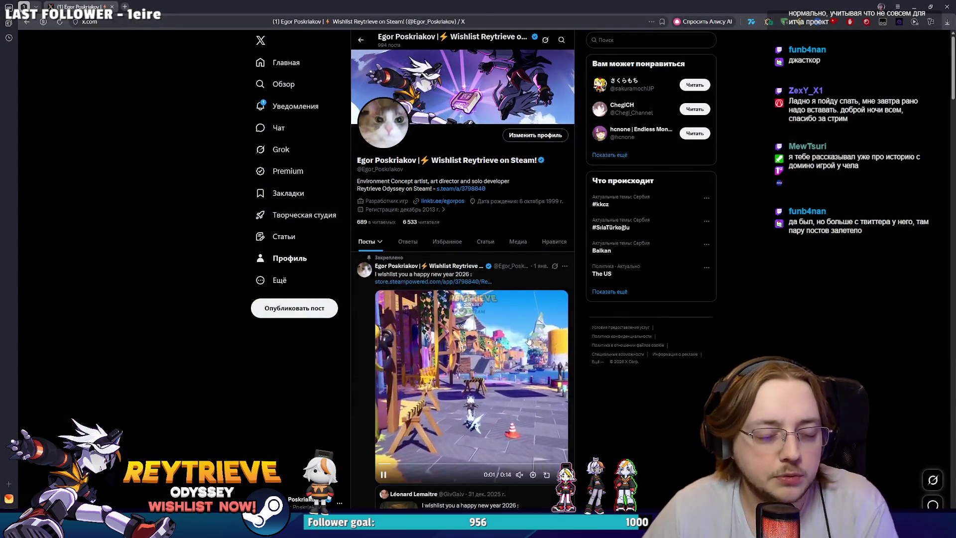
Scroll through the developer's X feed of Reytrieve Odyssey posts and gameplay clips.
scroll("down", 3)
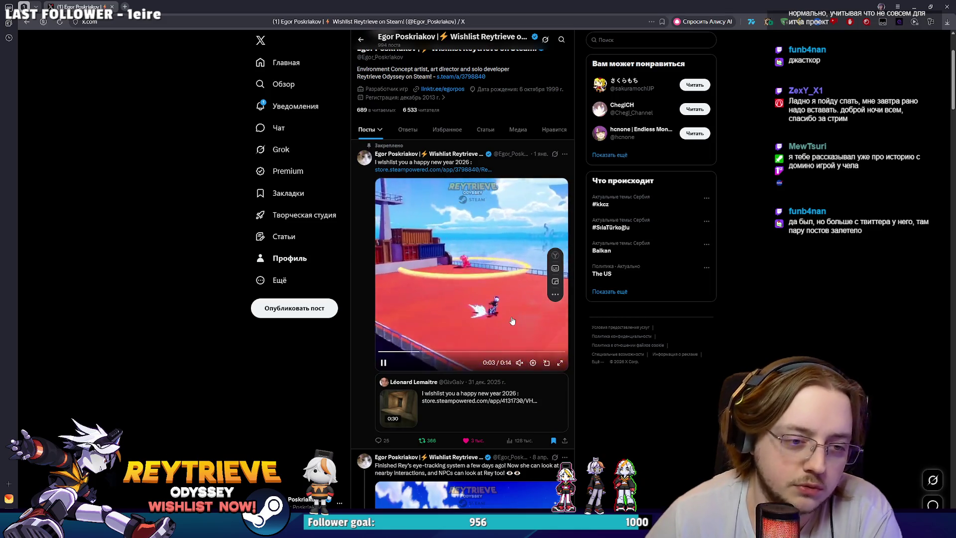
scroll("down", 3)
scroll("up", 3)
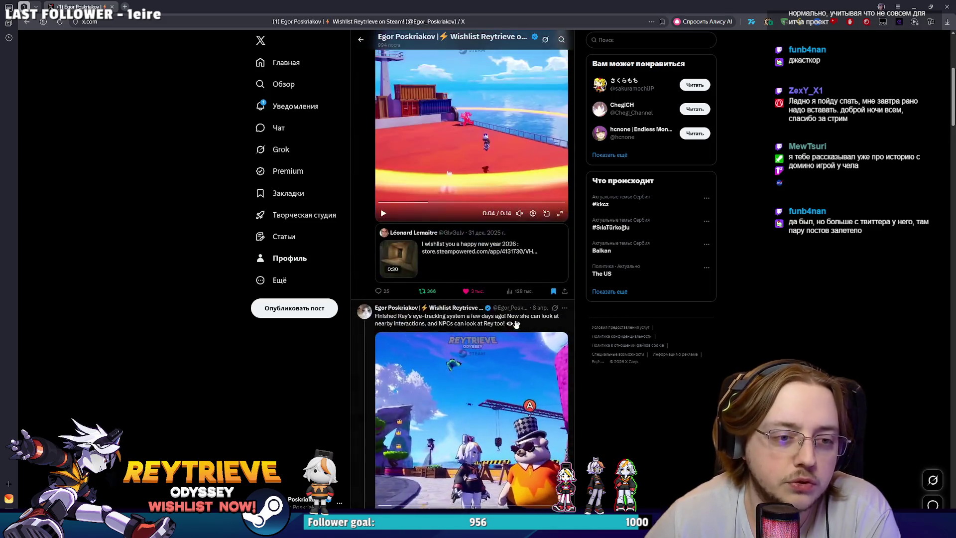
scroll("down", 3)
scroll("down", 3)
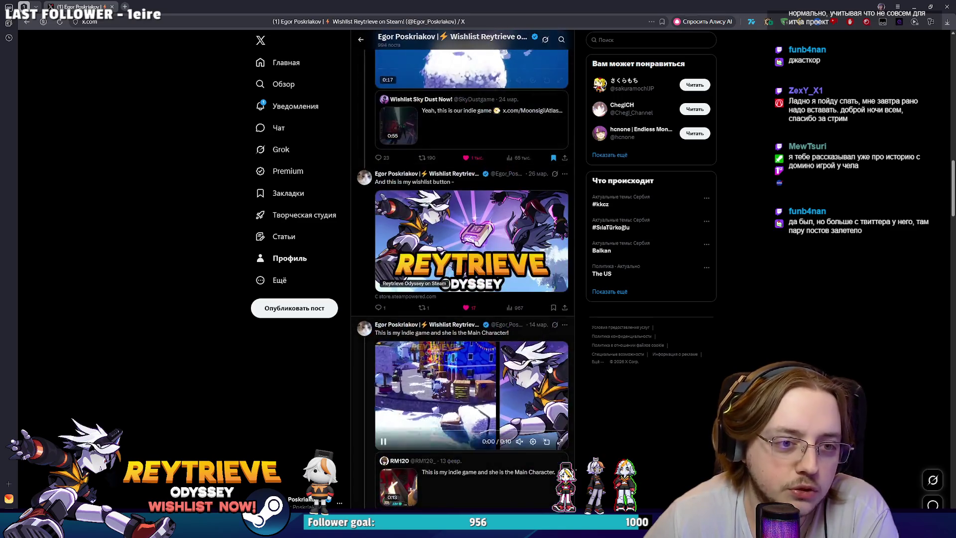
scroll("up", 3)
scroll("down", 3)
scroll("up", 3)
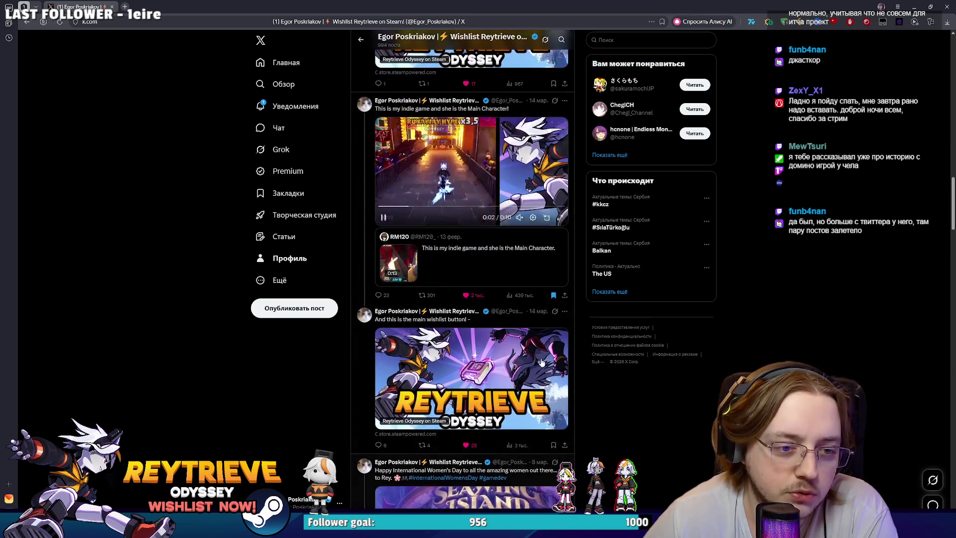
scroll("down", 3)
scroll("down", 3)
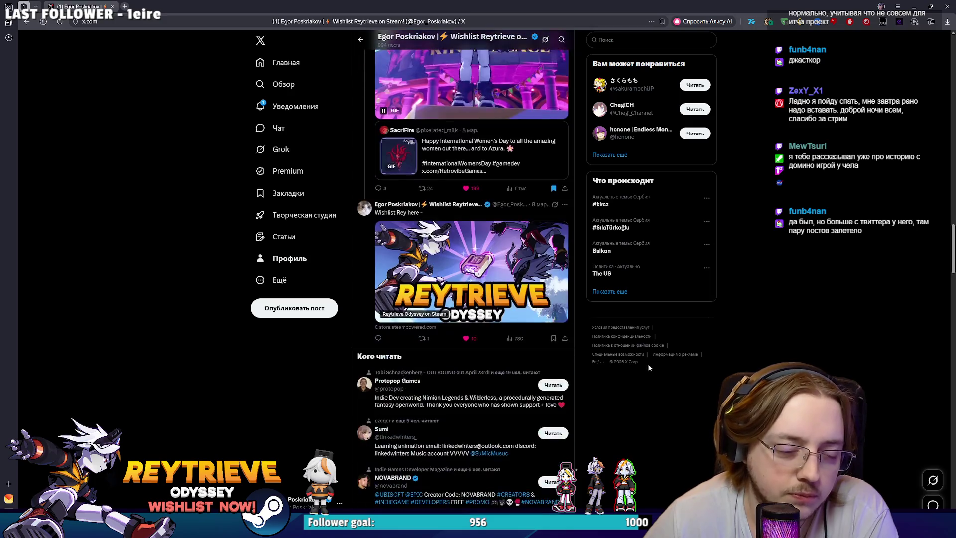
scroll("down", 3)
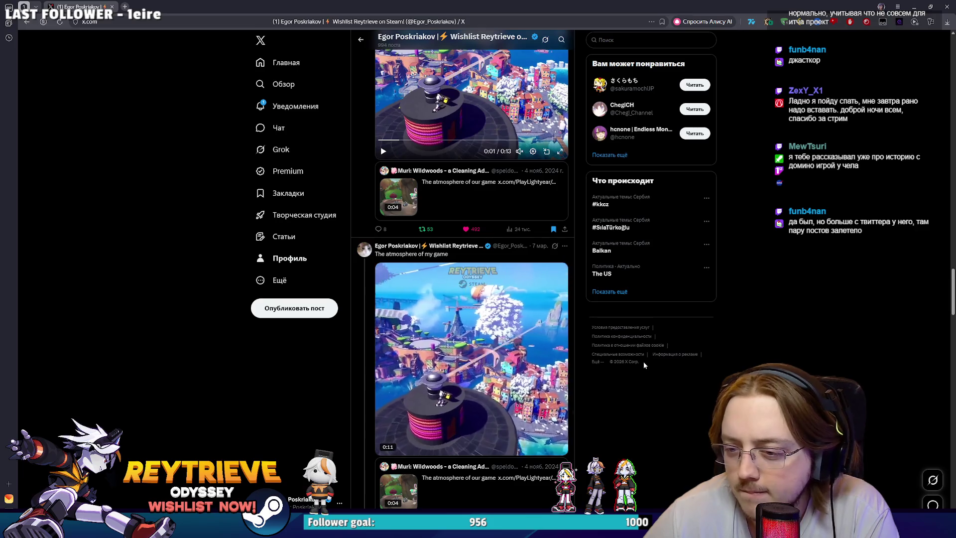
scroll("down", 3)
scroll("down", 3)
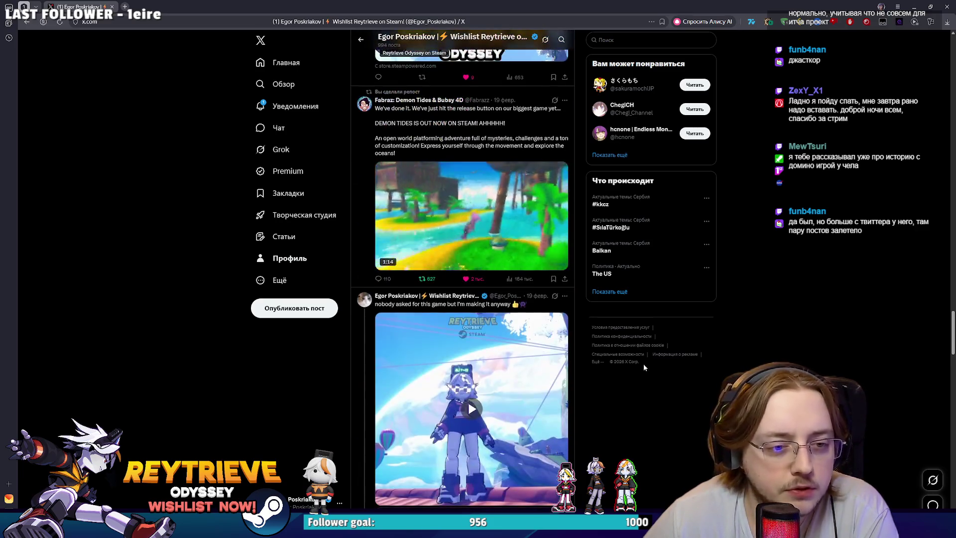
scroll("down", 3)
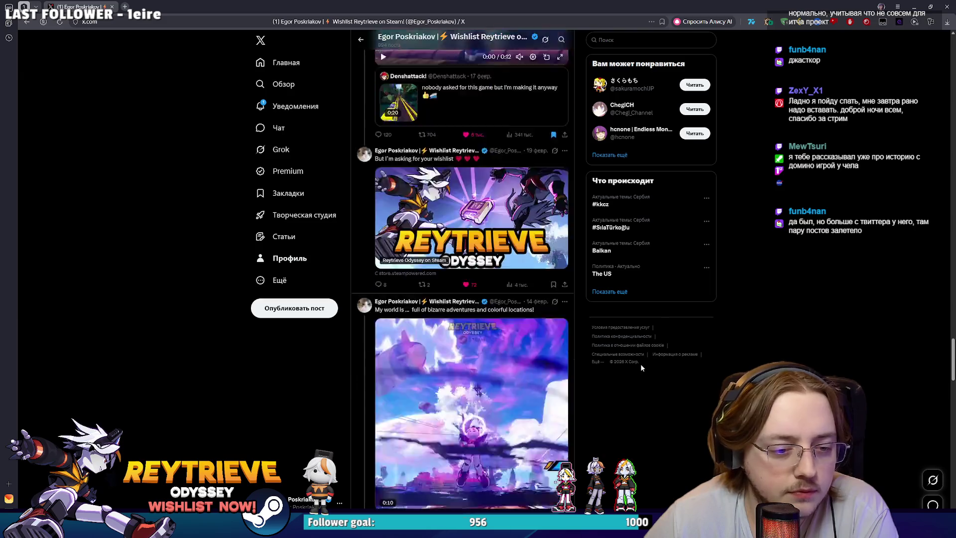
scroll("down", 3)
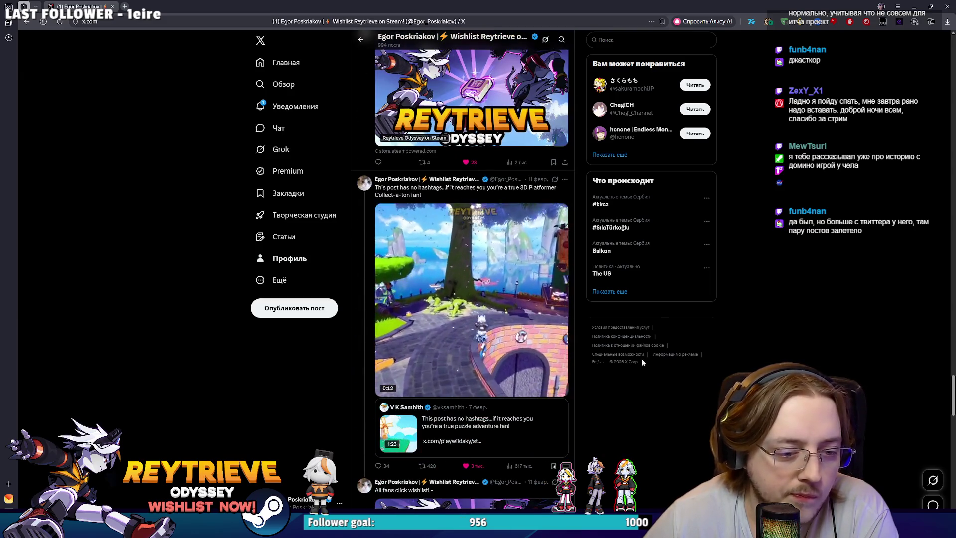
scroll("down", 3)
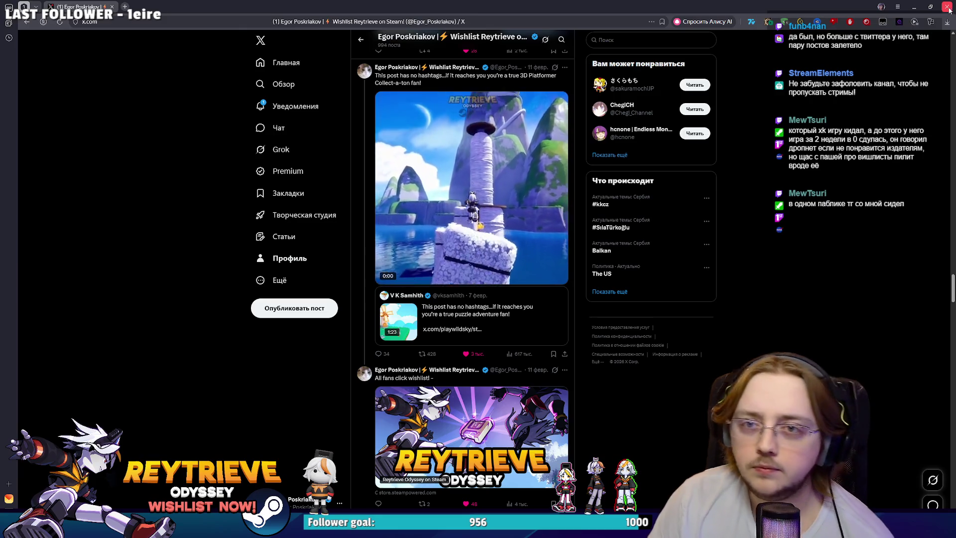
In Blender's Edit Mode, select the faces framing the oven window in front view.
key("alt+Tab")
scroll("down", 3)
left_click_drag(431, 219, 556, 235)
scroll("down", 3)
key("Tab")
key("3")
left_click(555, 235)
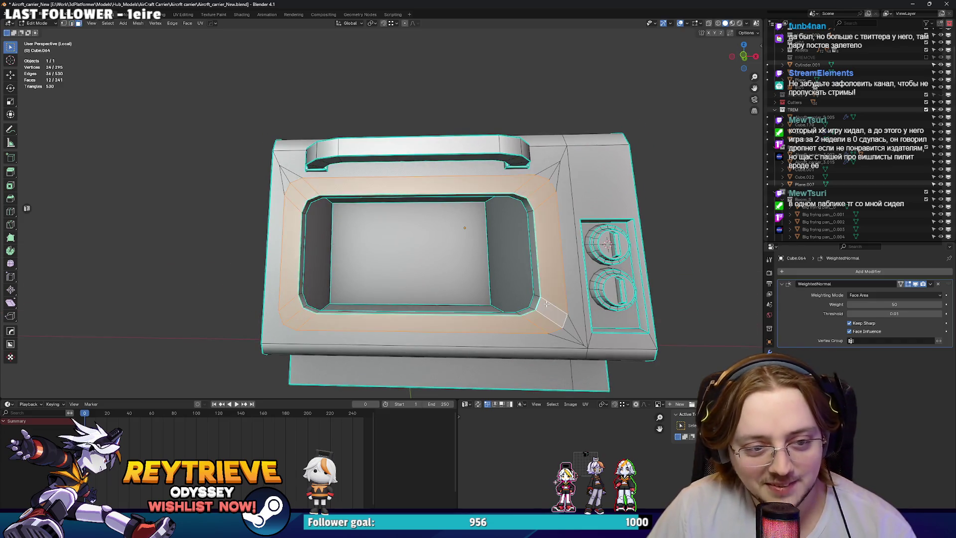
key("KP_1")
Scale the window frame's outer edge loop slightly narrower along the X axis.
key("2")
left_click(563, 269)
key("s")
key("x")
key("Return")
Add the lower-left corner edge, narrow the edges again along X, and return to Object Mode.
left_click(278, 317)
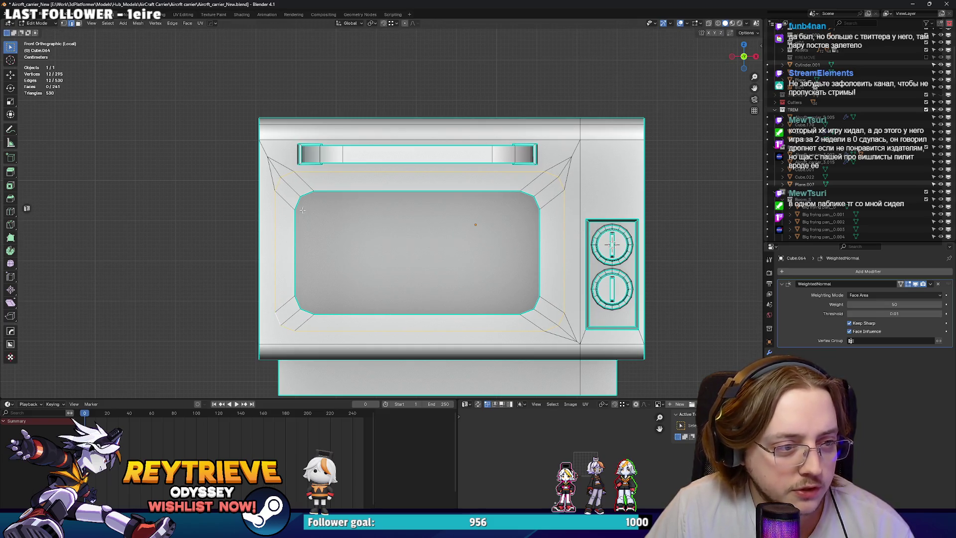
key("s")
key("x")
left_click(580, 270)
left_click_drag(580, 270, 567, 297)
key("Tab")
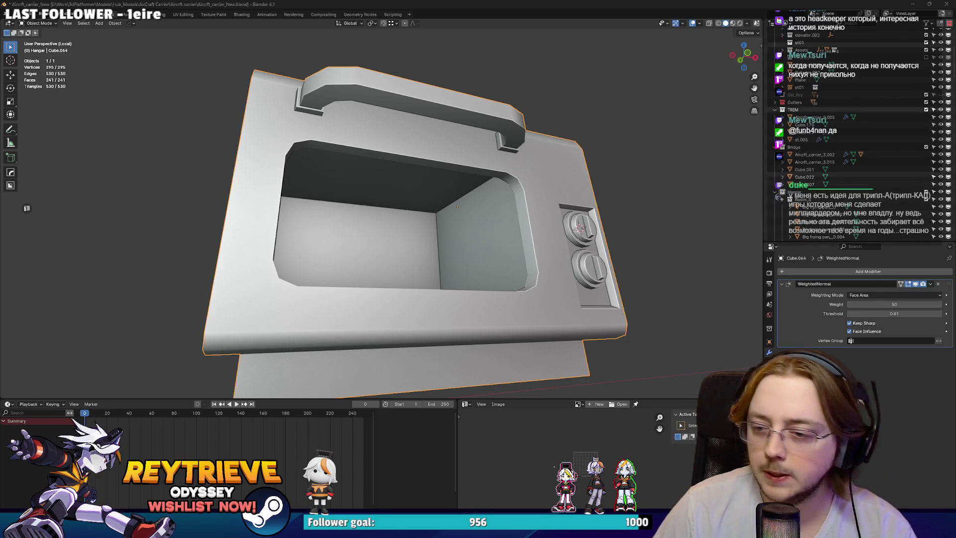
key("alt+Tab")
Search Yandex for 'headkeeper', refine it to 'headkeeper game', and open the Headkeeper result.
left_click(359, 26)
type("headkeeper")
key("Return")
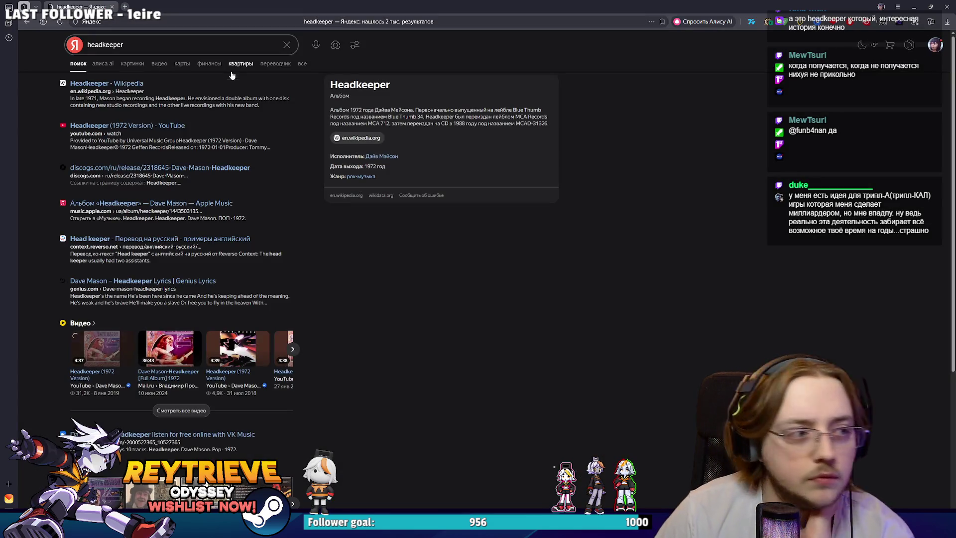
left_click(170, 43)
type("ga")
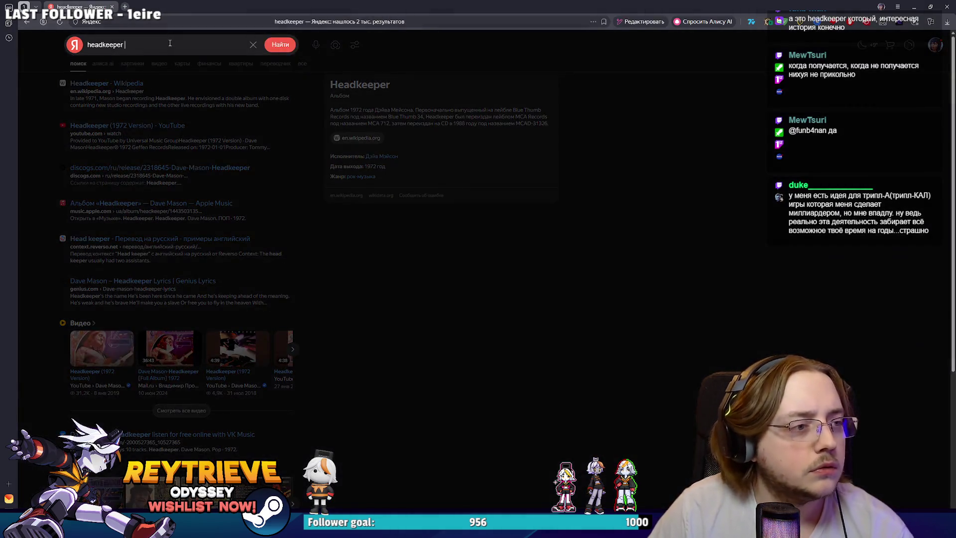
type("me")
key("Return")
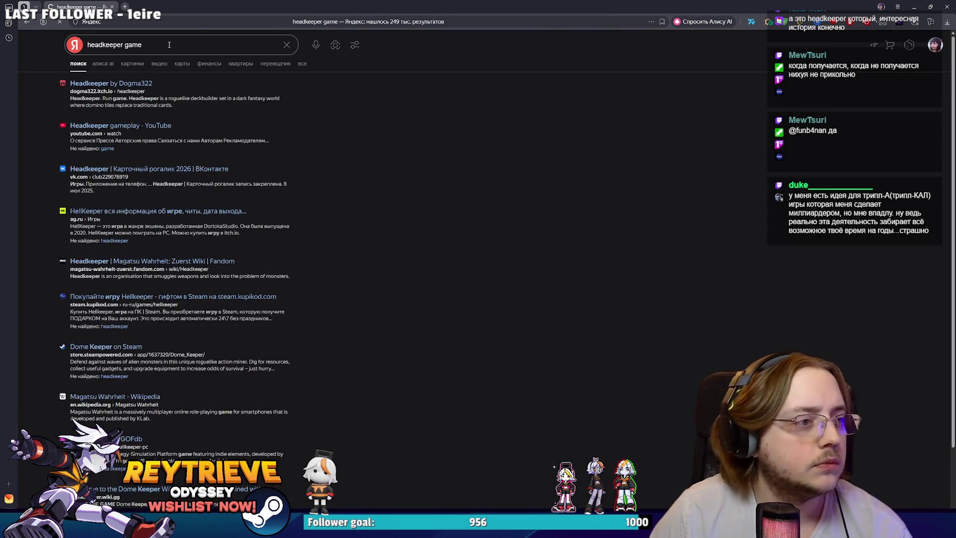
left_click(140, 84)
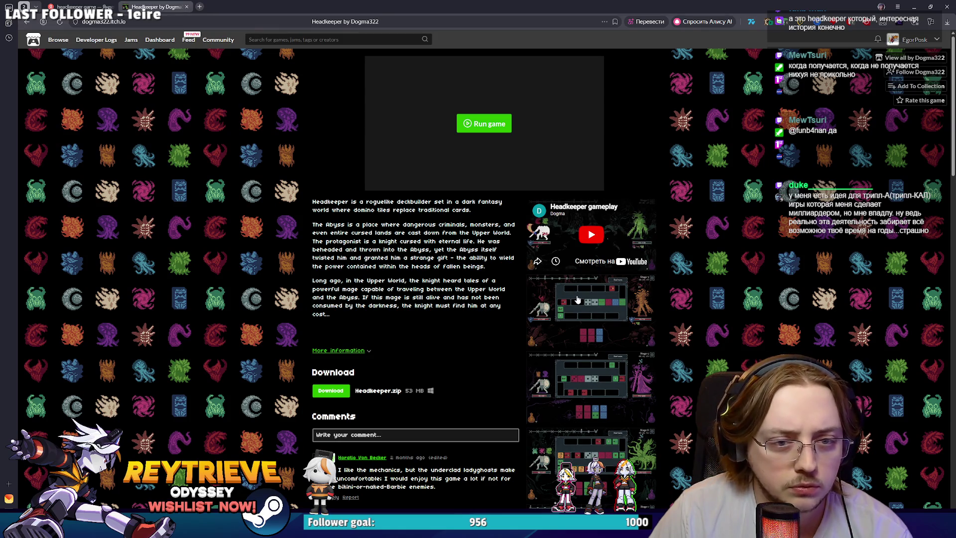
Enlarge the Stage 5 screenshot on the Headkeeper page, advance to the next, then close the viewer.
scroll("down", 3)
scroll("up", 3)
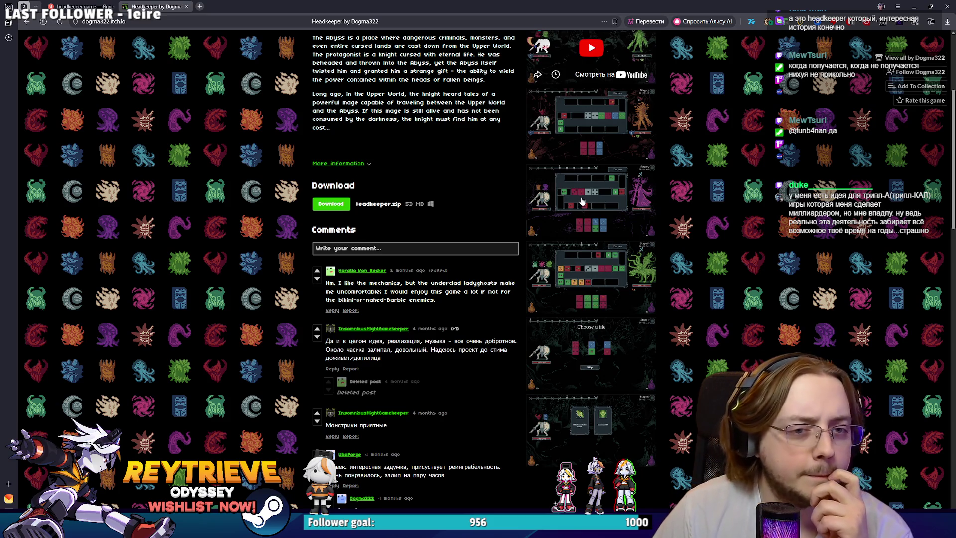
left_click(580, 199)
right_click(570, 190)
left_click(468, 188)
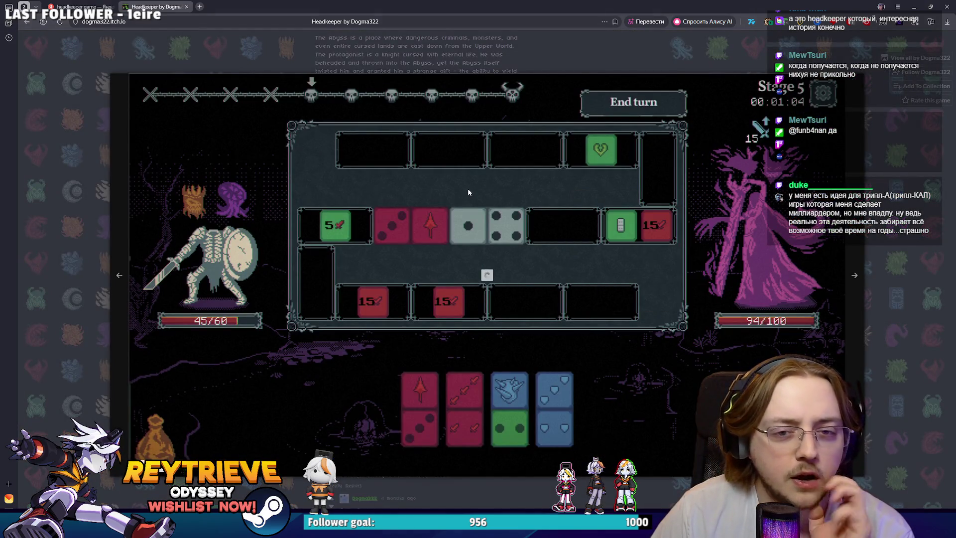
left_click(509, 186)
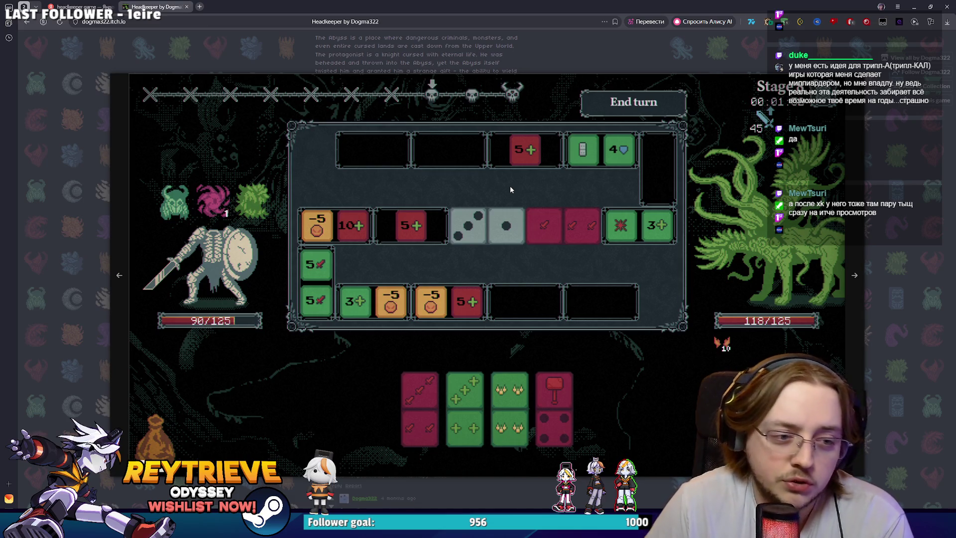
key("Escape")
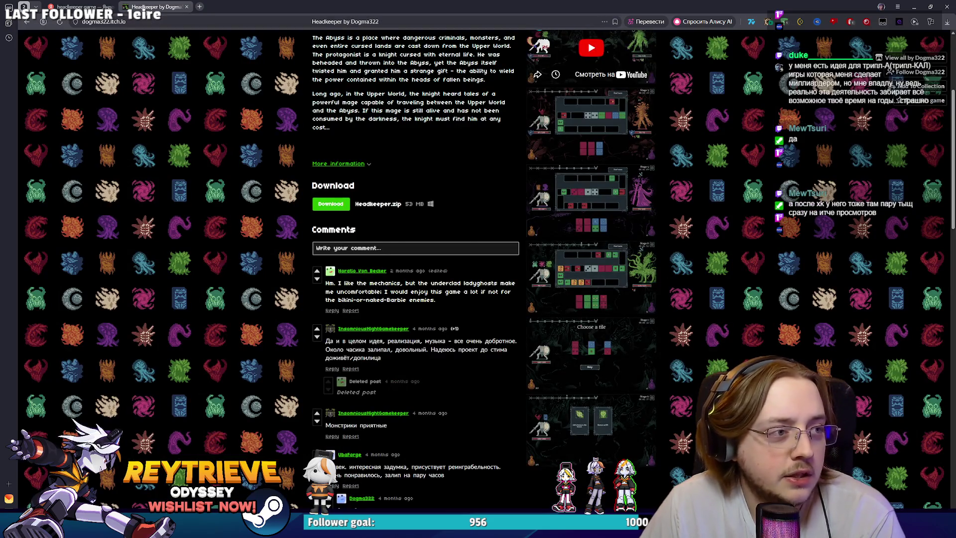
Close the Headkeeper game page and return to Blender, orbiting to an above-front view of the microwave.
key("ctrl+w")
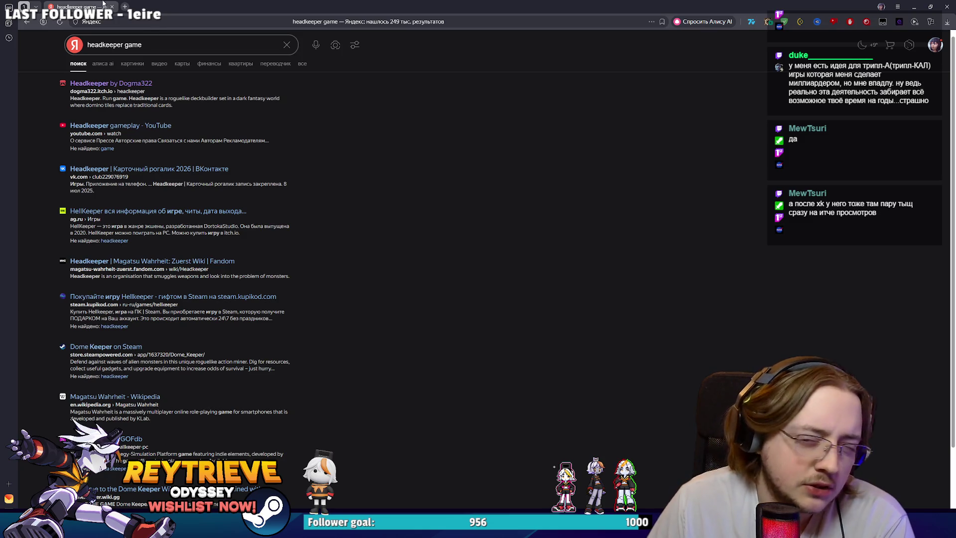
left_click(947, 7)
left_click_drag(462, 254, 495, 263)
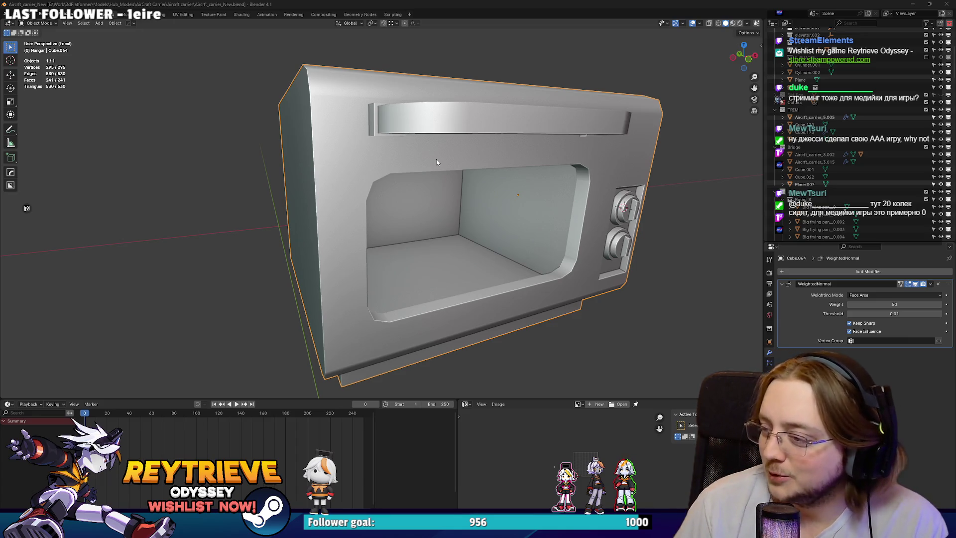
Enter Edit Mode on the microwave and move the whole handle piece along Z.
left_click_drag(477, 244, 523, 223)
scroll("up", 3)
key("Tab")
key("l")
key("g")
key("z")
left_click(440, 212)
scroll("up", 3)
scroll("down", 3)
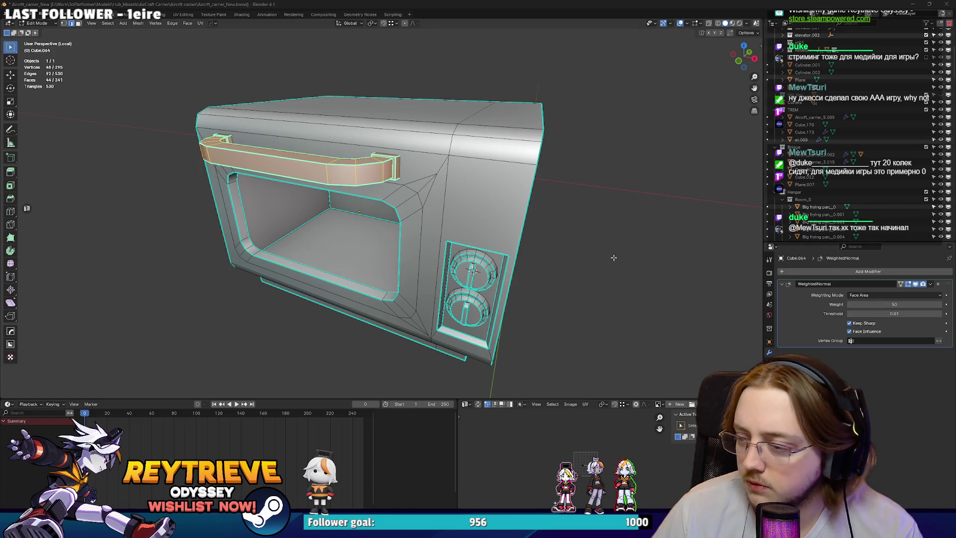
Switch to vertex selection and merge a stray vertex into the window corner.
left_click_drag(458, 272, 421, 224)
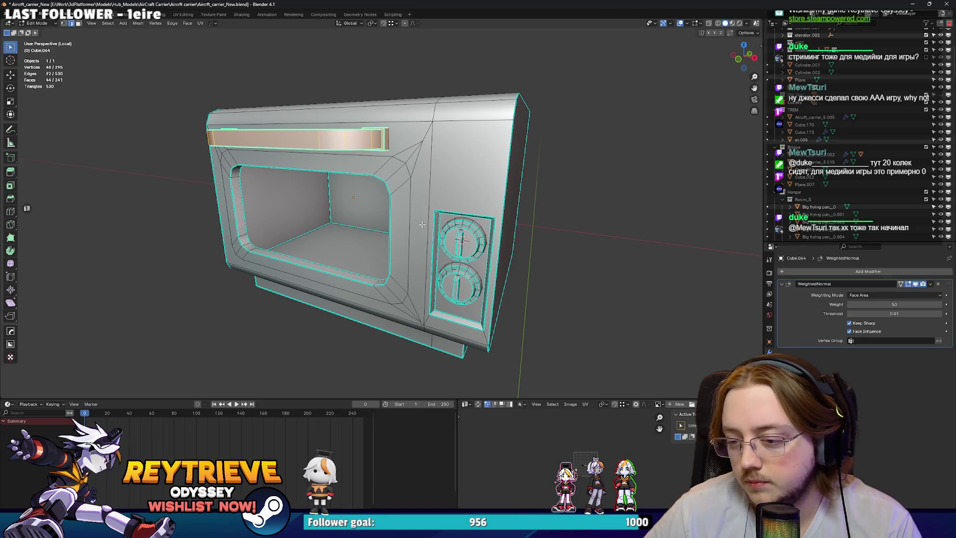
left_click_drag(422, 225, 538, 271)
scroll("up", 3)
scroll("down", 3)
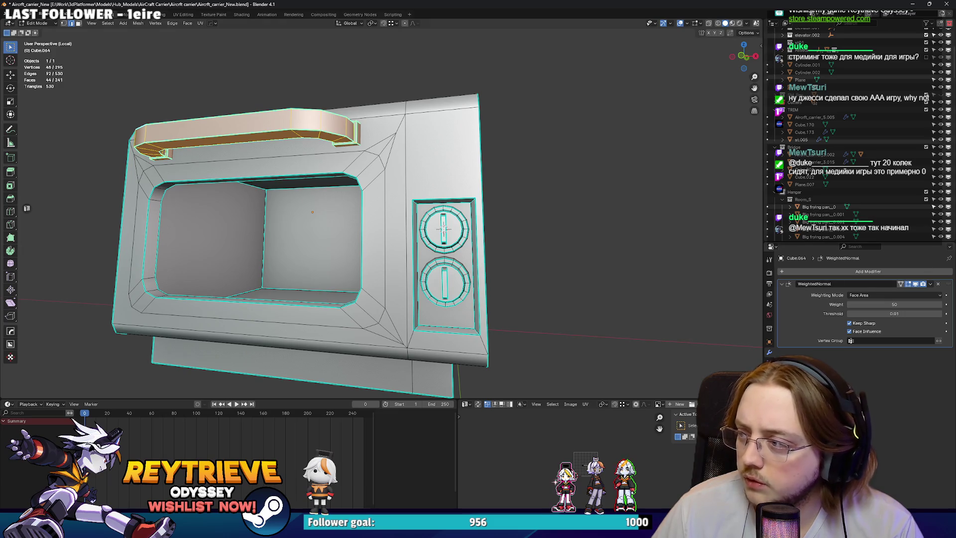
left_click_drag(448, 209, 439, 189)
scroll("up", 3)
key("1")
left_click(457, 159)
left_click(472, 134)
key("m")
left_click(433, 165)
Merge another stray vertex pair seen from below the oven.
left_click_drag(433, 166, 463, 292)
left_click(445, 297)
key("m")
left_click(446, 297)
Join the door opening's corner vertices with new edges, including the left and bottom-left corners.
left_click_drag(457, 253, 385, 273)
left_click(329, 245)
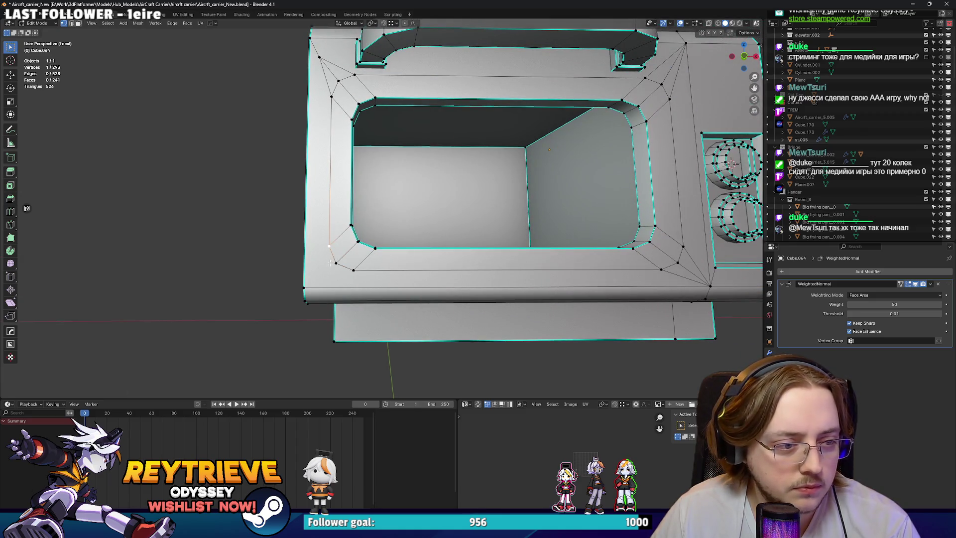
left_click(353, 270)
left_click(303, 288)
key("j")
left_click(325, 246)
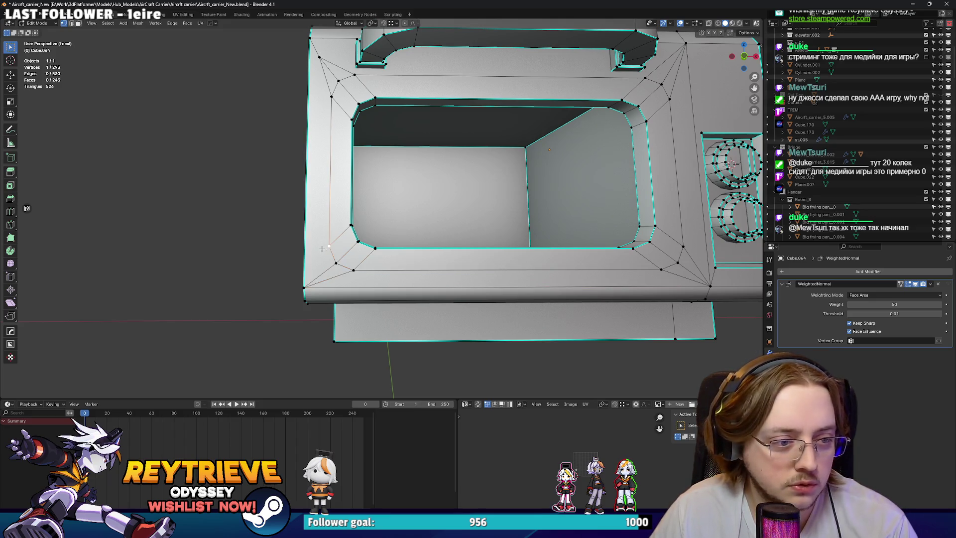
key("f")
key("ctrl+z")
left_click(307, 283)
key("j")
Merge one more vertex pair at the top, then exit Edit Mode and inspect the oven.
left_click_drag(324, 273, 482, 246)
left_click(325, 149)
key("m")
left_click(324, 149)
key("ctrl+Tab")
left_click(412, 241)
left_click_drag(412, 242, 436, 236)
key("Tab")
key("Tab")
key("Tab")
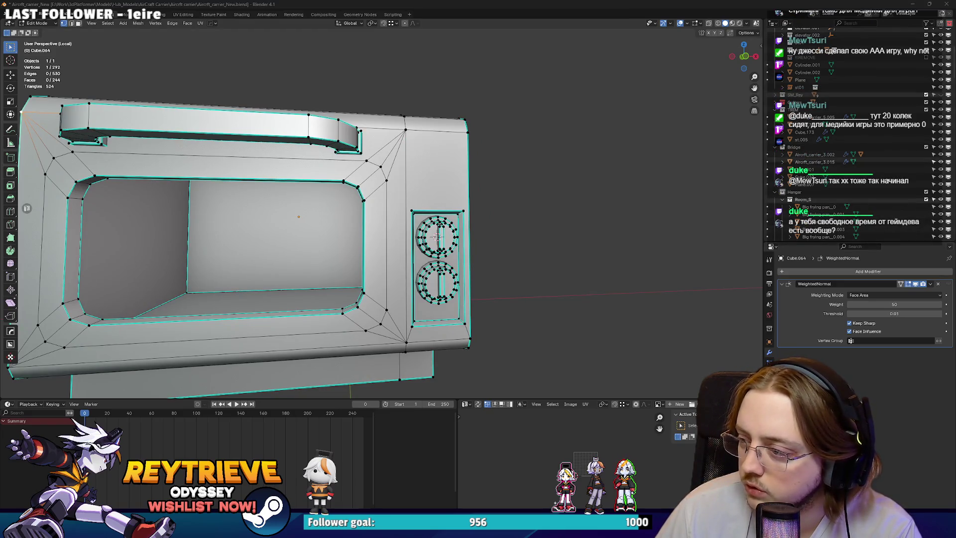
left_click_drag(436, 237, 496, 186)
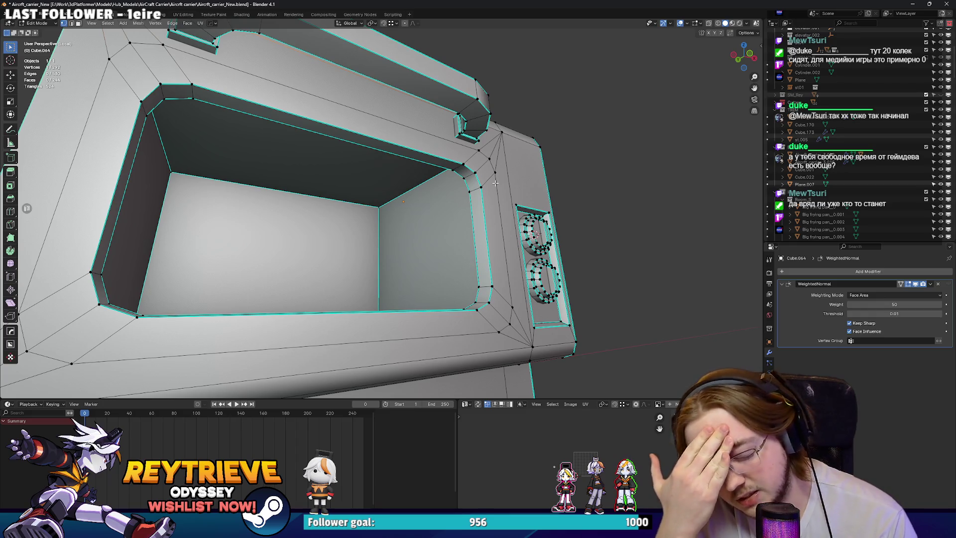
scroll("down", 3)
left_click_drag(495, 183, 398, 249)
scroll("down", 3)
Select the oven handle and its faces, including the end face.
key("l")
scroll("up", 3)
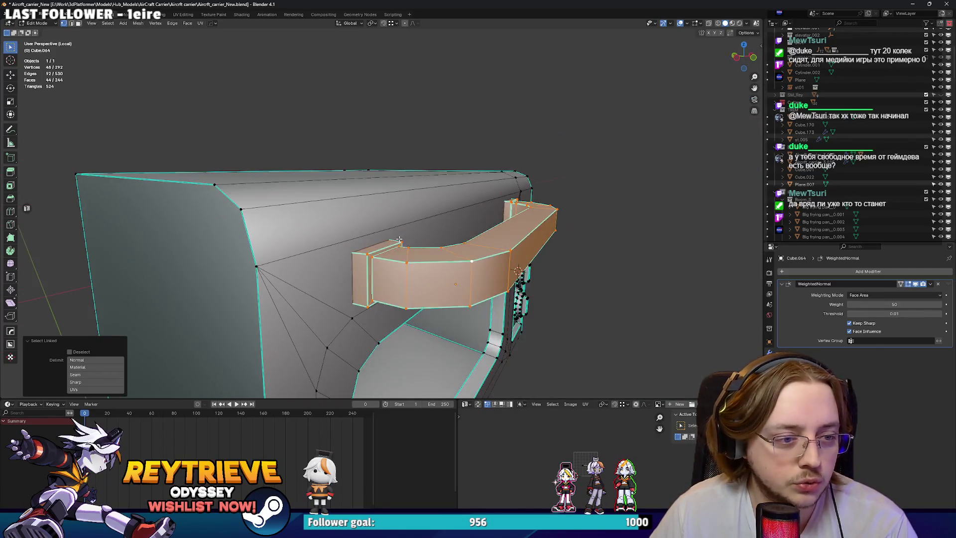
left_click(388, 299)
left_click_drag(389, 299, 503, 208)
left_click(413, 250)
left_click(415, 205)
scroll("up", 3)
Return to Object Mode and save the file with Ctrl+S.
key("Tab")
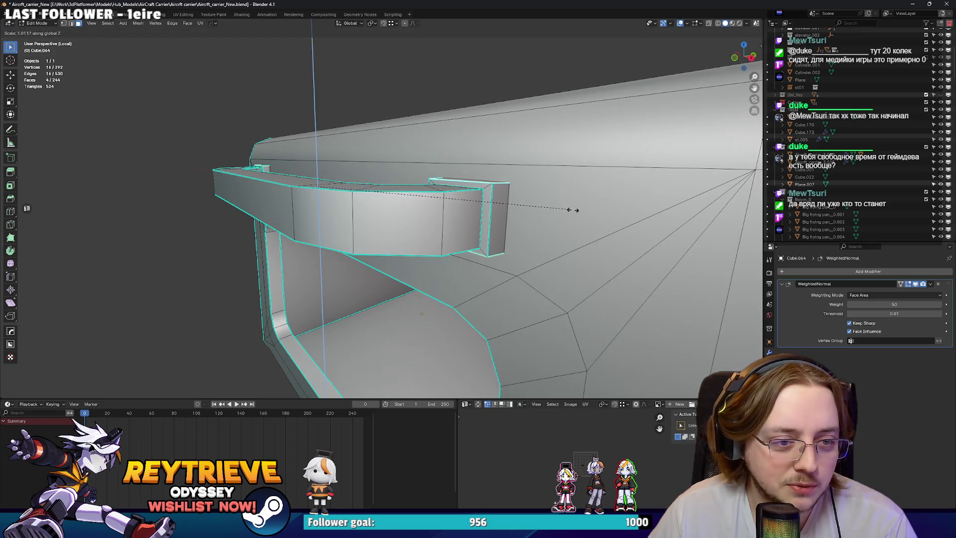
left_click_drag(565, 207, 473, 193)
left_click_drag(458, 209, 494, 184)
key("ctrl+s")
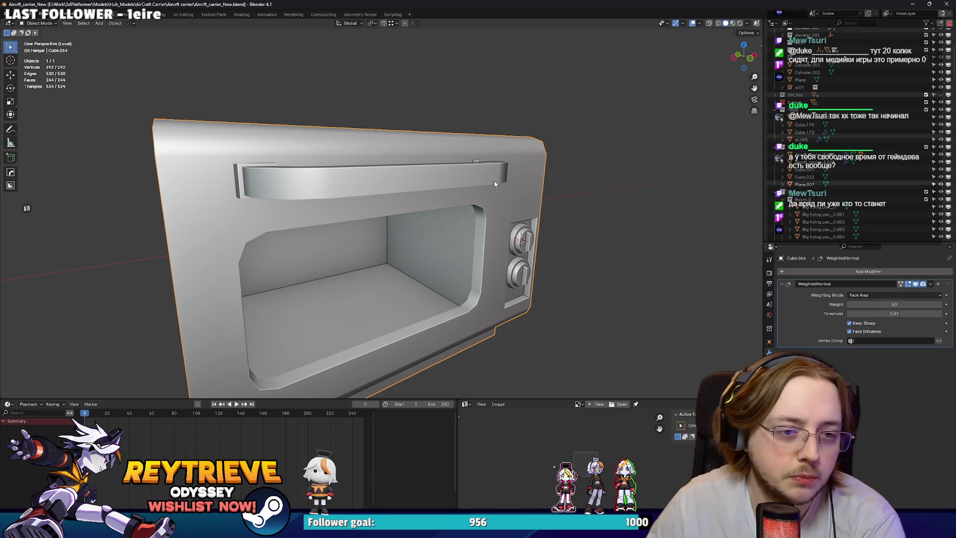
Enter Edit Mode on the oven and select its left side face.
key("Tab")
left_click_drag(485, 183, 412, 234)
scroll("up", 3)
scroll("down", 3)
scroll("up", 3)
scroll("up", 3)
scroll("down", 3)
scroll("up", 3)
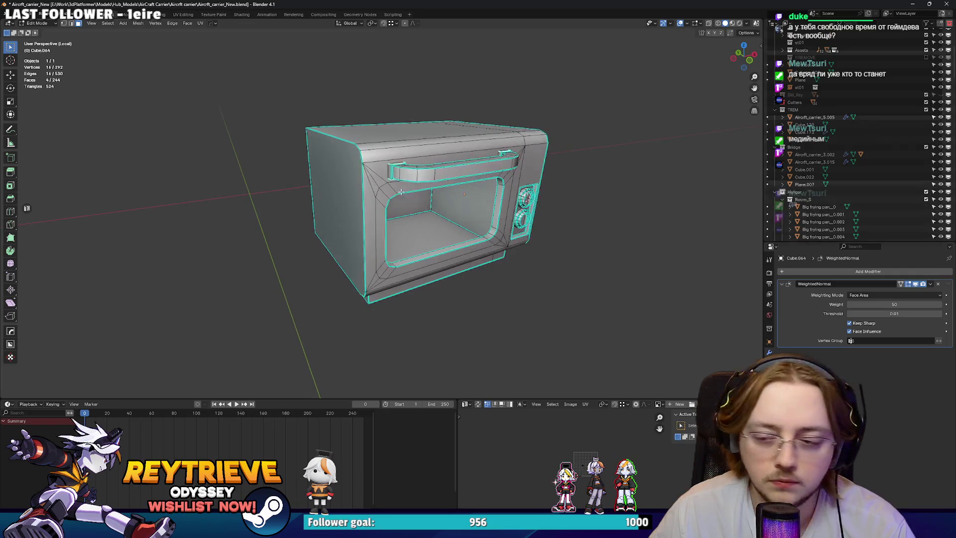
left_click_drag(408, 188, 618, 199)
left_click(437, 203)
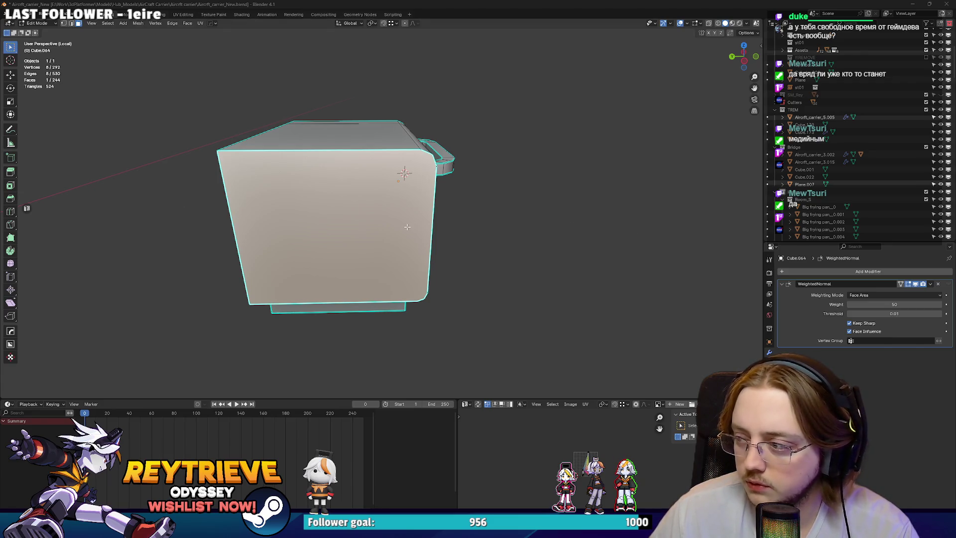
left_click_drag(407, 227, 430, 248)
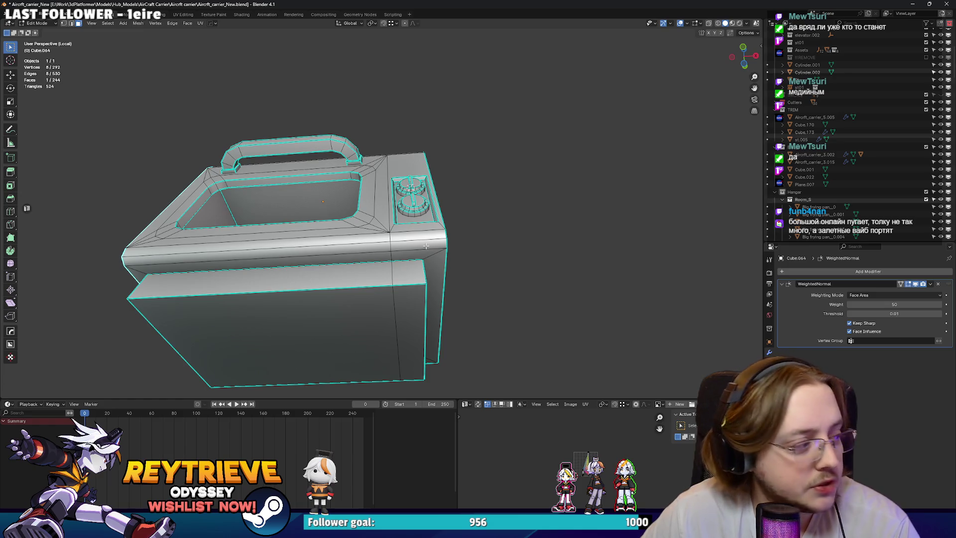
Cut a new edge loop into the oven body with Ctrl+R and confirm its slide position.
left_click_drag(425, 246, 511, 151)
key("ctrl+r")
left_click(406, 249)
left_click(426, 246)
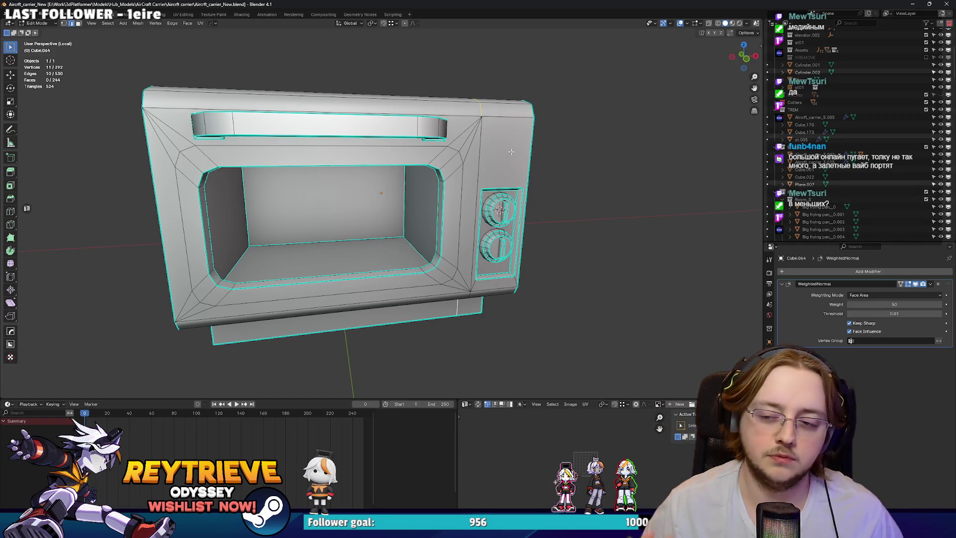
left_click_drag(511, 152, 428, 174)
scroll("up", 3)
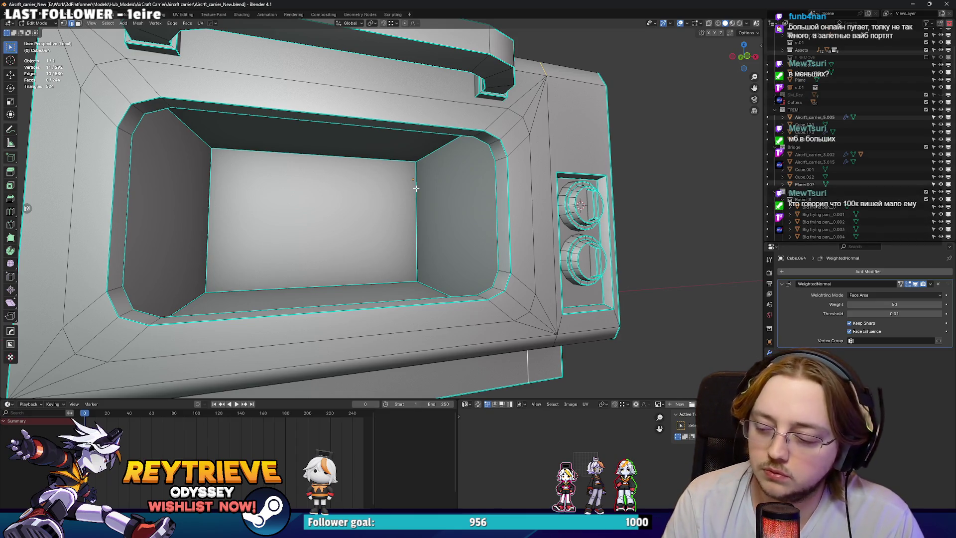
scroll("down", 3)
left_click_drag(416, 189, 432, 173)
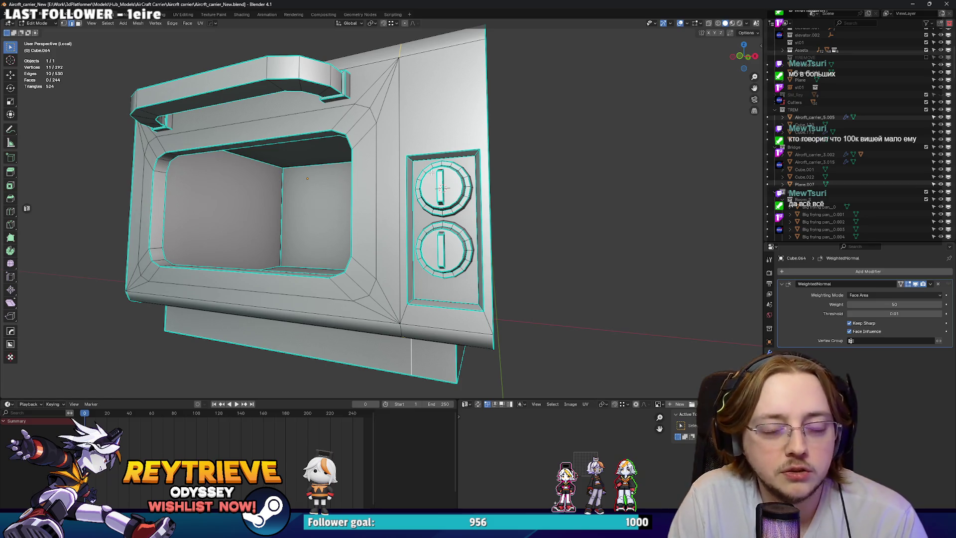
left_click_drag(441, 188, 377, 153)
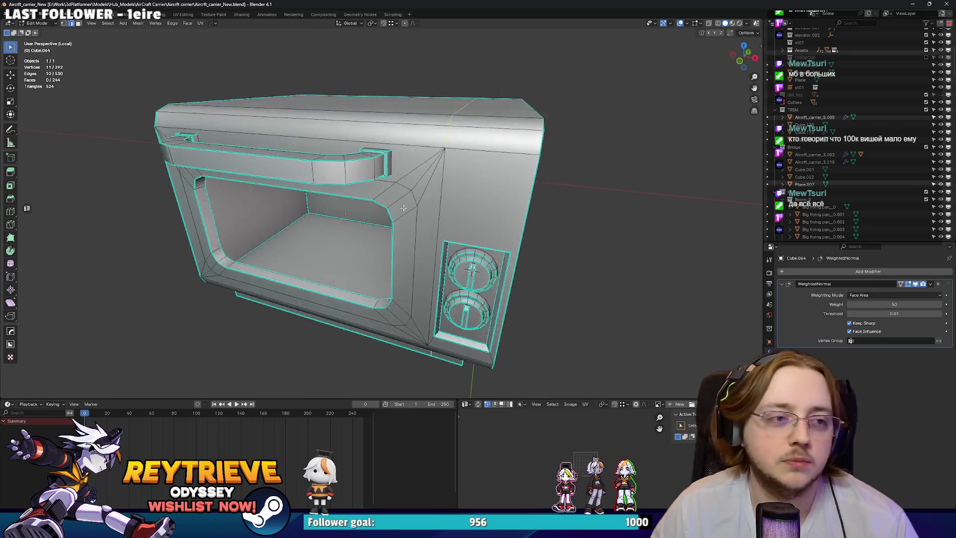
scroll("up", 3)
key("KP_Decimal")
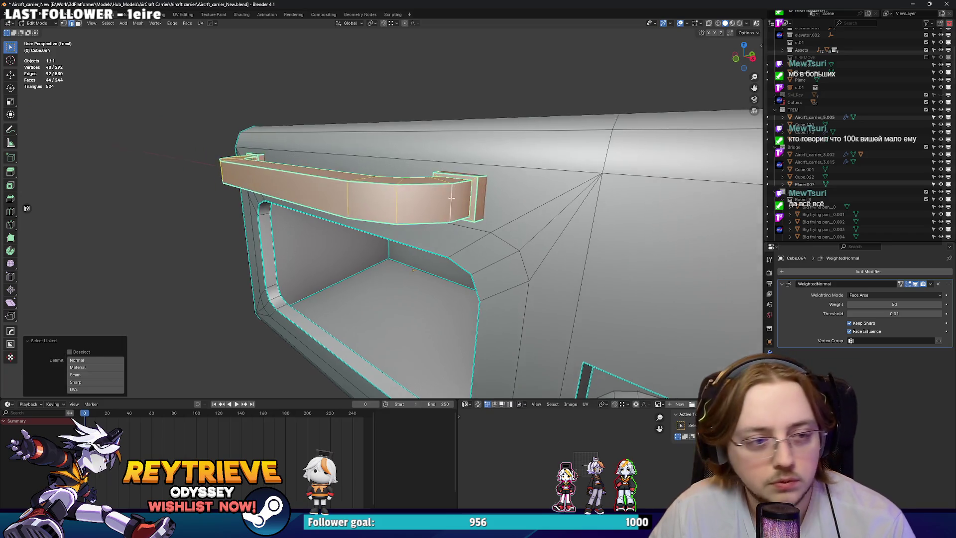
Select the handle piece and lift it slightly along Z, checking it from the side.
key("l")
key("g")
key("z")
left_click(448, 192)
scroll("down", 3)
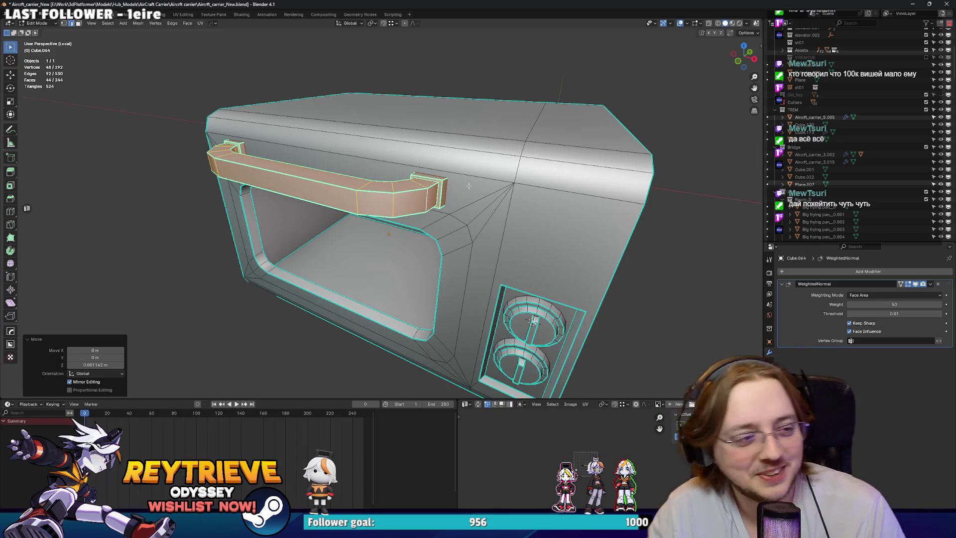
left_click_drag(458, 166, 459, 178)
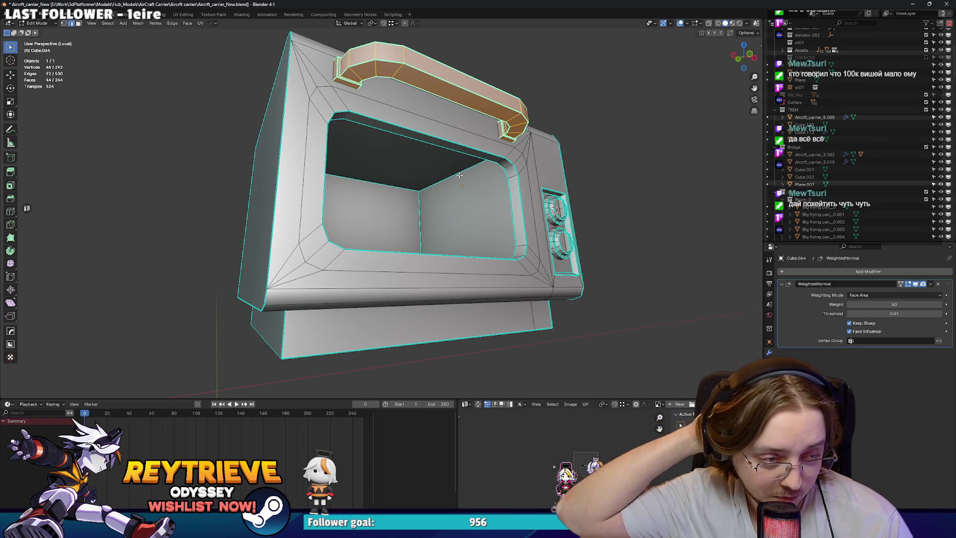
left_click_drag(606, 111, 294, 179)
scroll("up", 3)
Move the handle along Z again to its final height.
key("g")
key("z")
left_click(478, 154)
scroll("down", 3)
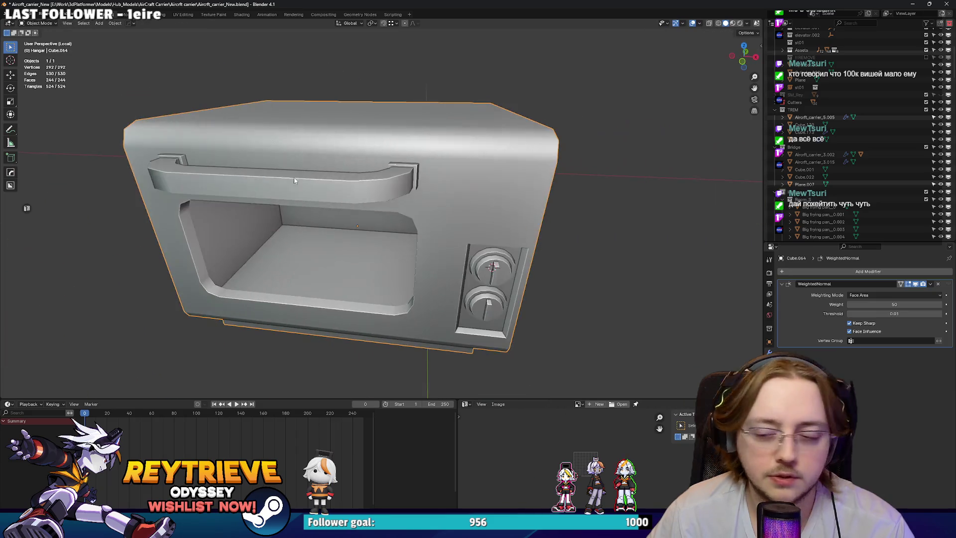
left_click_drag(560, 193, 486, 269)
scroll("up", 3)
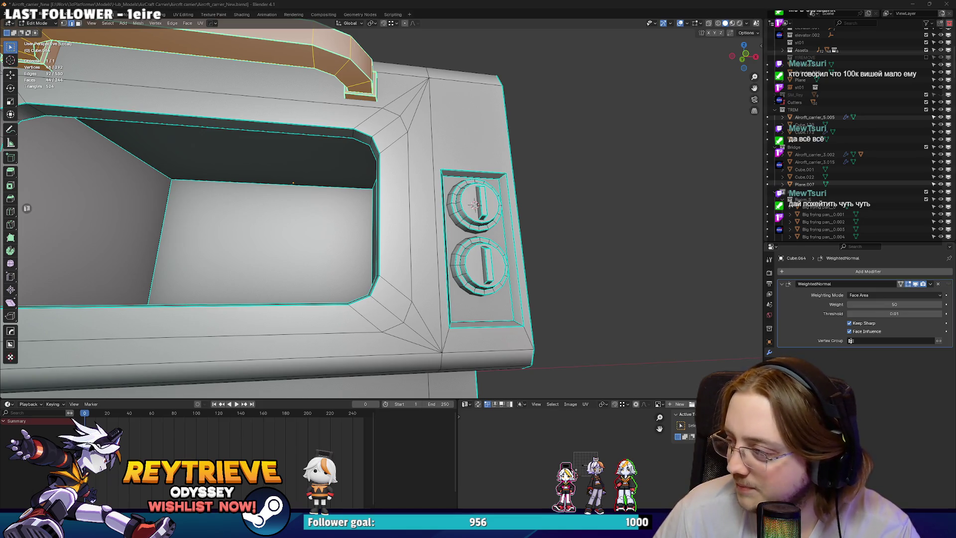
scroll("down", 3)
key("Tab")
left_click_drag(369, 229, 453, 184)
scroll("down", 3)
scroll("up", 3)
key("Tab")
key("3")
left_click(344, 127)
left_click_drag(343, 127, 470, 182)
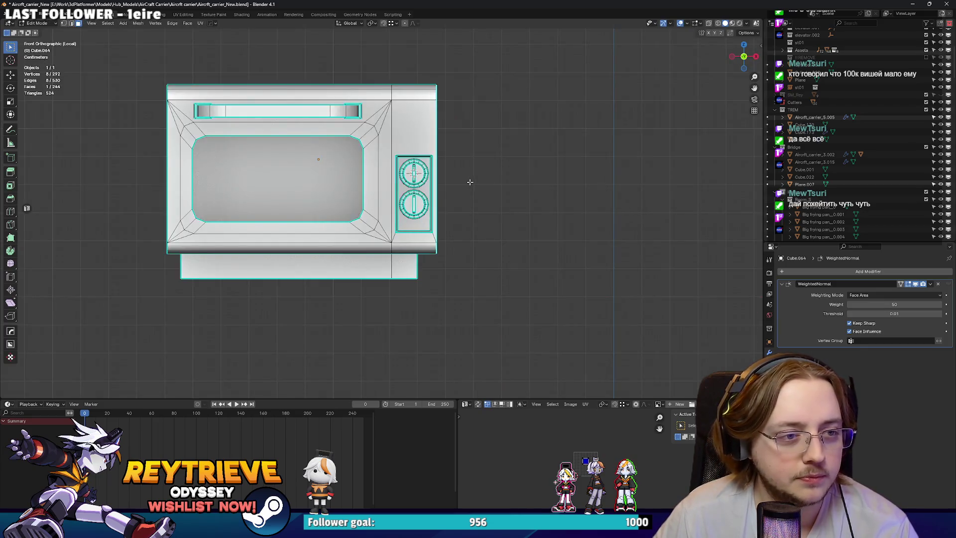
left_click_drag(396, 173, 404, 180)
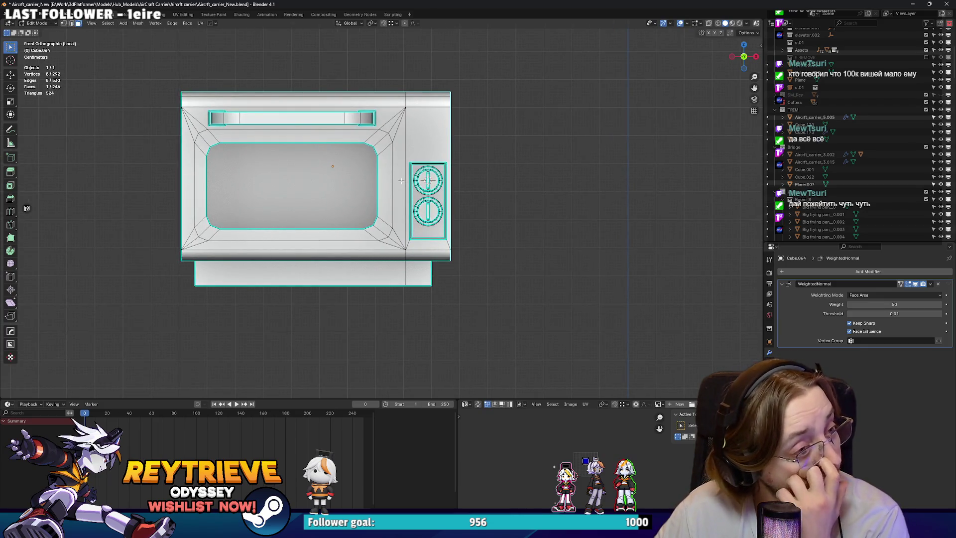
left_click_drag(404, 188, 434, 194)
left_click_drag(455, 151, 466, 168)
scroll("up", 3)
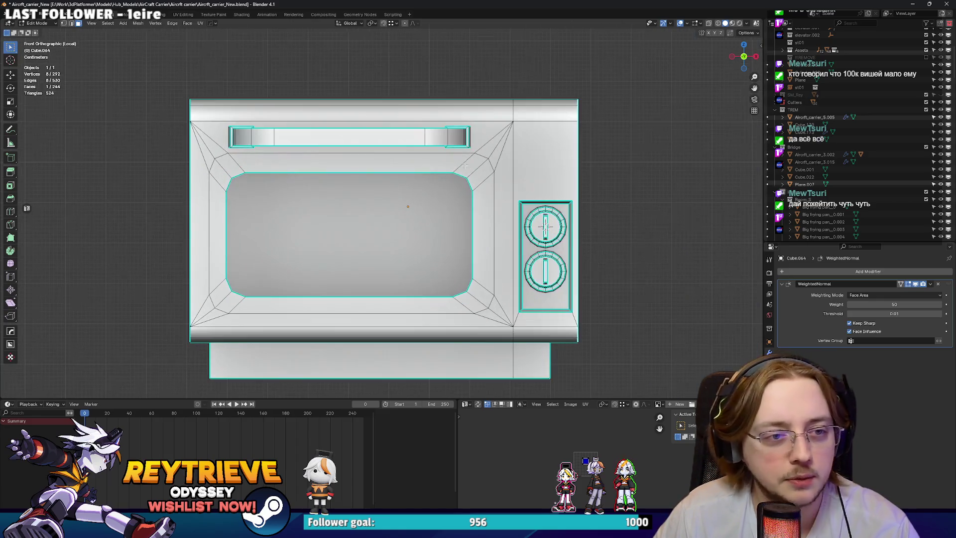
scroll("down", 3)
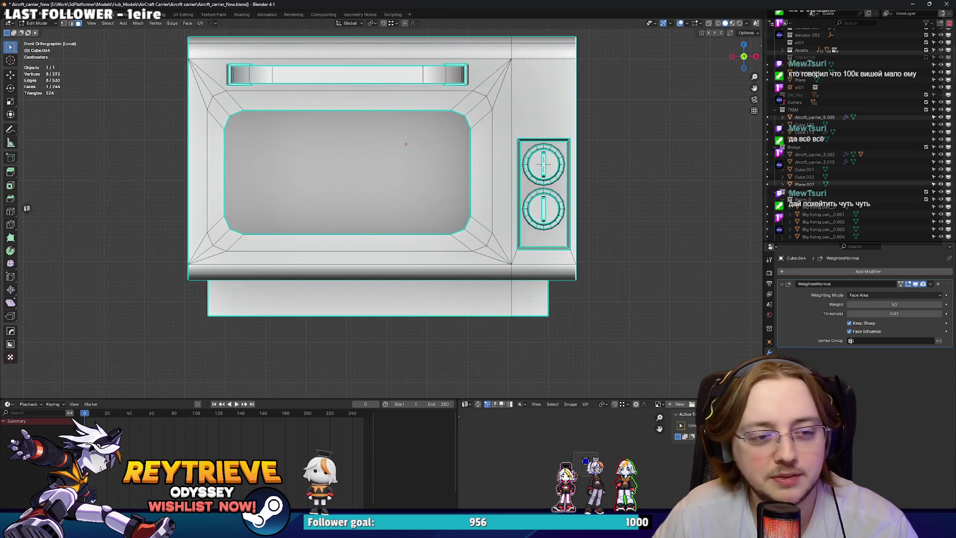
left_click_drag(493, 195, 480, 215)
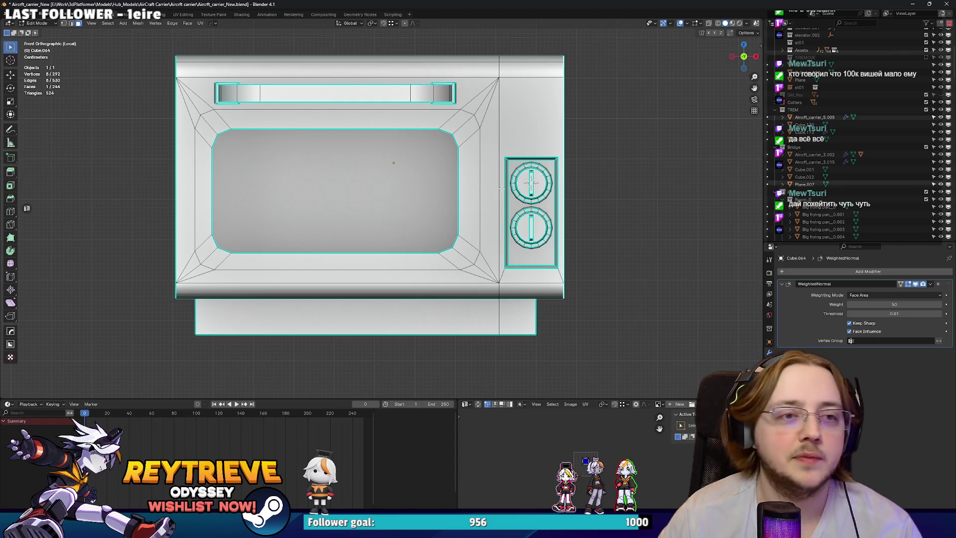
key("Tab")
scroll("up", 3)
left_click_drag(501, 189, 379, 149)
scroll("down", 3)
scroll("up", 3)
left_click_drag(411, 235, 481, 219)
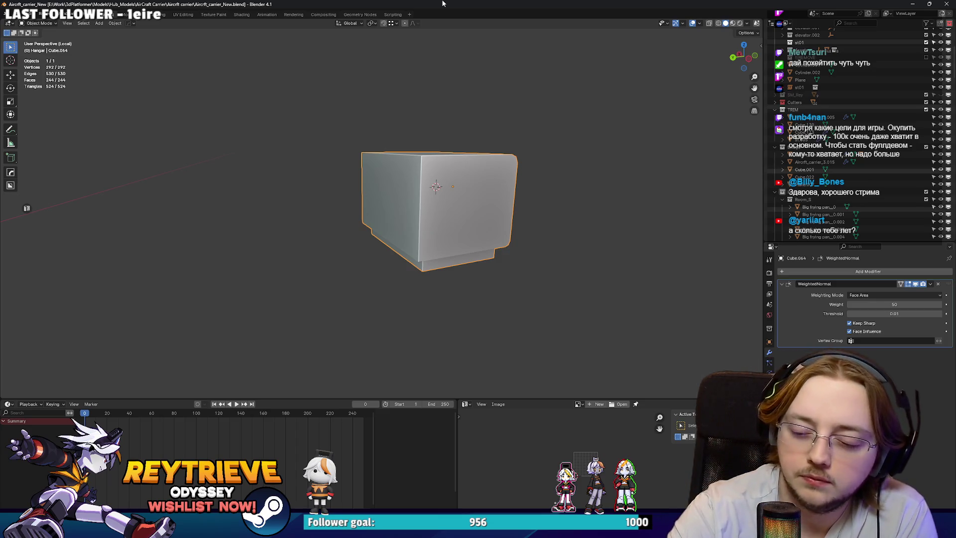
Exit Local View to show the full room and move the oven onto the desk.
left_click_drag(240, 299, 367, 207)
scroll("up", 3)
scroll("up", 3)
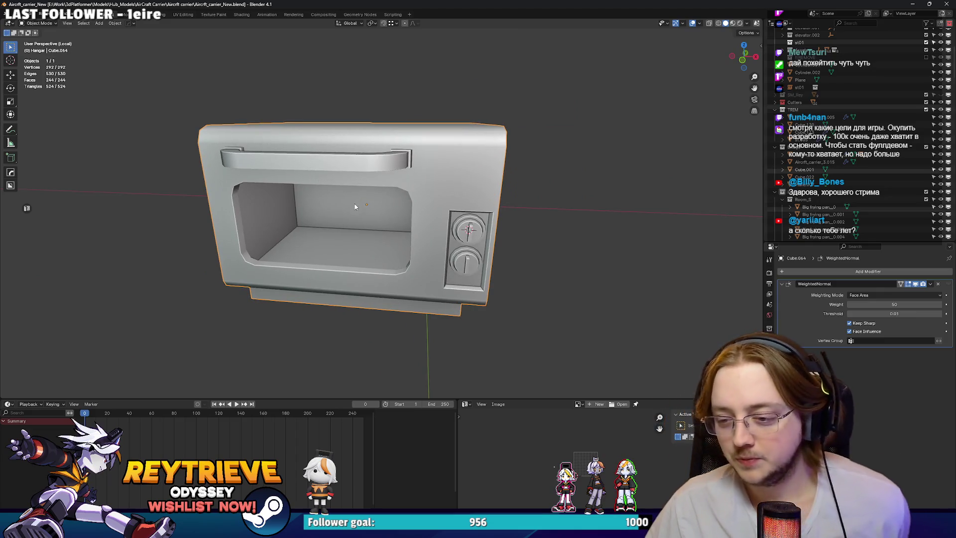
left_click_drag(371, 214, 422, 205)
scroll("up", 3)
scroll("down", 3)
scroll("down", 3)
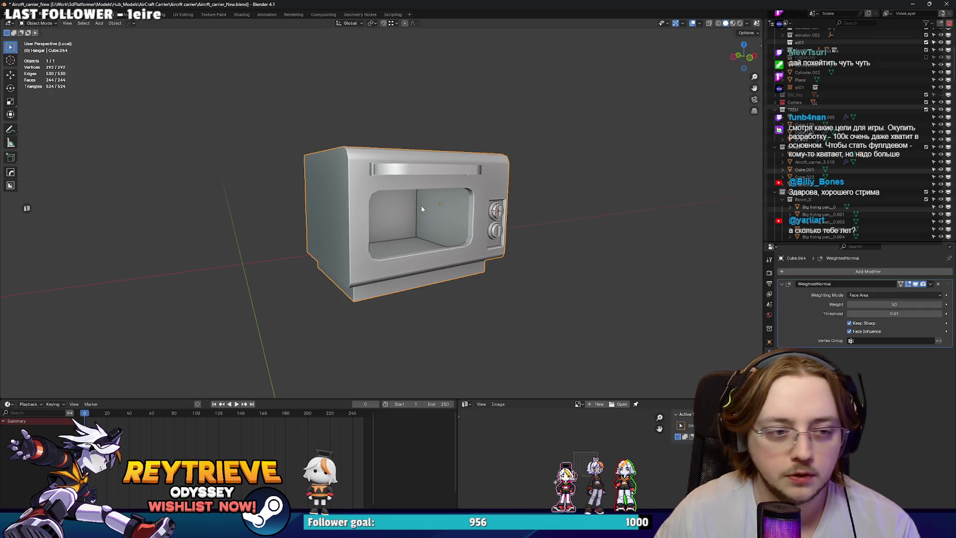
key("KP_Divide")
left_click_drag(511, 208, 523, 204)
key("g")
left_click(369, 169)
Rotate the oven 90° about the Z axis.
key("r")
key("z")
key("9")
key("0")
key("Return")
Move the oven onto the kitchen counter, turn it 180° about Z, then switch to the browser.
left_click_drag(404, 205, 498, 209)
left_click_drag(438, 209, 449, 213)
key("g")
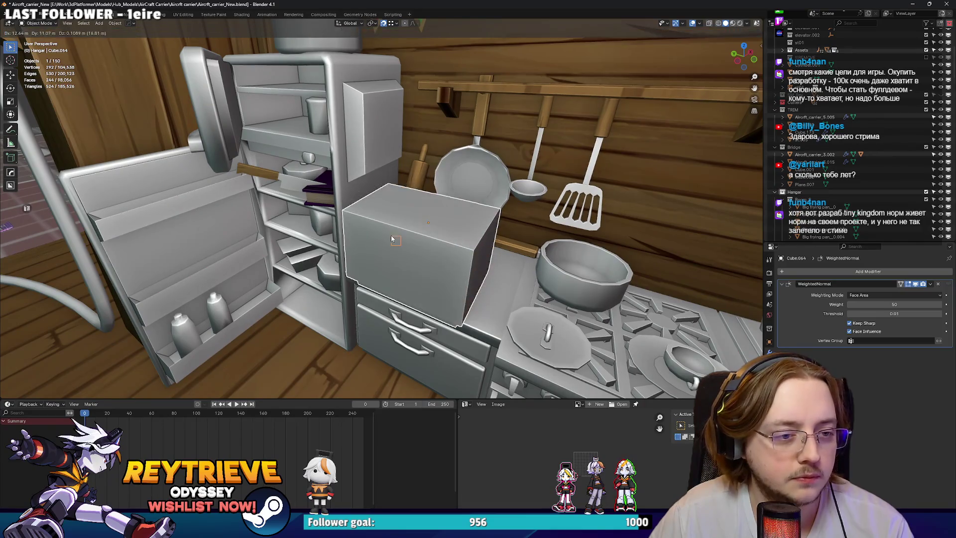
left_click(411, 240)
key("r")
key("z")
key("1")
key("8")
key("0")
key("Return")
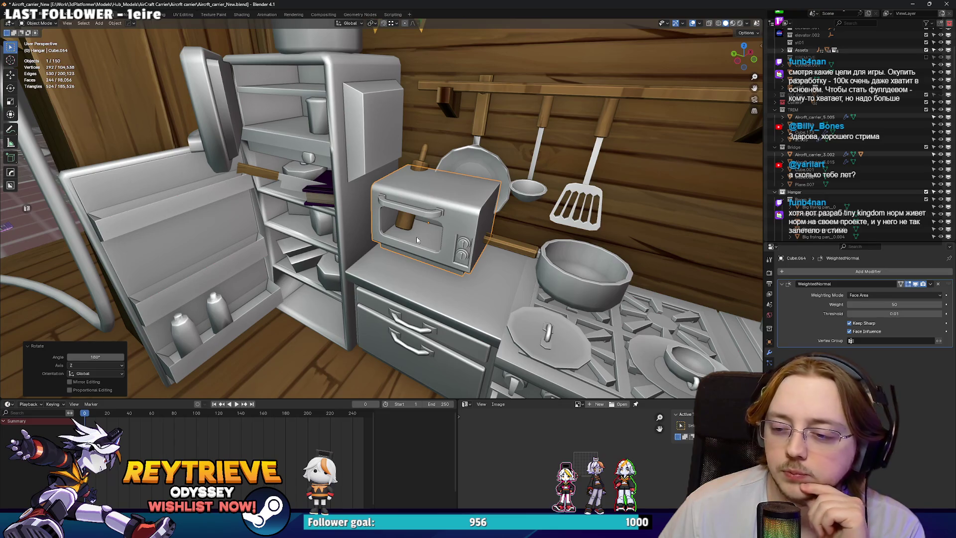
left_click_drag(403, 203, 411, 207)
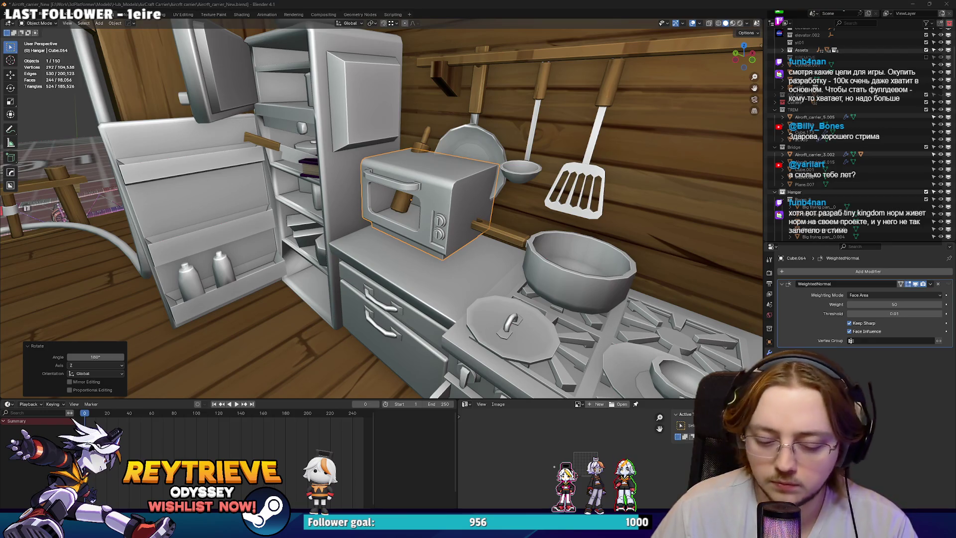
key("alt+Tab")
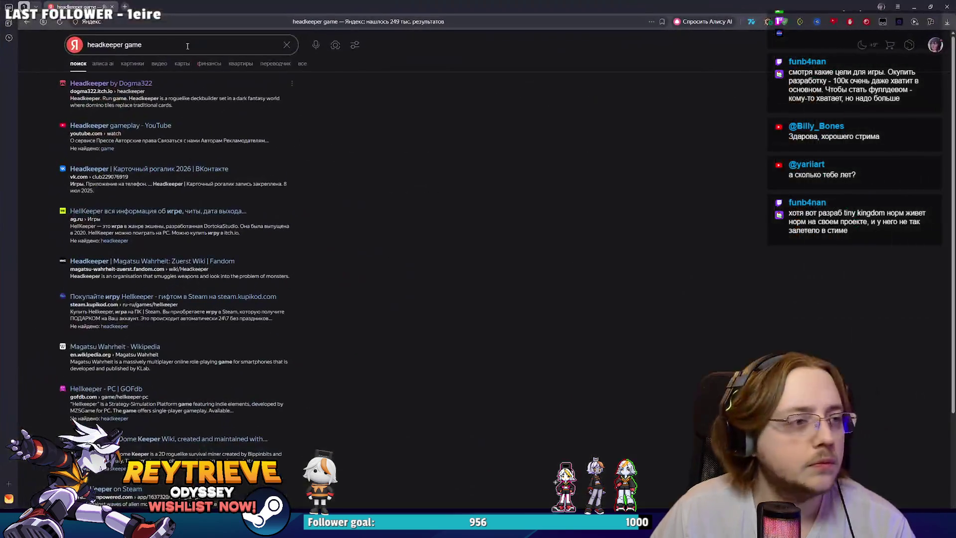
Replace the query with 'tiny kingdom', search, and open the Tiny Kingdom on Steam result.
left_click(169, 44)
type("tiny kingdom")
left_click(153, 44)
key("shift+Home")
key("BackSpace")
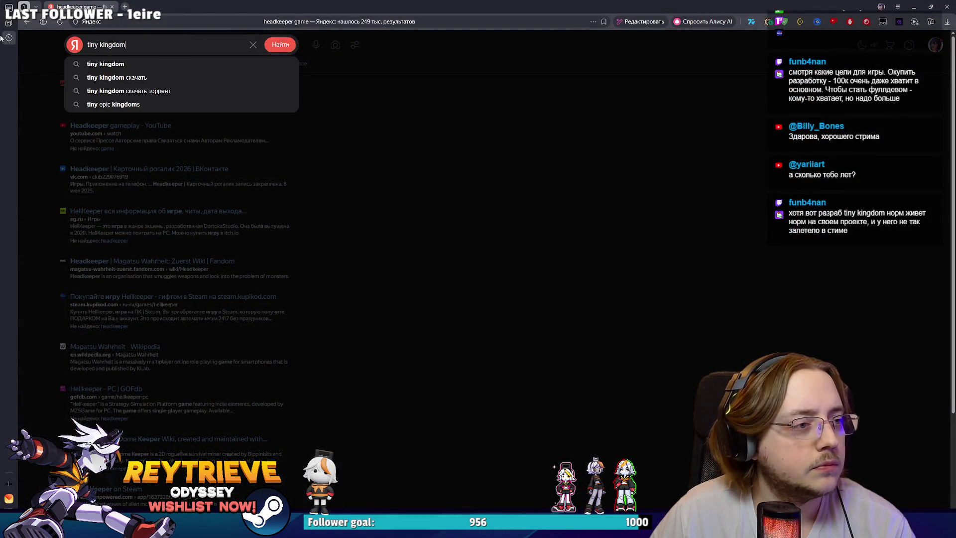
key("Return")
left_click(134, 83)
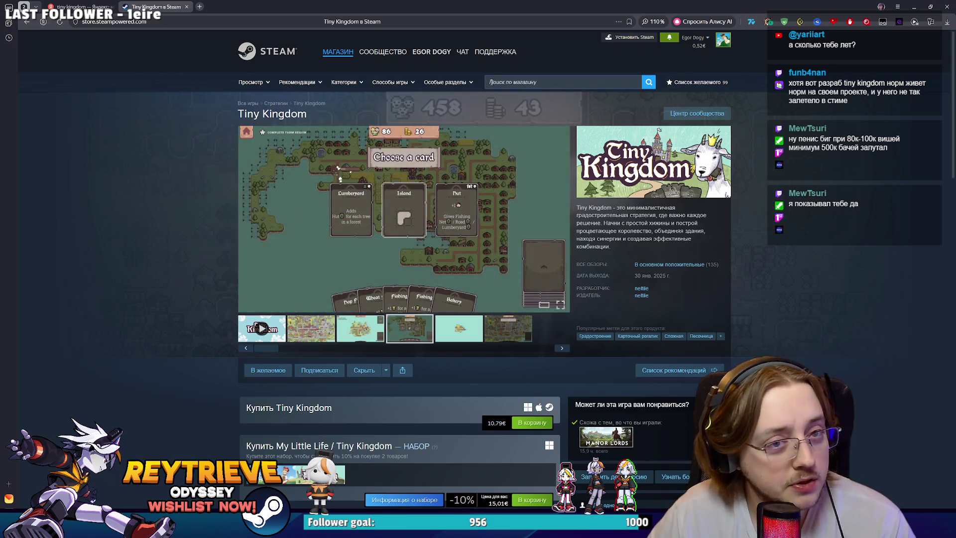
Search the Steam store for 'Ennys' and open the Penny's Big Breakaway page.
left_click(584, 81)
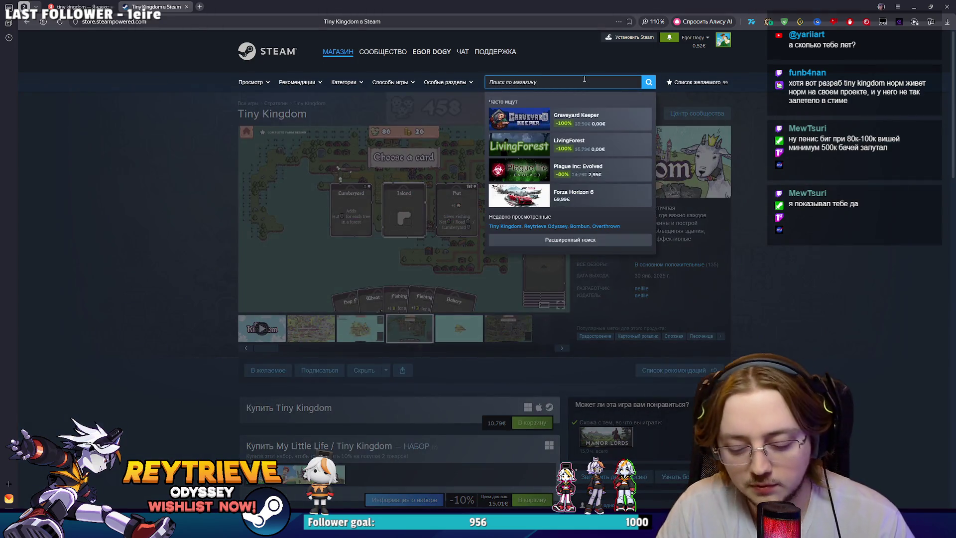
type("dEnnys")
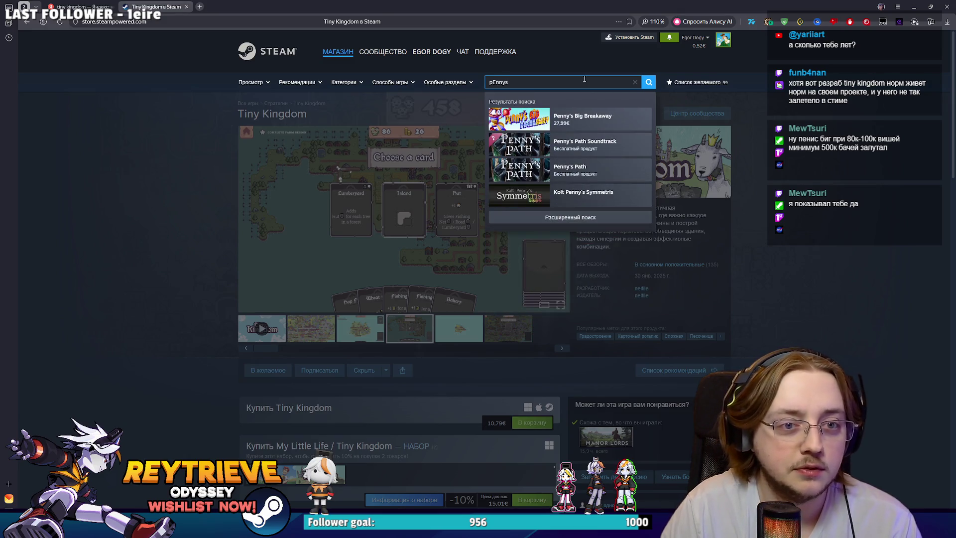
left_click(582, 118)
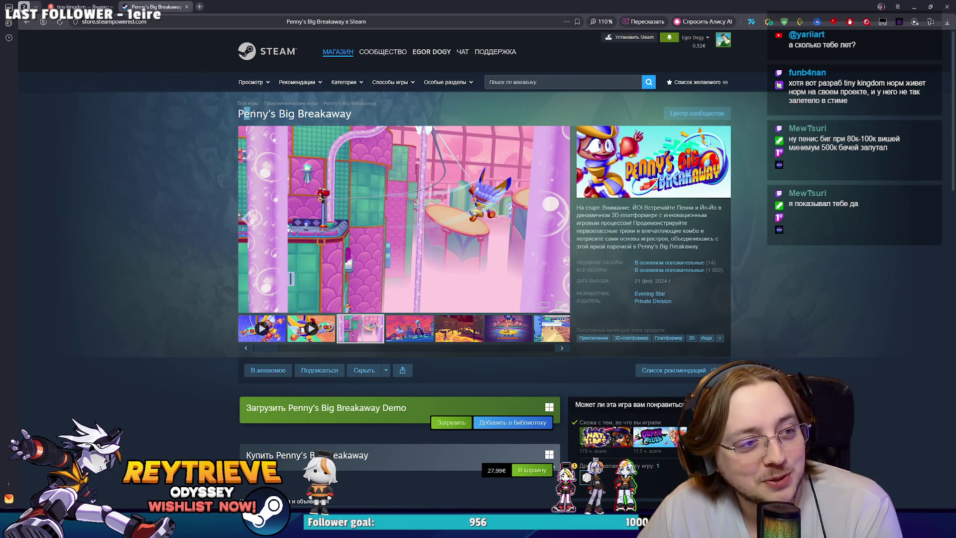
left_click_drag(238, 114, 426, 116)
left_click(426, 117)
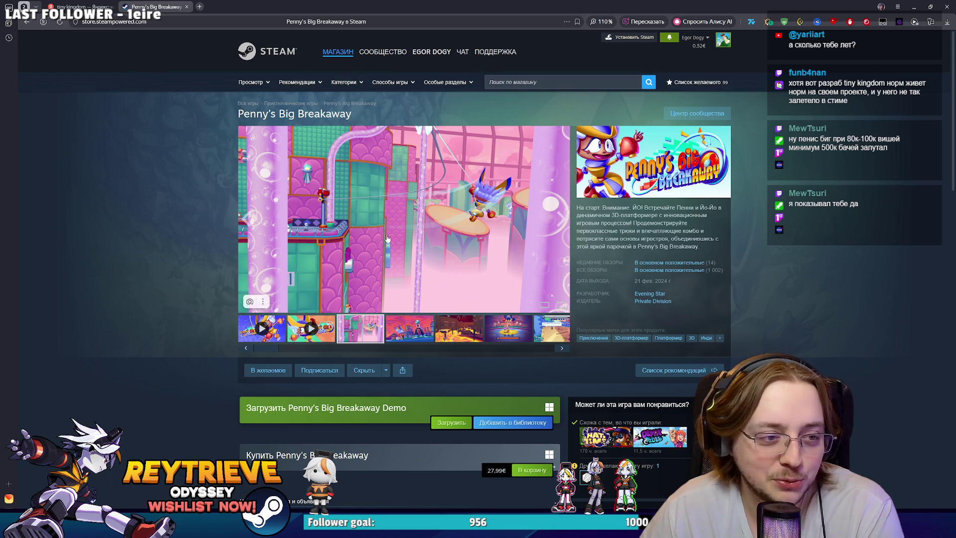
Browse the lava and city screenshots, then page full-size through screenshot 9 of 14.
left_click(457, 335)
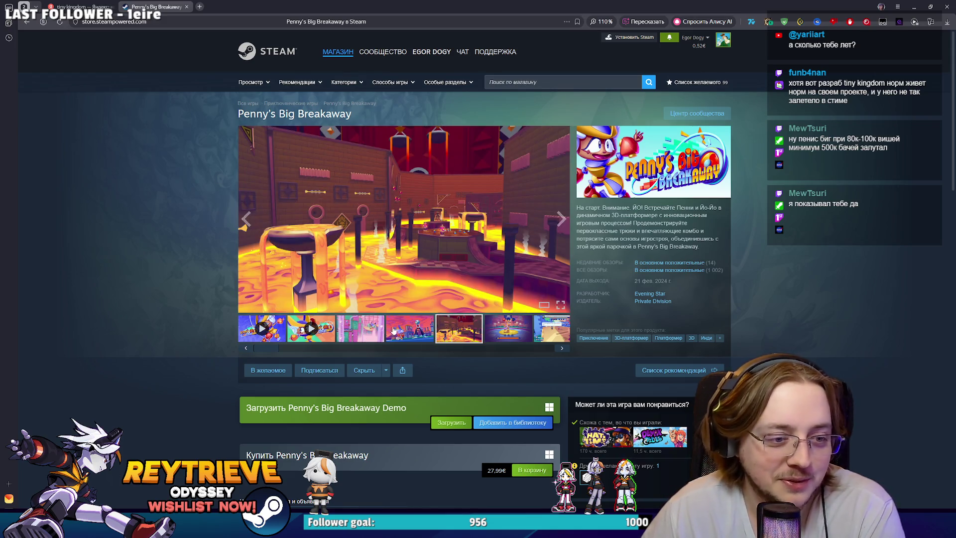
left_click(406, 333)
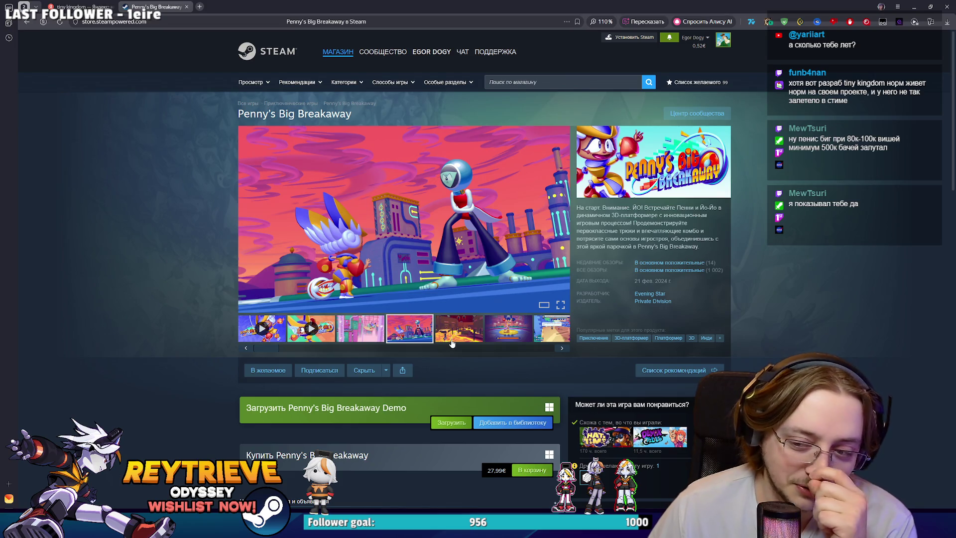
left_click(431, 264)
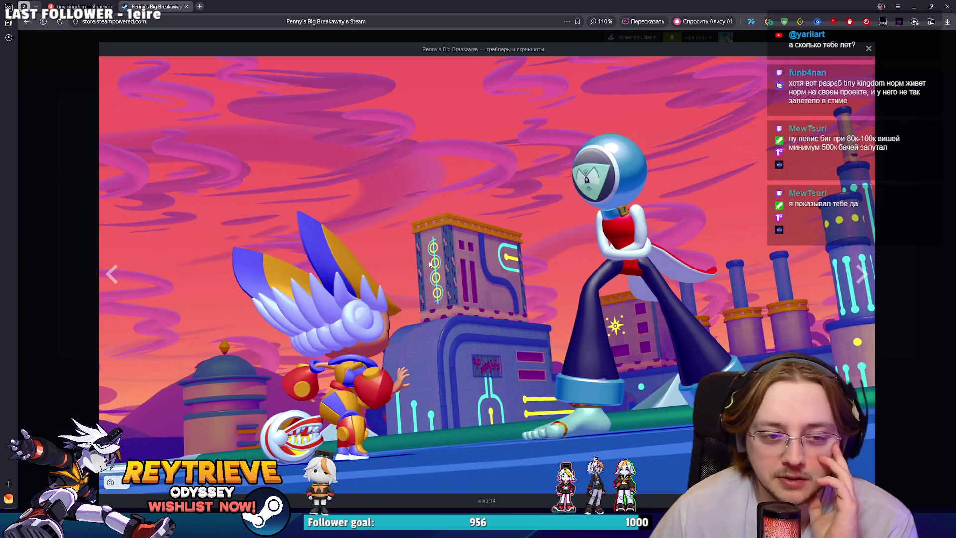
key("Right")
key("Right")
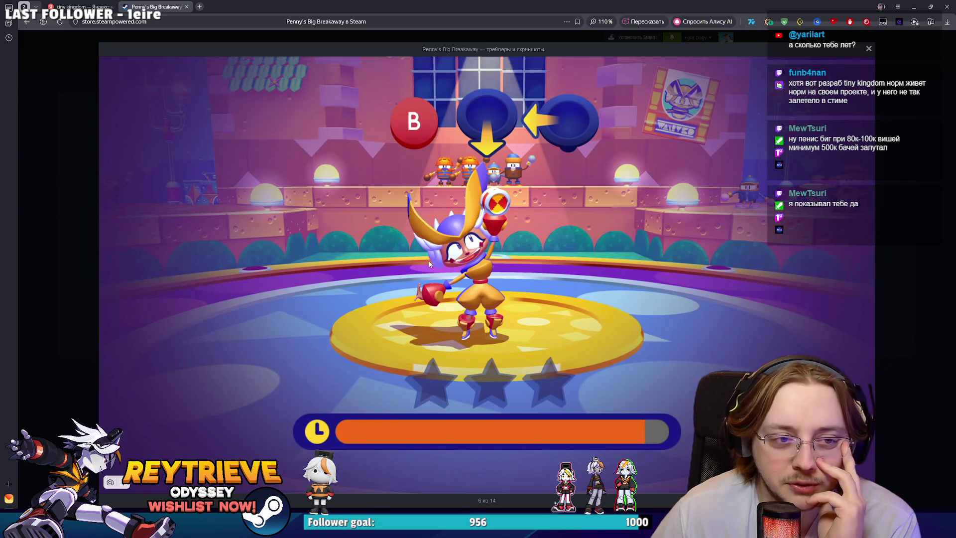
key("Right")
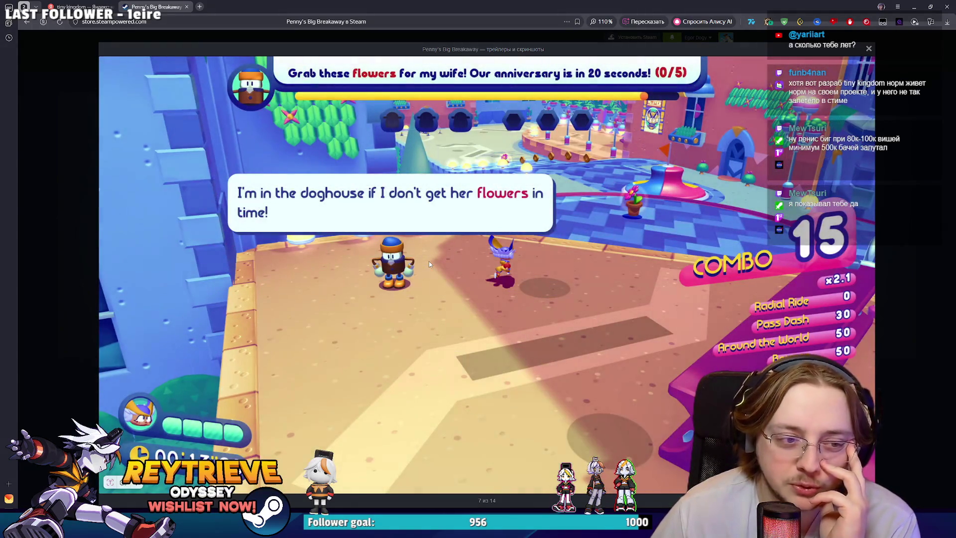
key("Right")
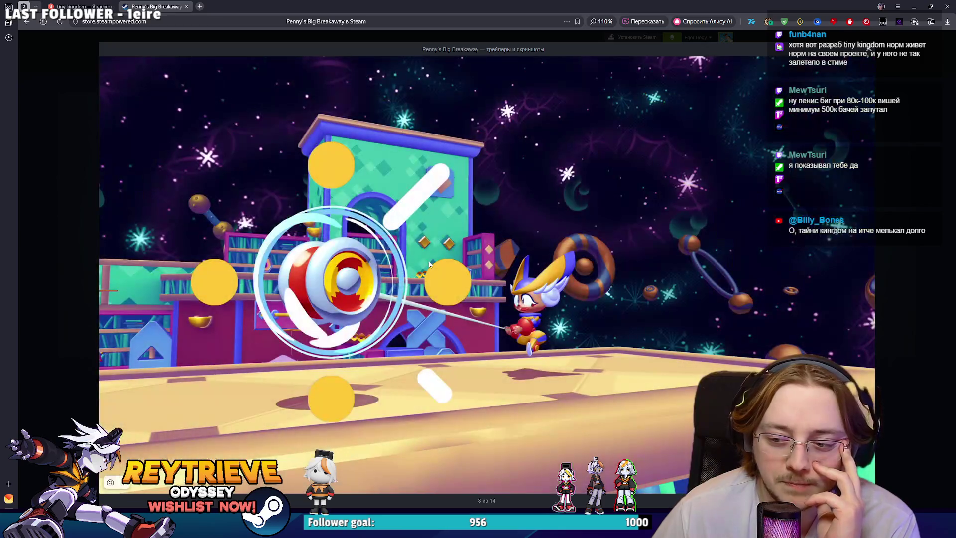
key("Right")
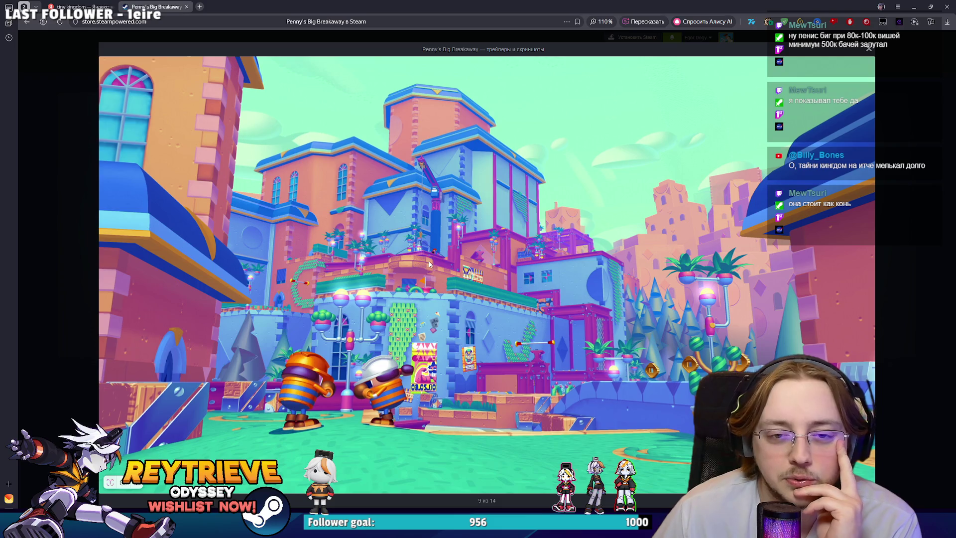
key("Escape")
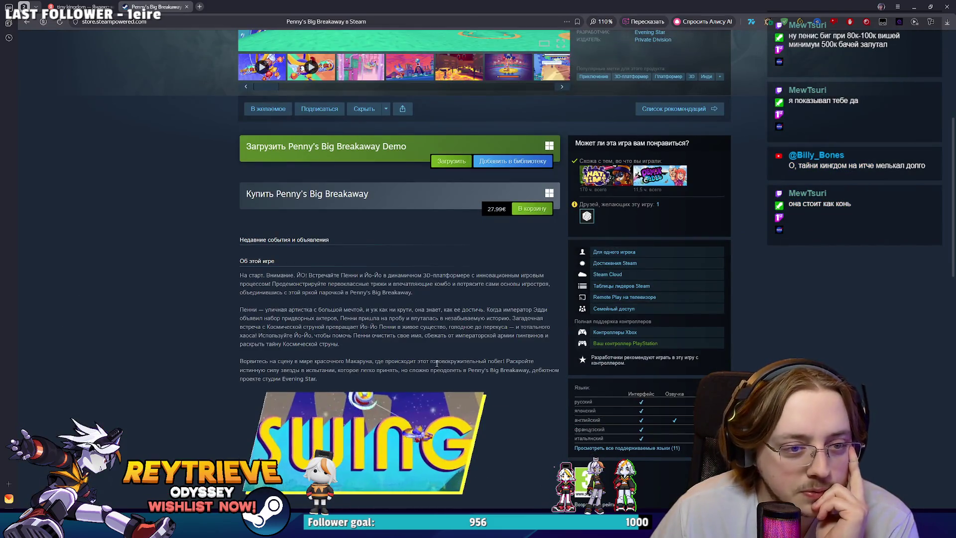
Scroll back up to the game title, then go to steamdb.info from the address bar.
scroll("up", 3)
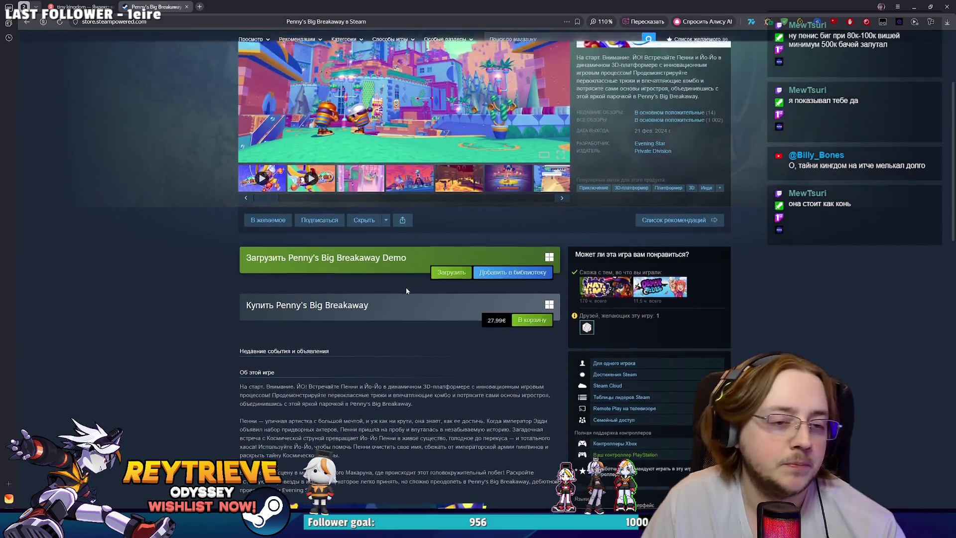
scroll("up", 3)
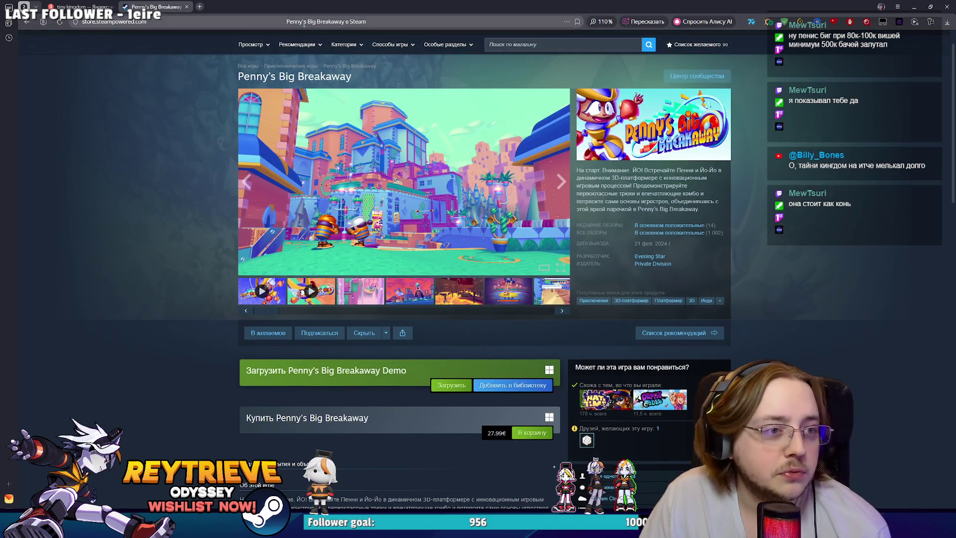
left_click_drag(419, 75, 220, 81)
left_click(236, 20)
type("s")
key("Return")
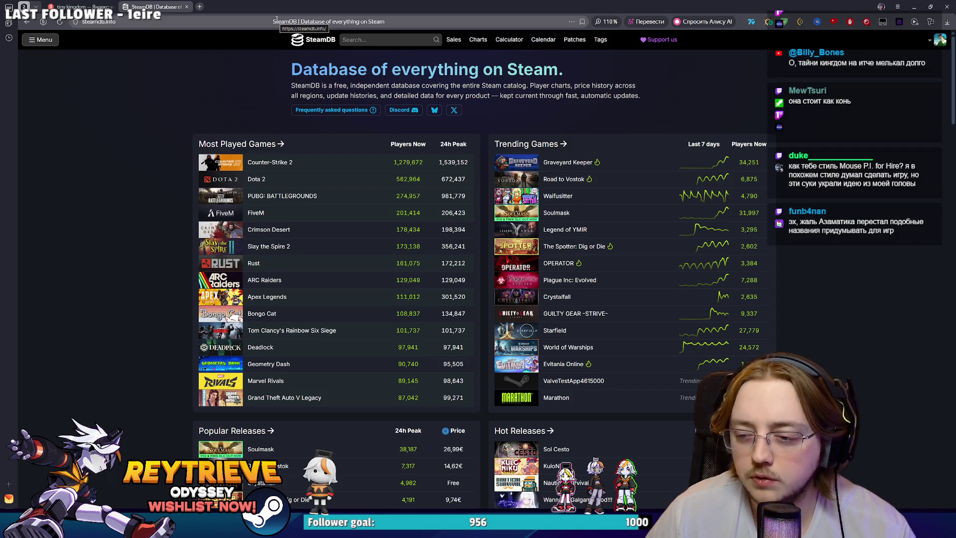
Search SteamDB for Penny's Big Breakaway, view its charts and select the 35.6 k Gamalytic estimate.
left_click(356, 39)
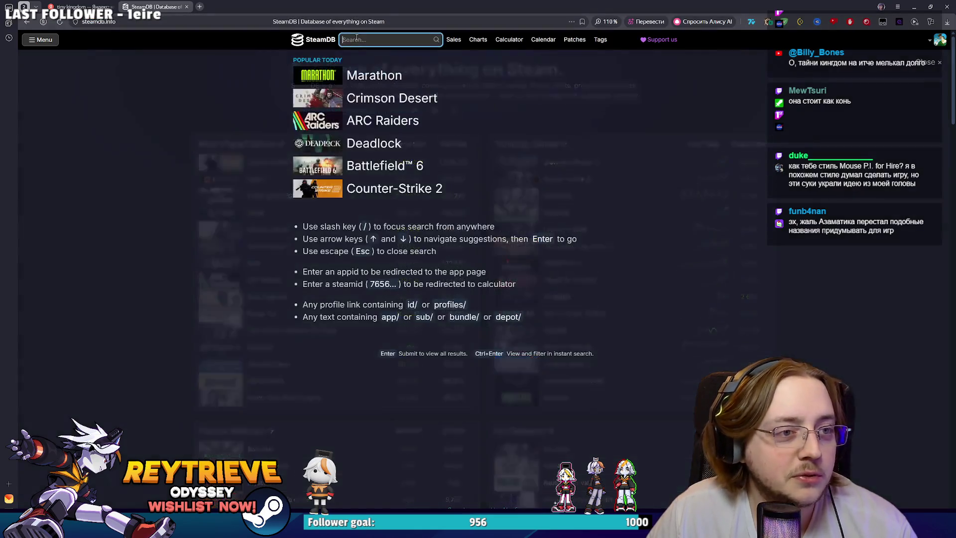
key("ctrl+v")
key("Return")
mouse_move(413, 190)
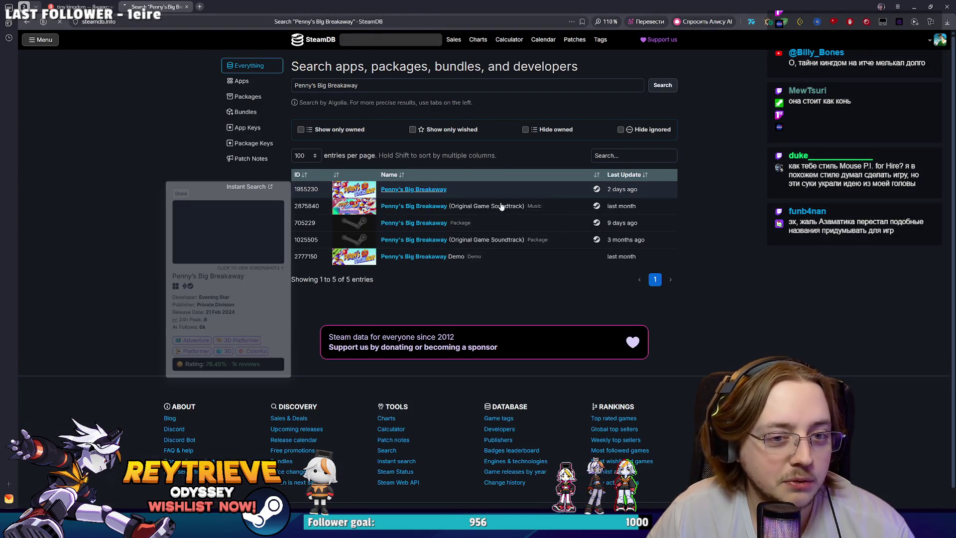
left_click(246, 294)
left_click(243, 81)
scroll("down", 3)
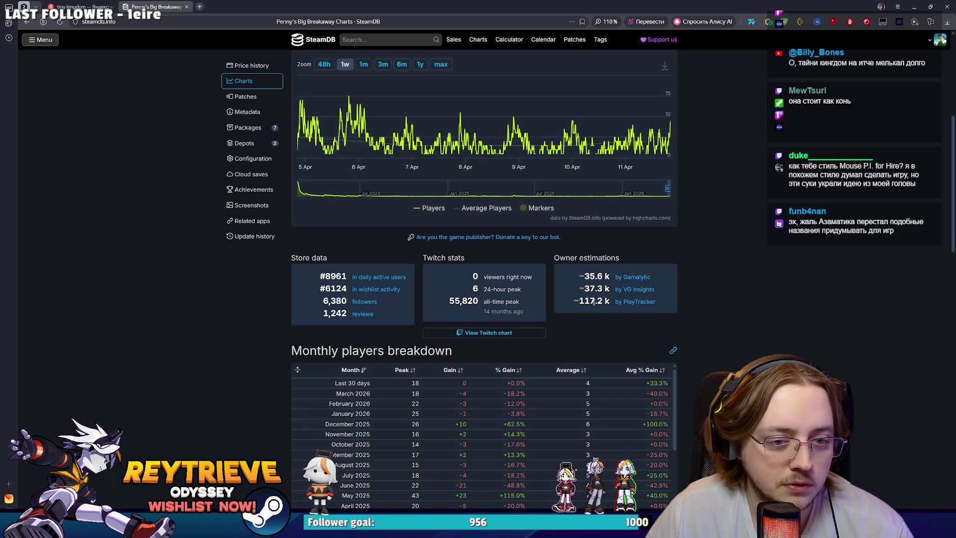
left_click_drag(651, 277, 597, 277)
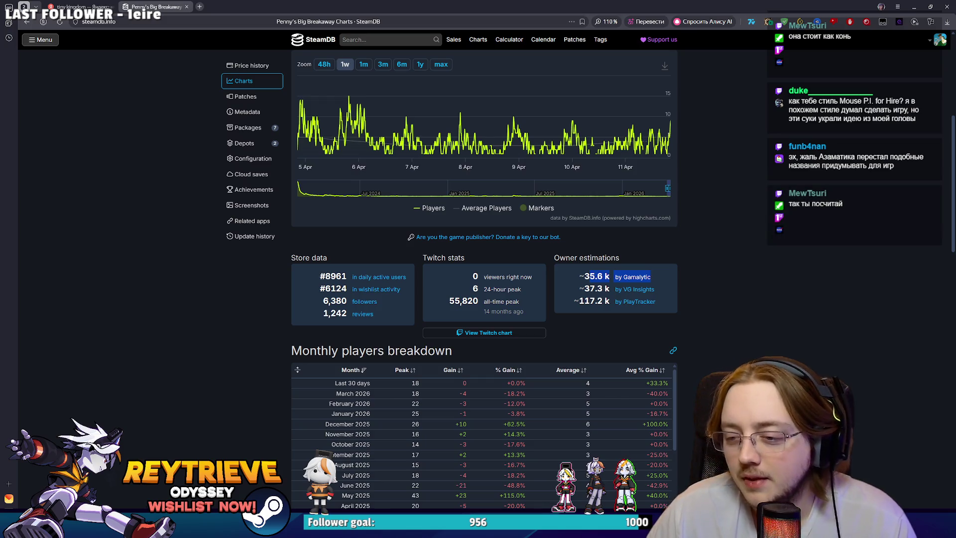
Search Yandex for 'Mouse P.I. for Hire'.
key("alt+Tab")
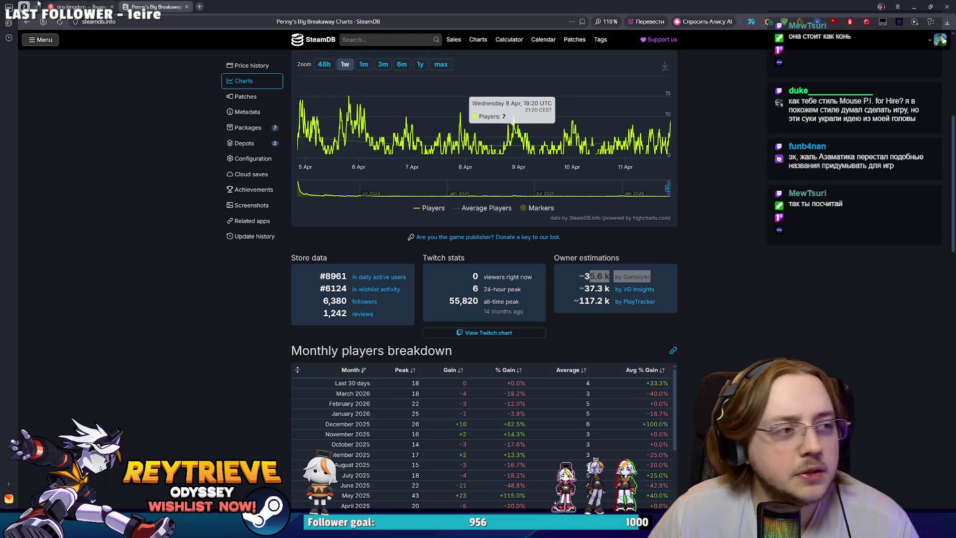
left_click(79, 6)
left_click(165, 44)
type("Mouse P.I. for Hire")
key("Return")
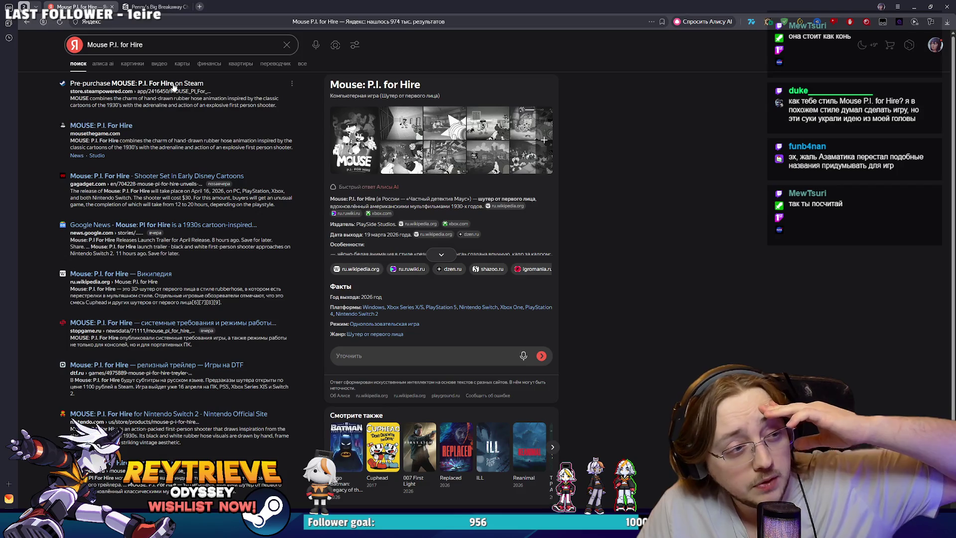
Open the Mouse P.I. for Hire Steam page and page through its enlarged screenshots to the poster.
left_click(173, 85)
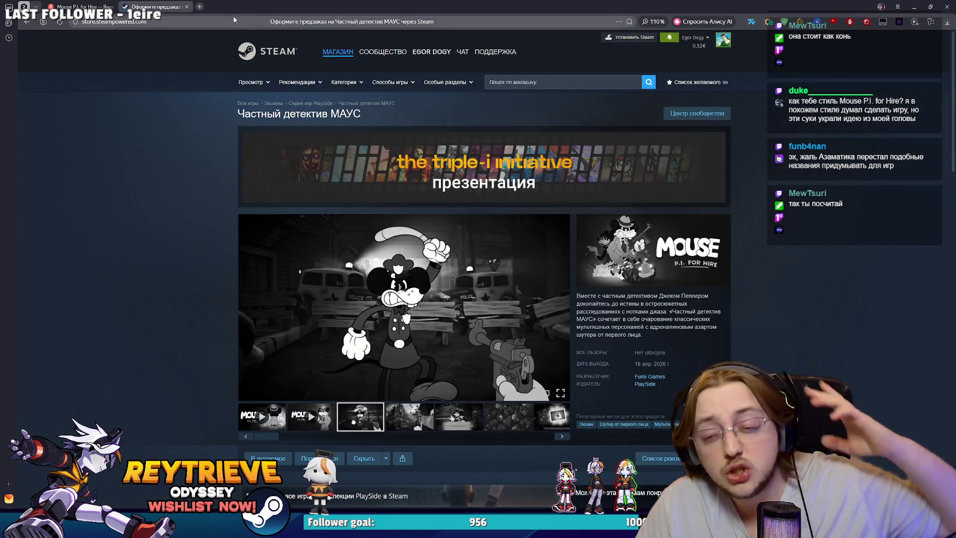
mouse_move(352, 104)
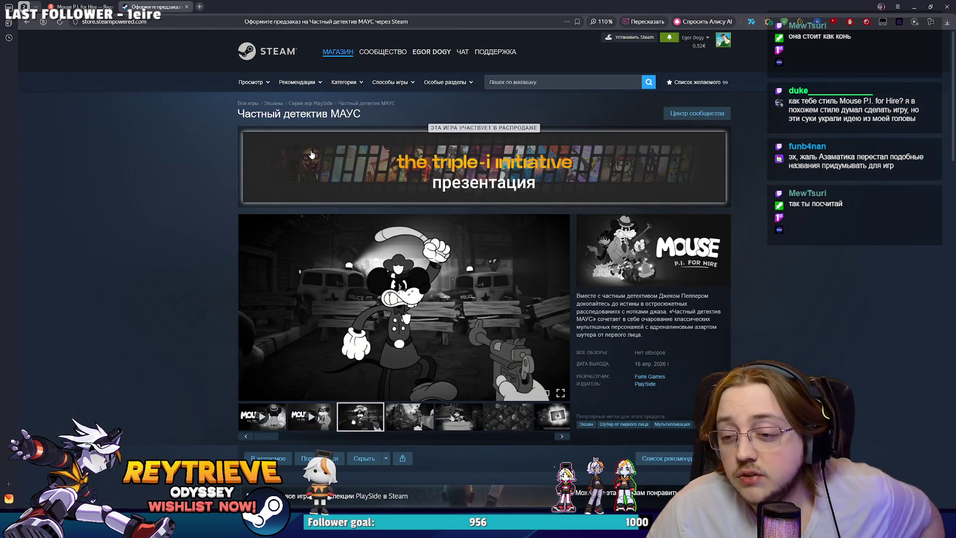
left_click(544, 253)
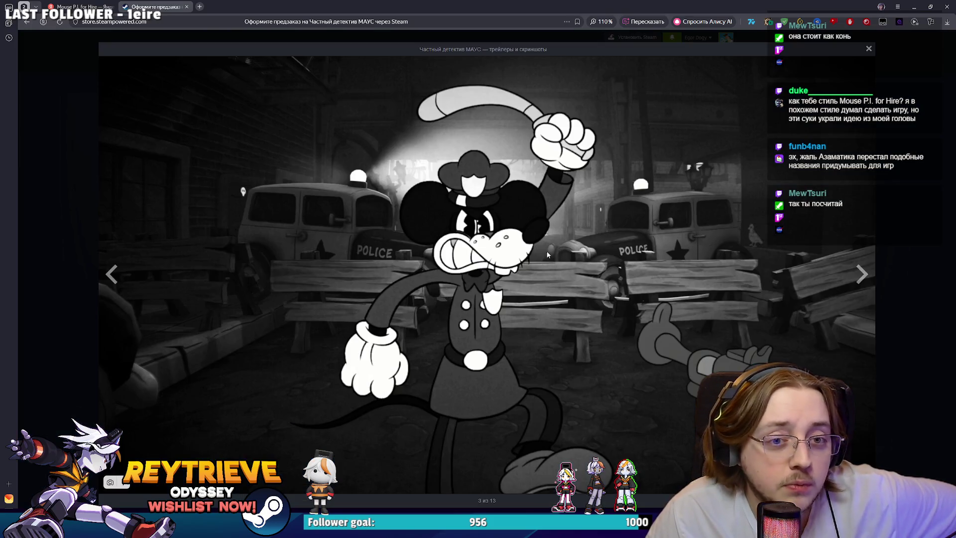
key("Right")
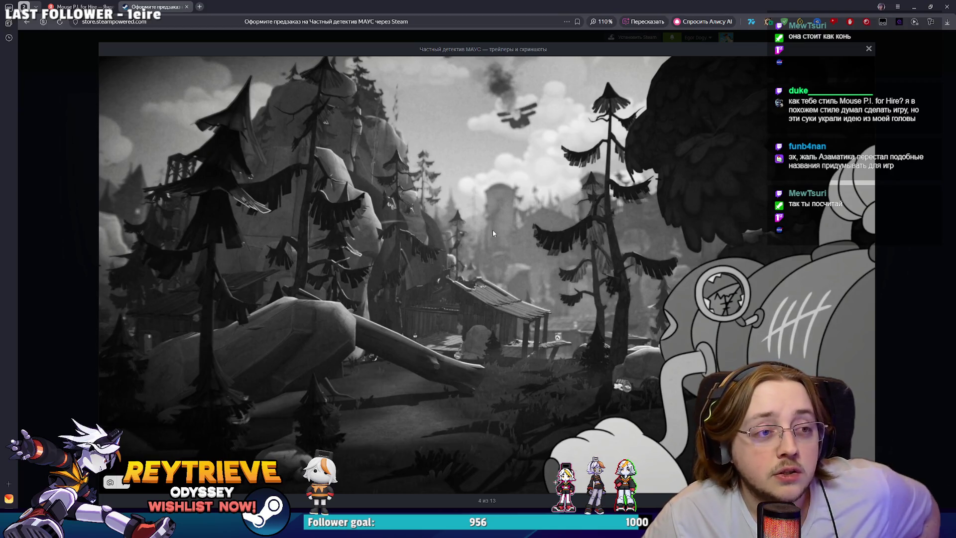
key("Right")
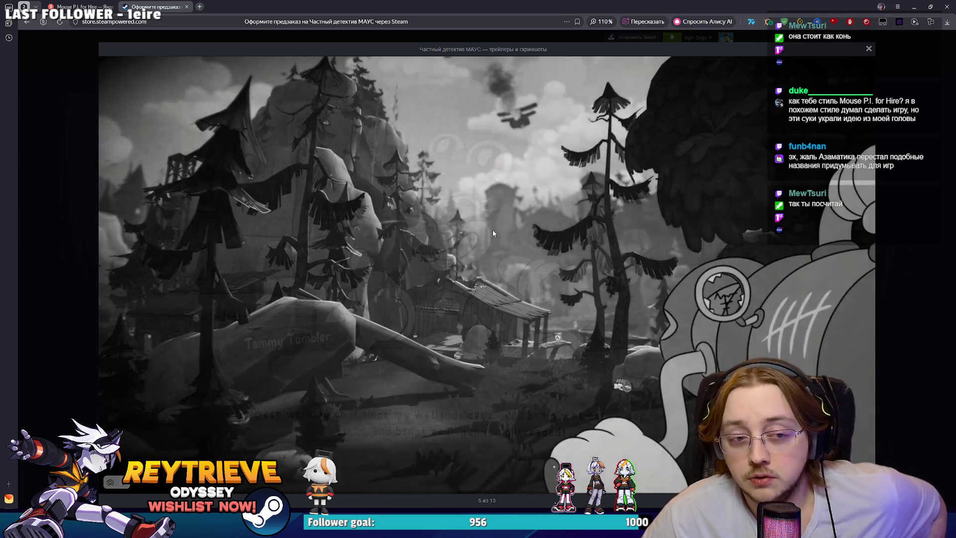
key("Right")
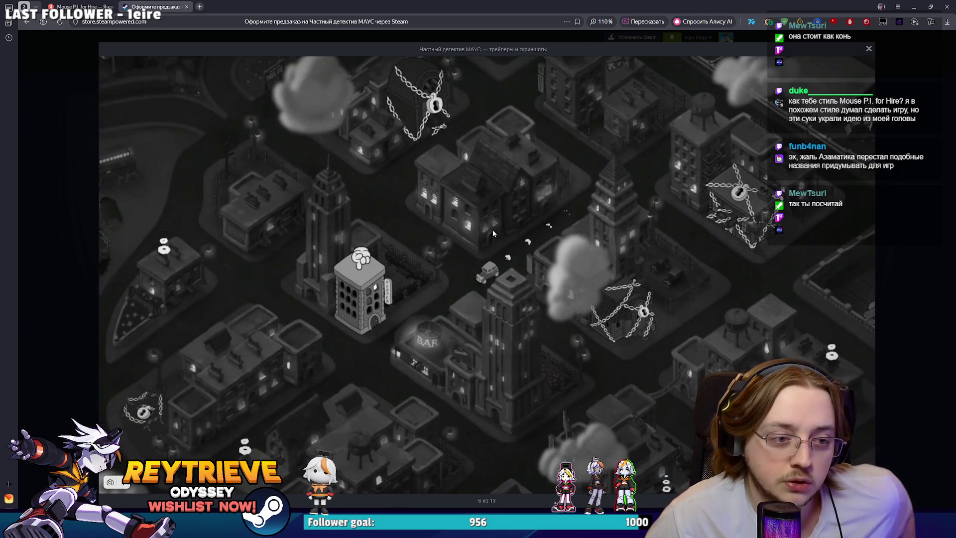
key("Right")
key("Right")
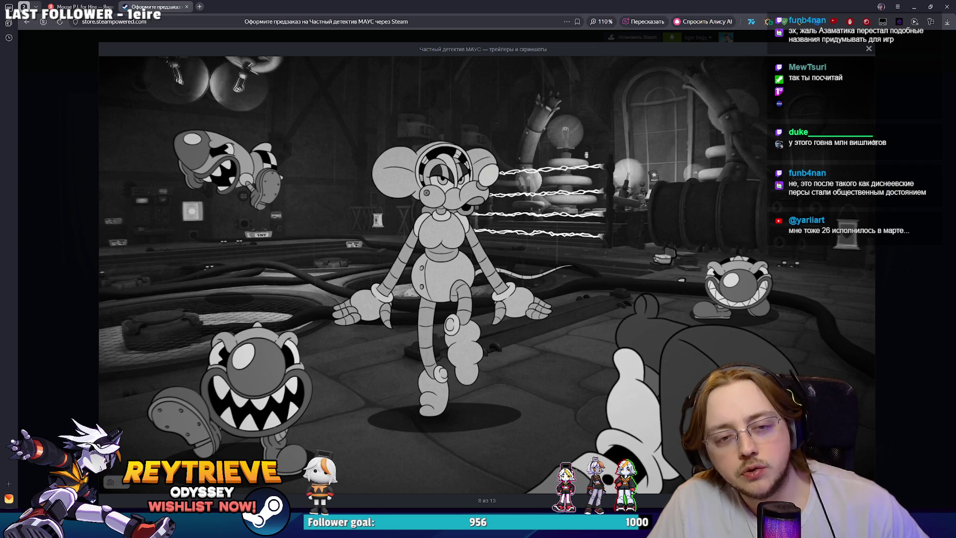
left_click(886, 143)
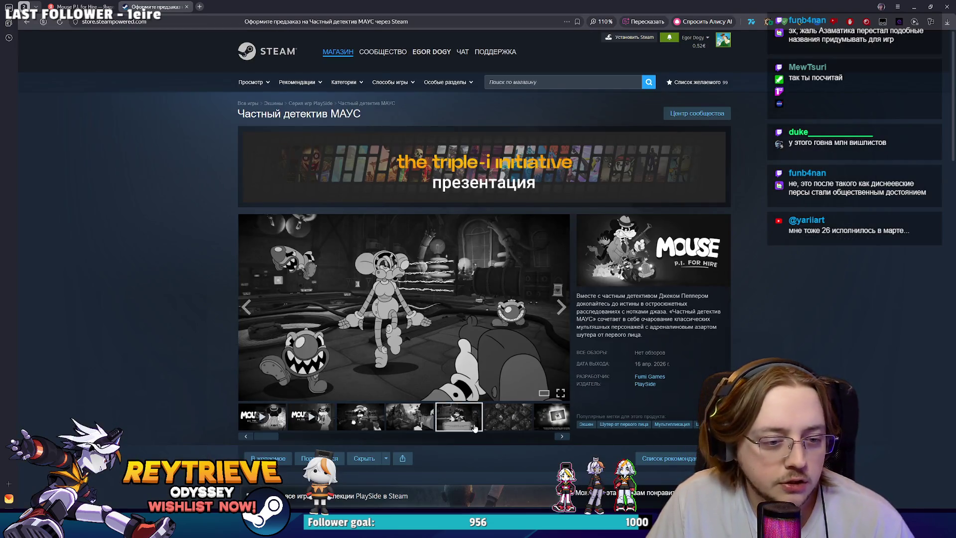
Show the fifth, city map, poster and skeleton character screenshots in the main viewer.
left_click(474, 423)
left_click(501, 420)
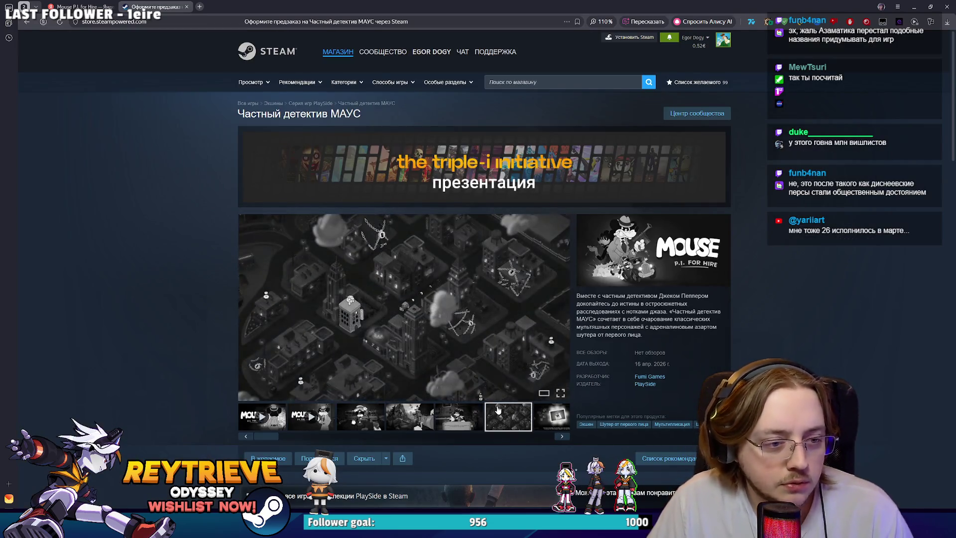
left_click(549, 410)
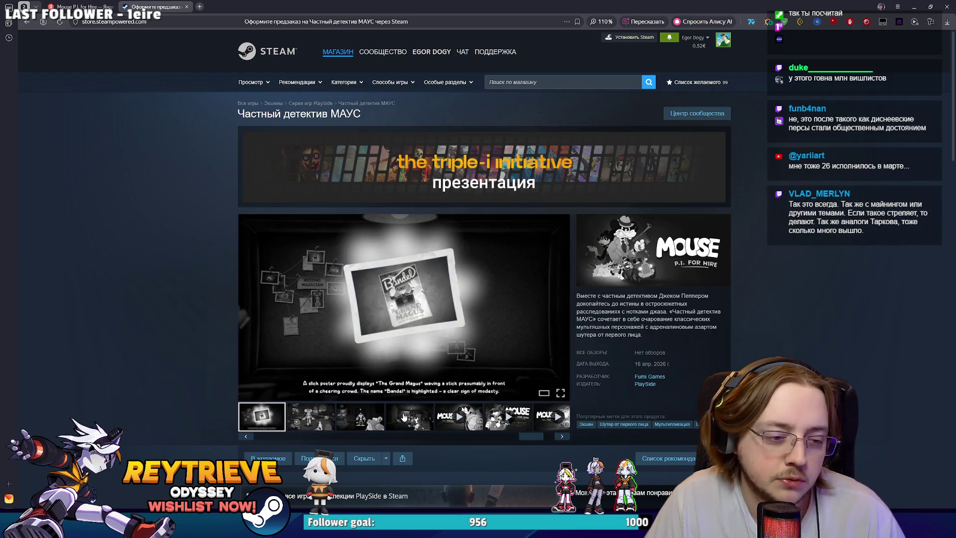
left_click(373, 419)
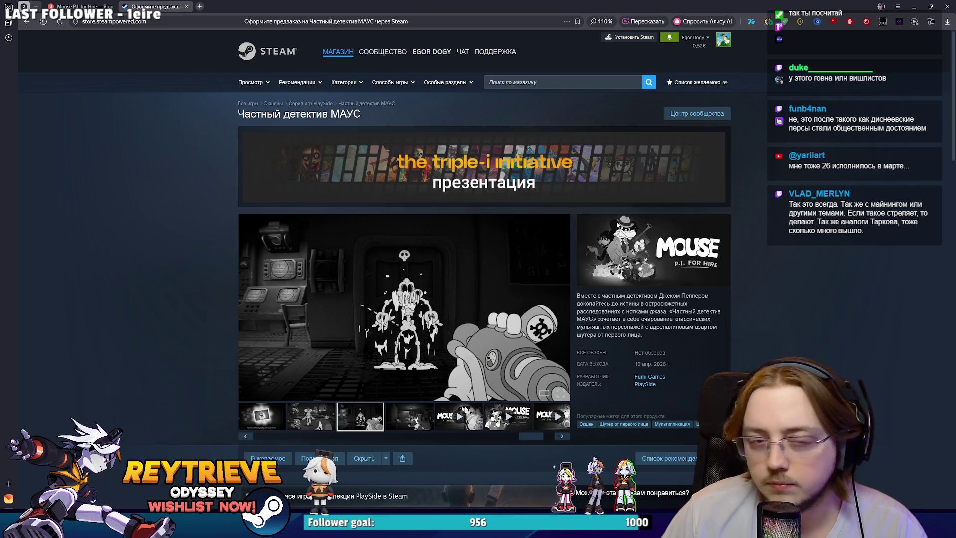
left_click(198, 20)
Go to steamdb.info, search 'Mouse P.I. for Hire' and scroll through its charts before returning to Blender.
type("s")
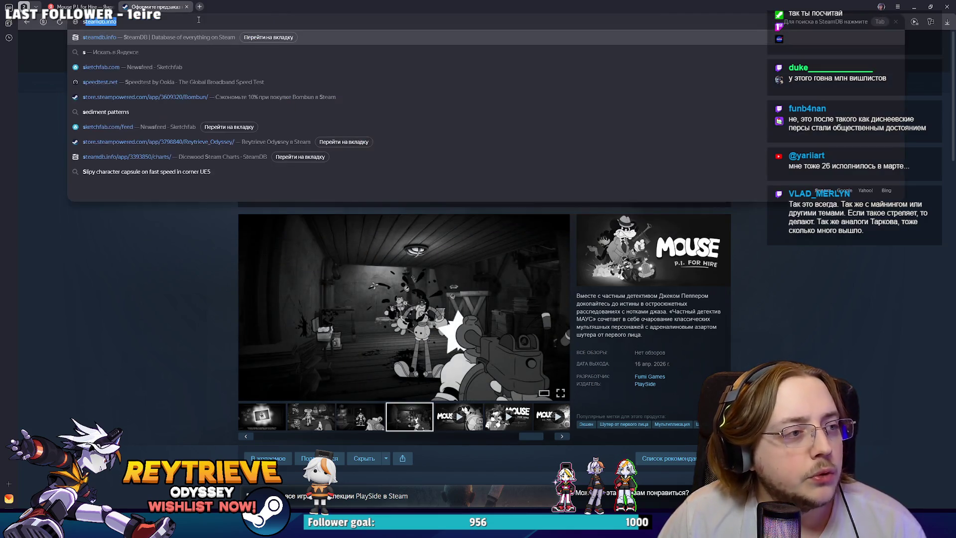
key("Return")
left_click(378, 39)
type("Mouse P.I. for Hire")
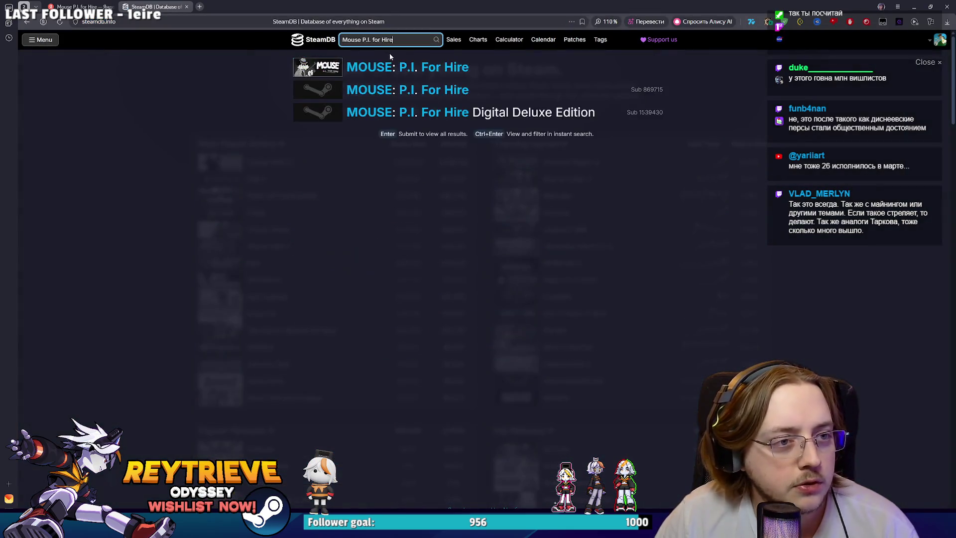
key("Return")
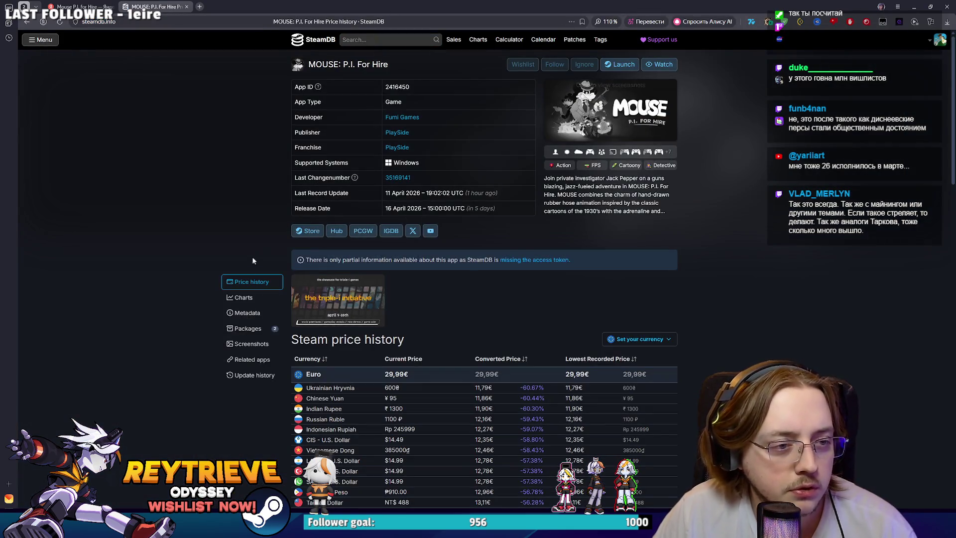
left_click(244, 294)
scroll("down", 3)
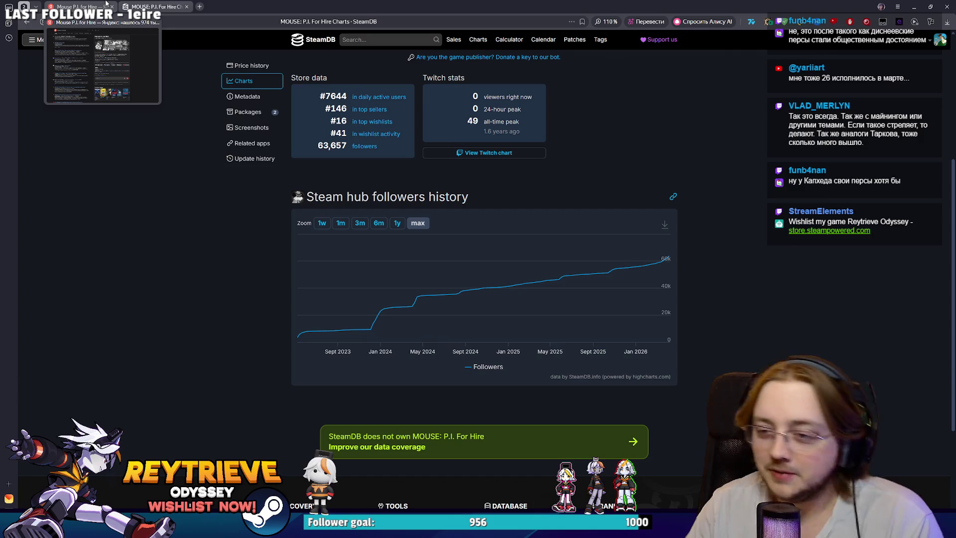
left_click(914, 7)
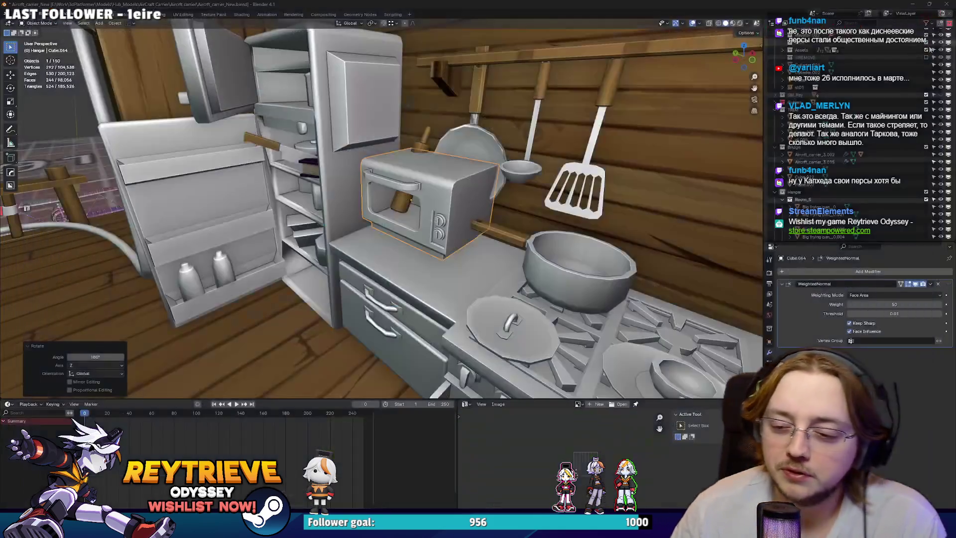
Move the toaster oven freely, then along Y and along X on the counter.
left_click_drag(473, 214, 465, 193)
scroll("up", 3)
key("g")
left_click(437, 214)
key("g")
key("y")
left_click(524, 232)
left_click_drag(525, 232, 480, 256)
key("g")
key("x")
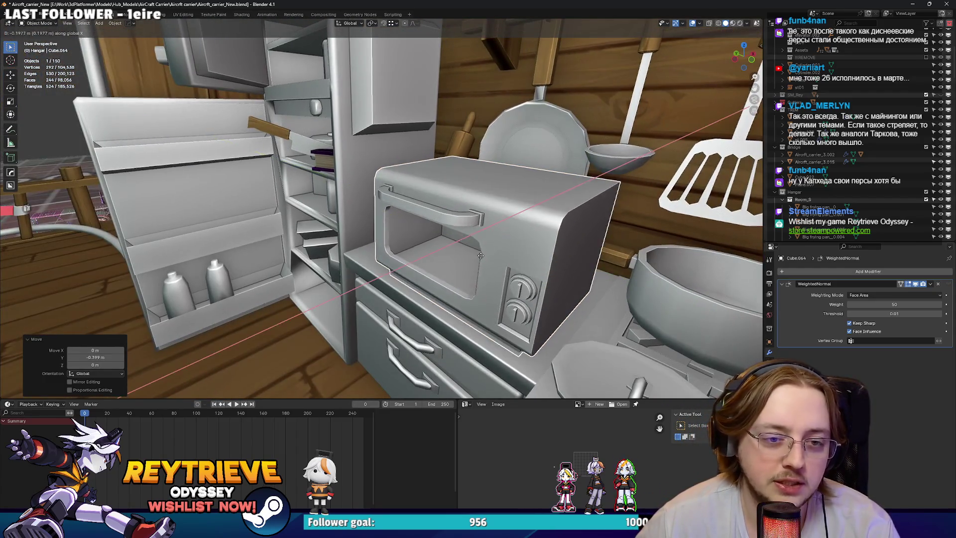
left_click(480, 256)
Select the frying pan on the stove and try a Z rotation, then cancel it.
left_click_drag(562, 261, 548, 249)
left_click(548, 249)
key("r")
key("z")
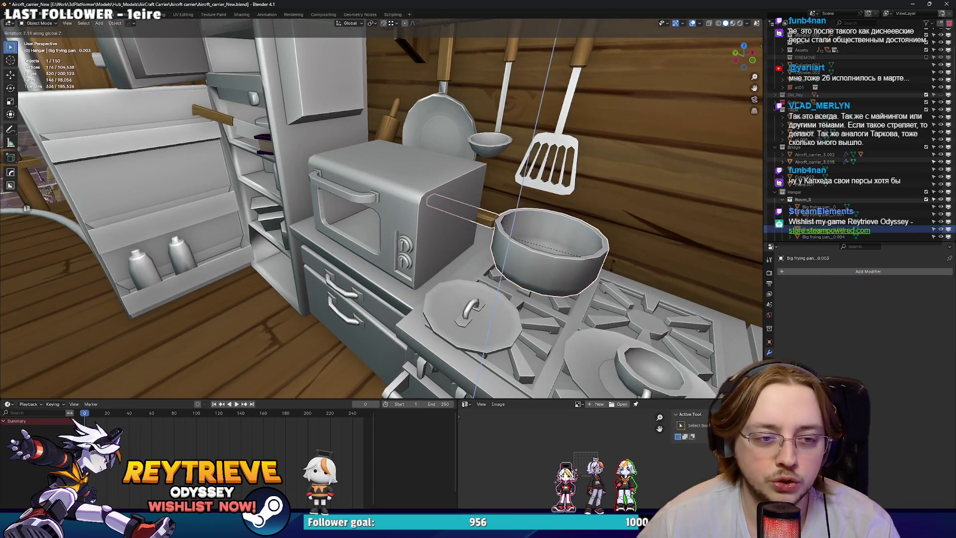
right_click(557, 258)
key("Escape")
key("KP_Decimal")
key("Tab")
key("ctrl+Tab")
Set the frying pan's origin to the 3D cursor and rotate it about Z.
right_click(445, 315)
mouse_move(445, 343)
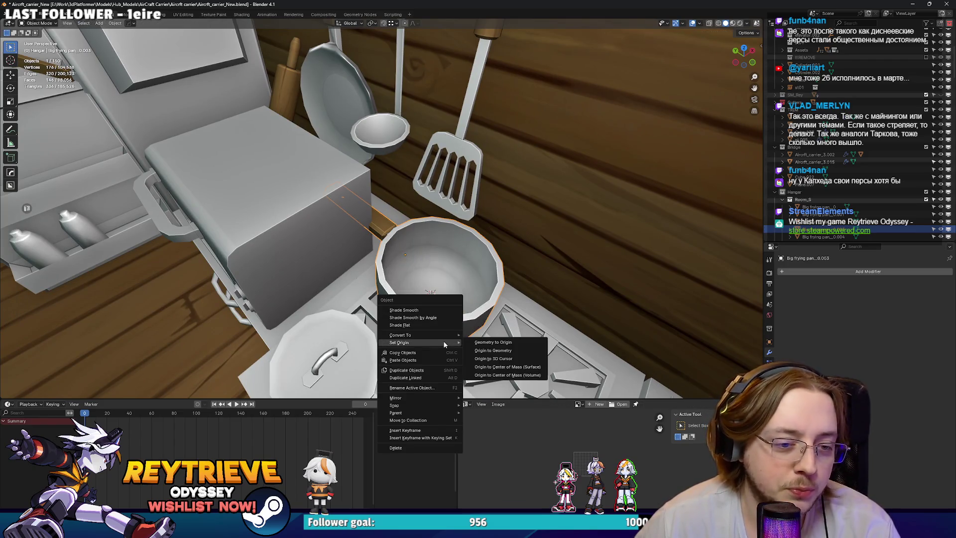
left_click(492, 358)
key("r")
key("z")
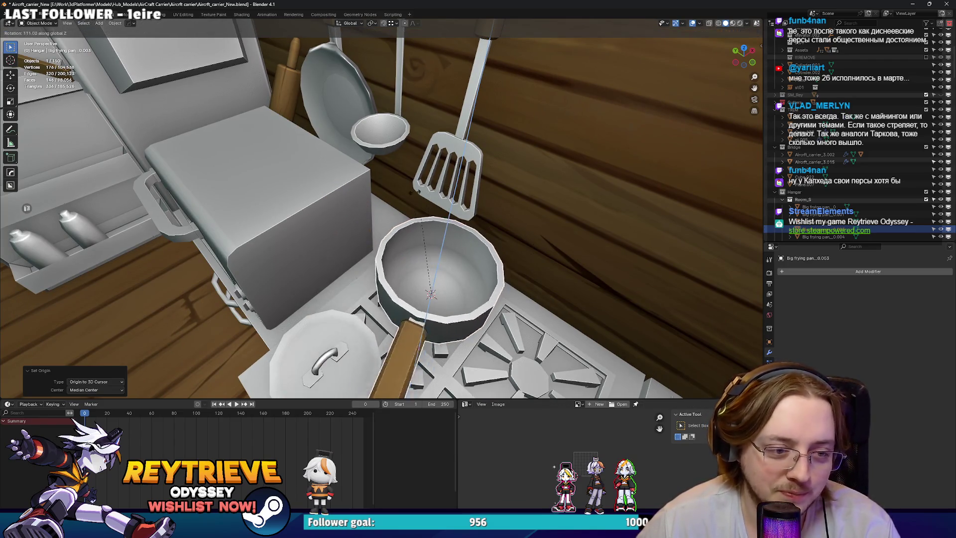
left_click(421, 191)
Move the rolling pin along Y to sit beside the kettle.
left_click_drag(420, 191, 461, 235)
left_click(438, 209)
scroll("up", 3)
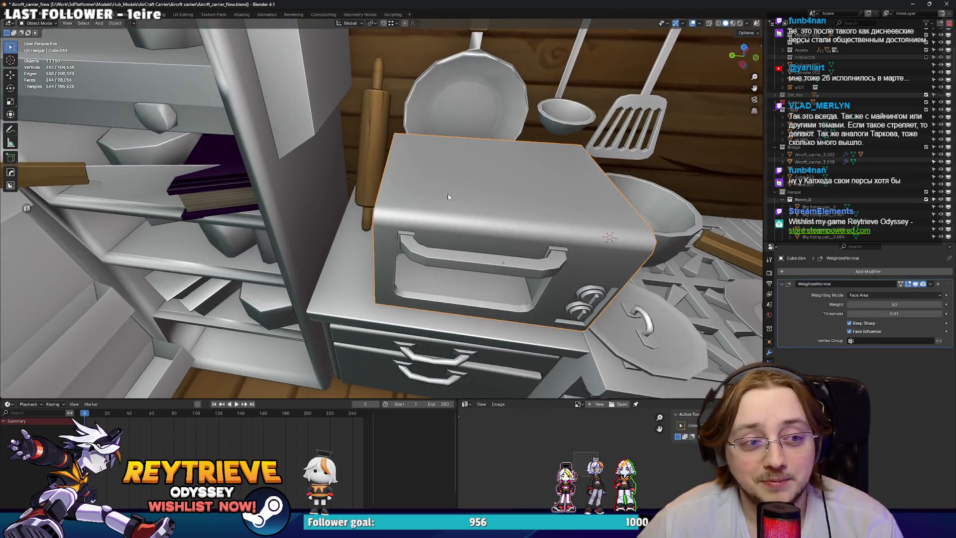
scroll("down", 3)
left_click_drag(438, 183, 340, 163)
left_click(343, 176)
scroll("down", 3)
key("g")
key("y")
left_click(589, 202)
Reposition the toaster oven with successive moves along Y and X.
left_click_drag(588, 203, 393, 323)
scroll("up", 3)
left_click(279, 268)
key("g")
key("y")
left_click(392, 225)
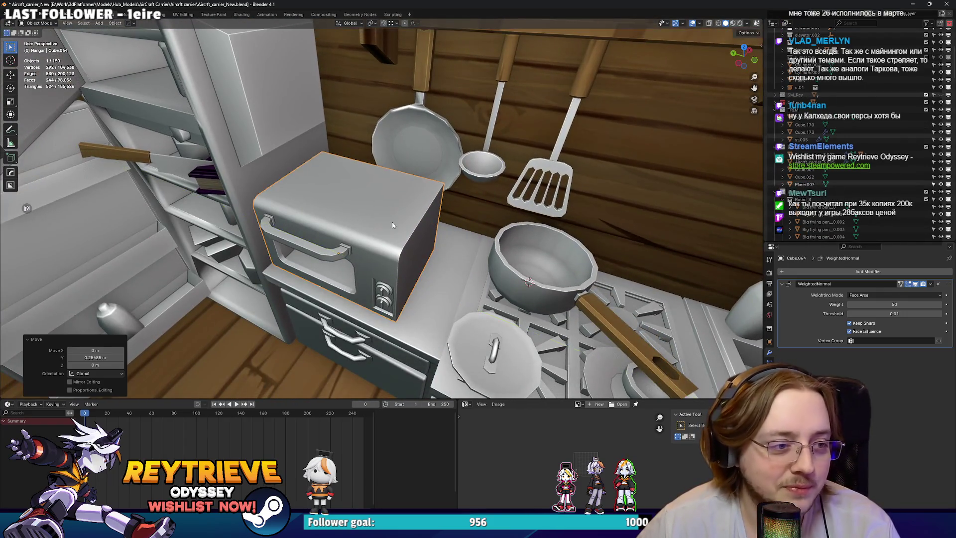
key("g")
key("x")
left_click(404, 199)
key("g")
key("y")
key("x")
left_click(398, 199)
Fine-tune the toaster oven with a small Y shift and a 0.065 m X nudge.
left_click_drag(399, 199, 482, 223)
key("g")
key("y")
left_click(338, 256)
scroll("up", 3)
left_click_drag(337, 255, 338, 247)
key("g")
key("x")
left_click(339, 241)
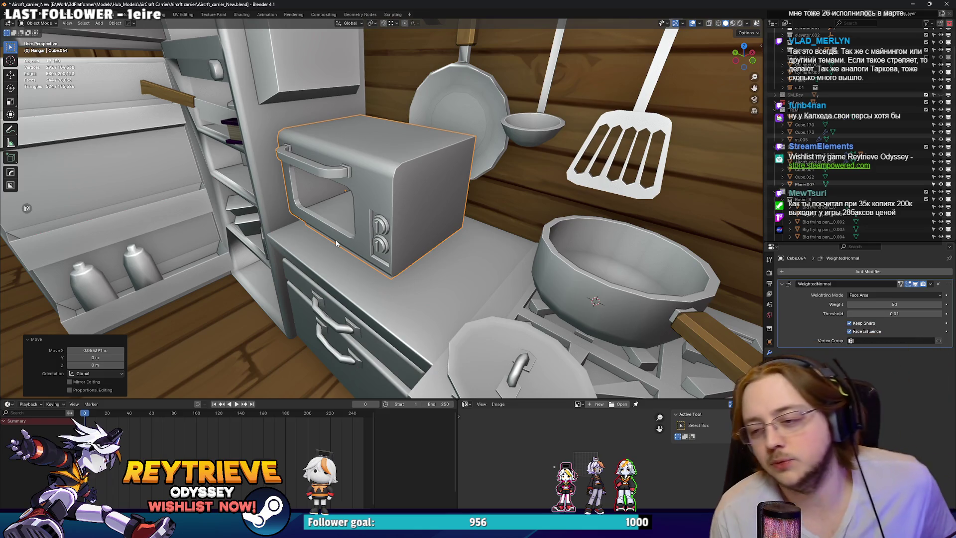
left_click_drag(321, 237, 449, 263)
scroll("up", 3)
scroll("down", 3)
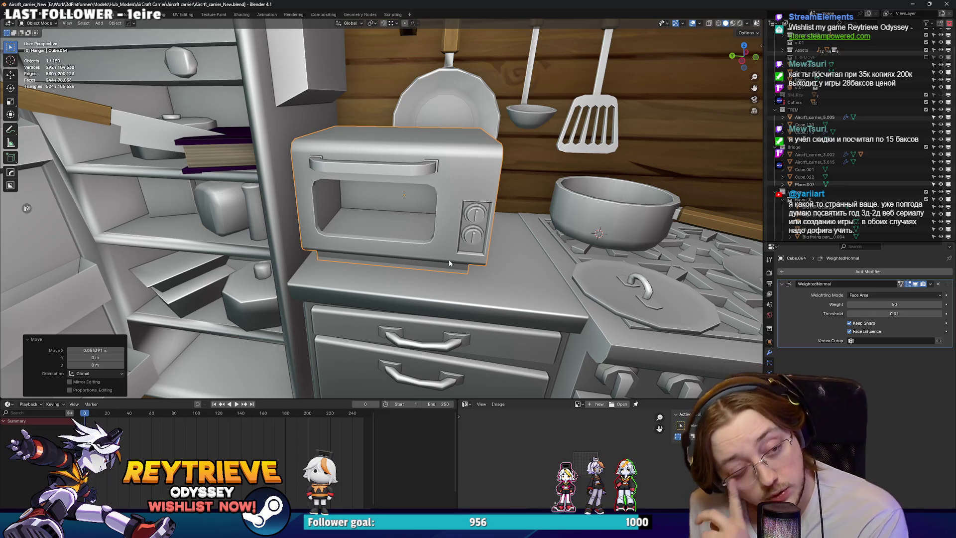
left_click_drag(449, 259, 411, 225)
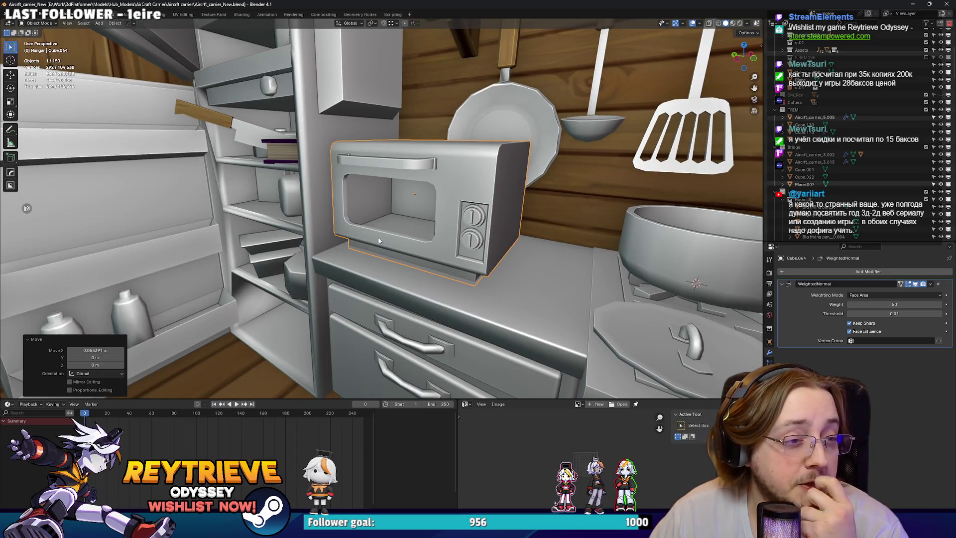
Shift the purple book on the shelf a few millimetres, then orbit around the room to review it.
scroll("down", 3)
scroll("up", 3)
scroll("up", 3)
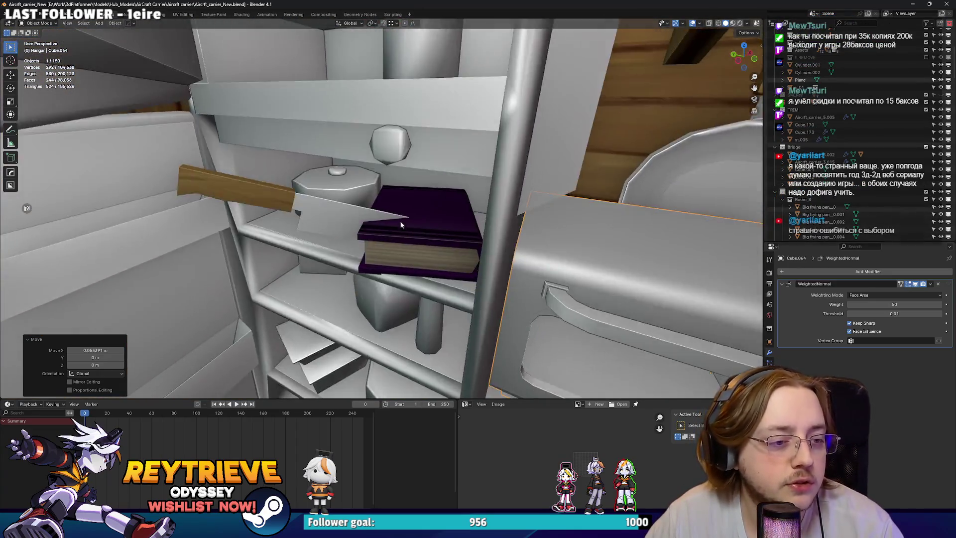
left_click(423, 273)
scroll("up", 3)
key("g")
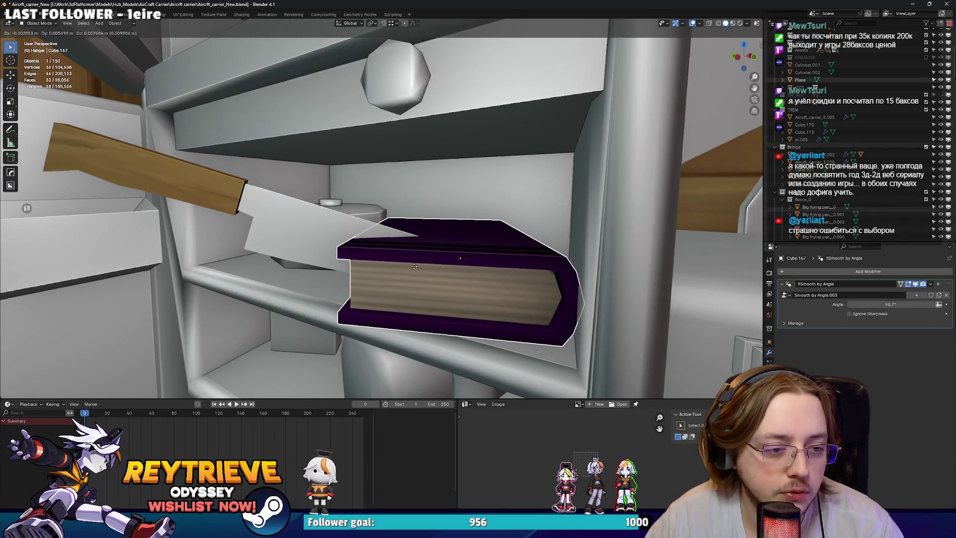
left_click(422, 261)
left_click_drag(422, 261, 309, 253)
scroll("down", 3)
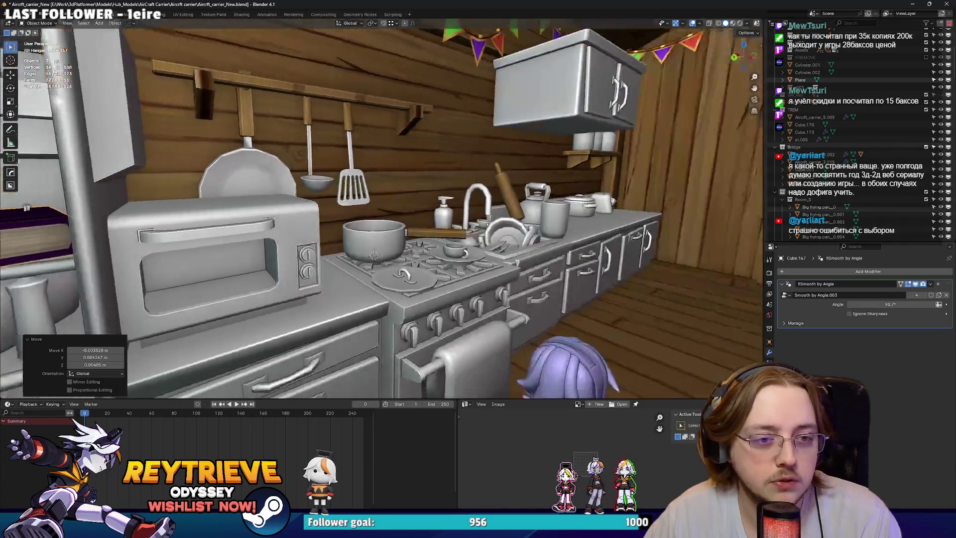
scroll("up", 3)
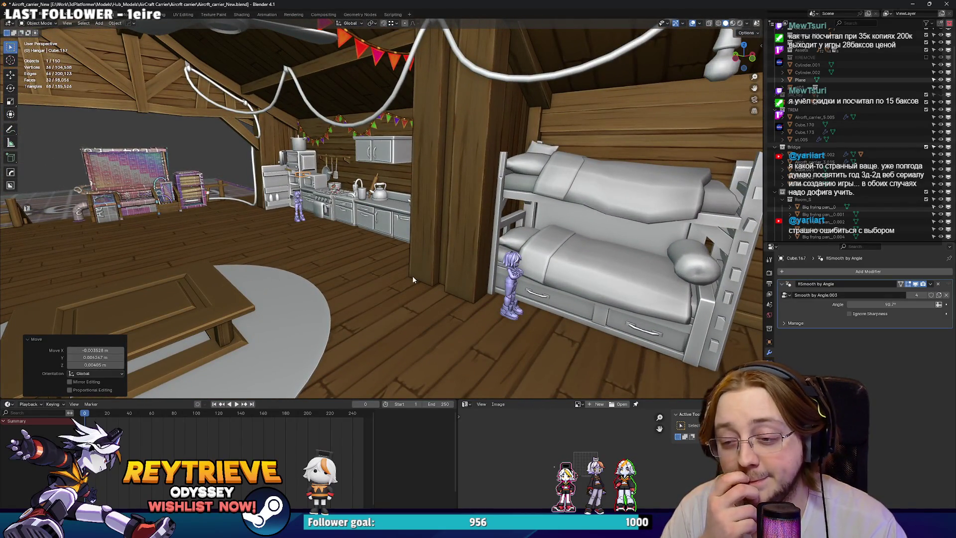
left_click_drag(413, 276, 558, 281)
left_click_drag(478, 278, 409, 281)
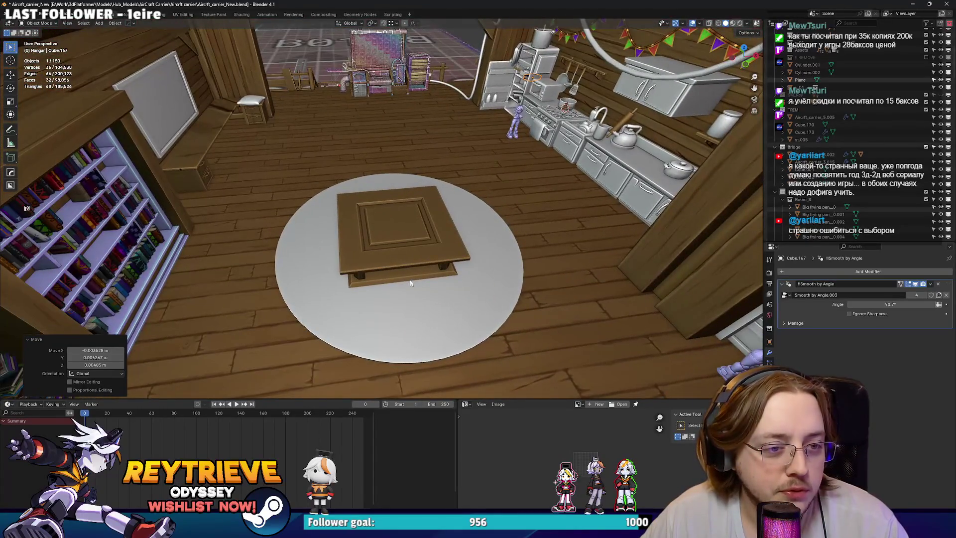